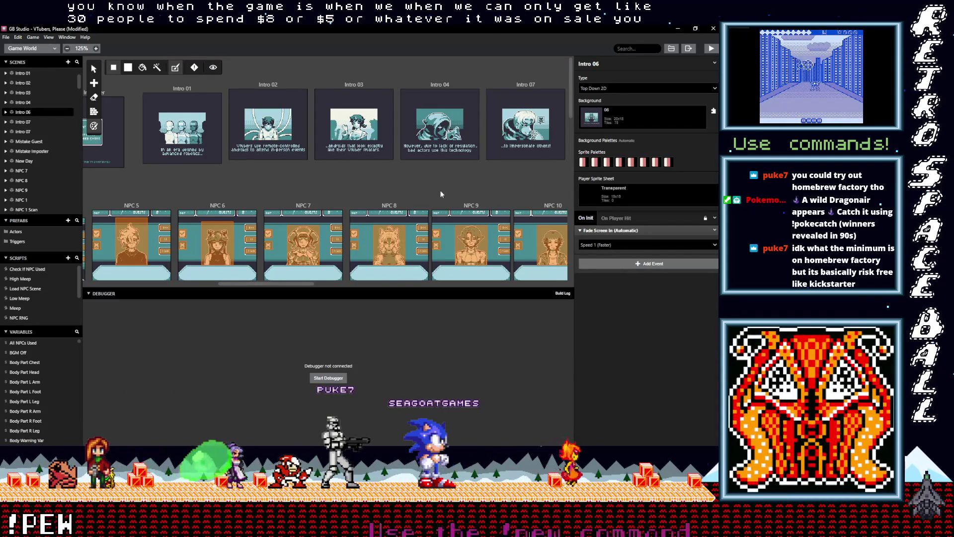
Scroll across the world canvas and select the last Intro 07 card, then Intro 06, to show their settings.
{"action": "left_click_drag", "start_coordinate": [300, 284], "coordinate": [339, 285]}
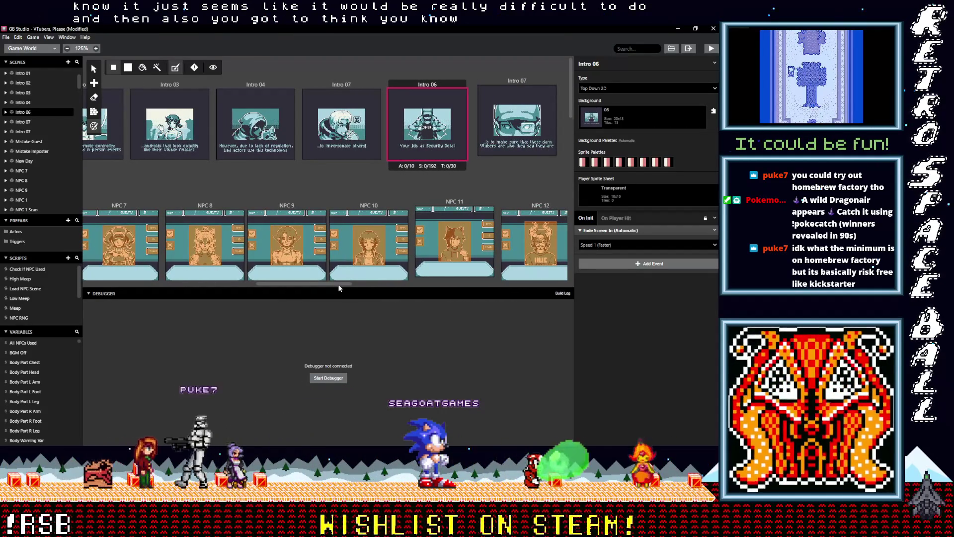
{"action": "mouse_move", "coordinate": [338, 285]}
{"action": "left_mouse_down"}
{"action": "mouse_move", "coordinate": [353, 284]}
{"action": "mouse_move", "coordinate": [336, 291]}
{"action": "left_mouse_up"}
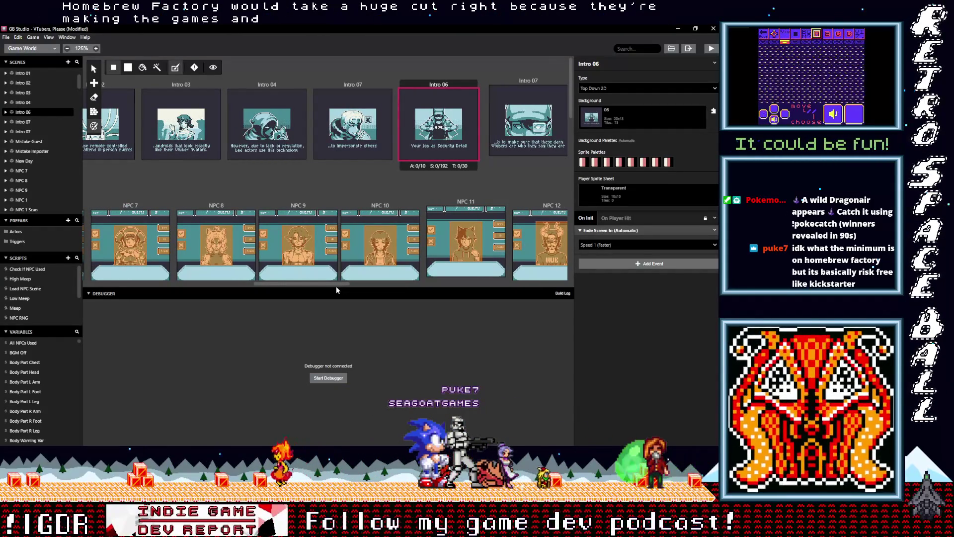
{"action": "left_click_drag", "start_coordinate": [336, 286], "coordinate": [335, 287]}
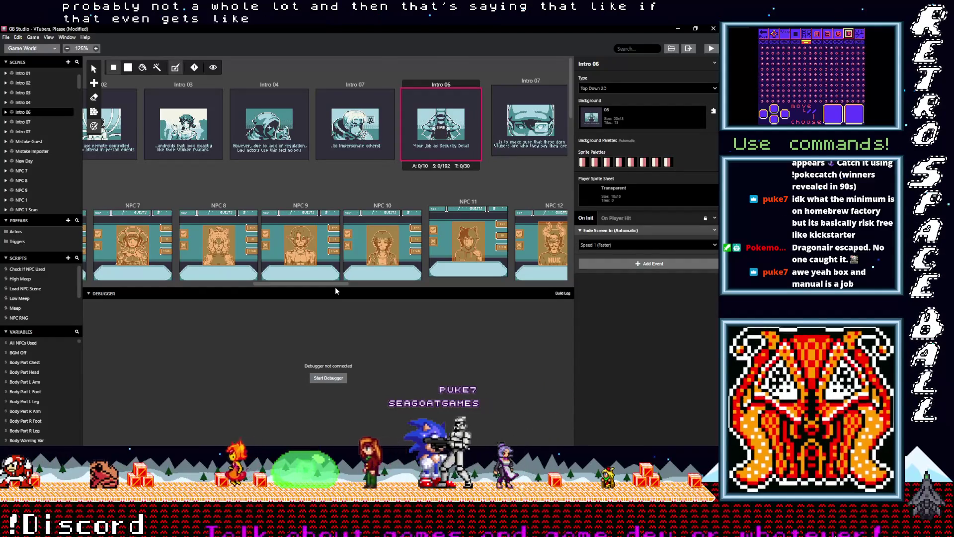
{"action": "mouse_move", "coordinate": [335, 288]}
{"action": "left_mouse_down"}
{"action": "mouse_move", "coordinate": [347, 285]}
{"action": "mouse_move", "coordinate": [300, 287]}
{"action": "left_mouse_up"}
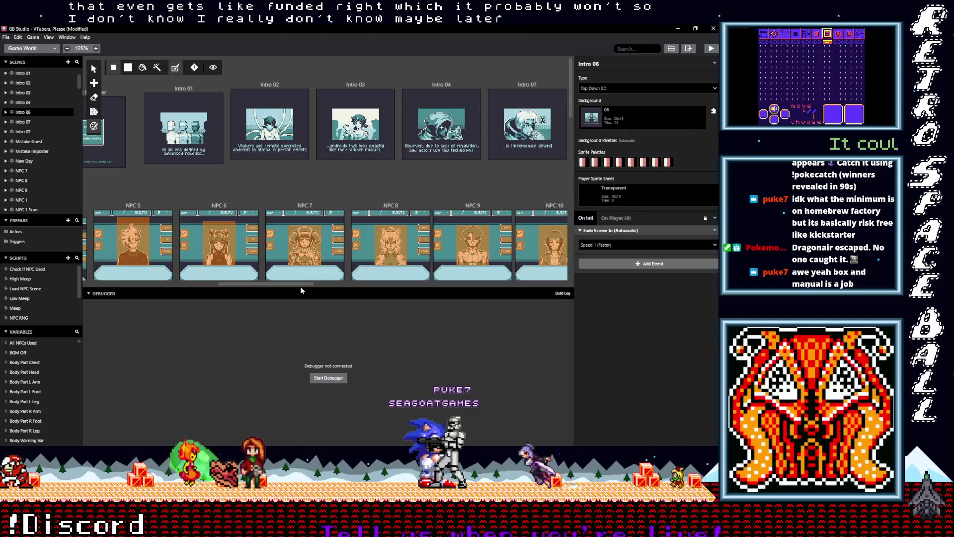
{"action": "left_click_drag", "start_coordinate": [300, 286], "coordinate": [305, 286]}
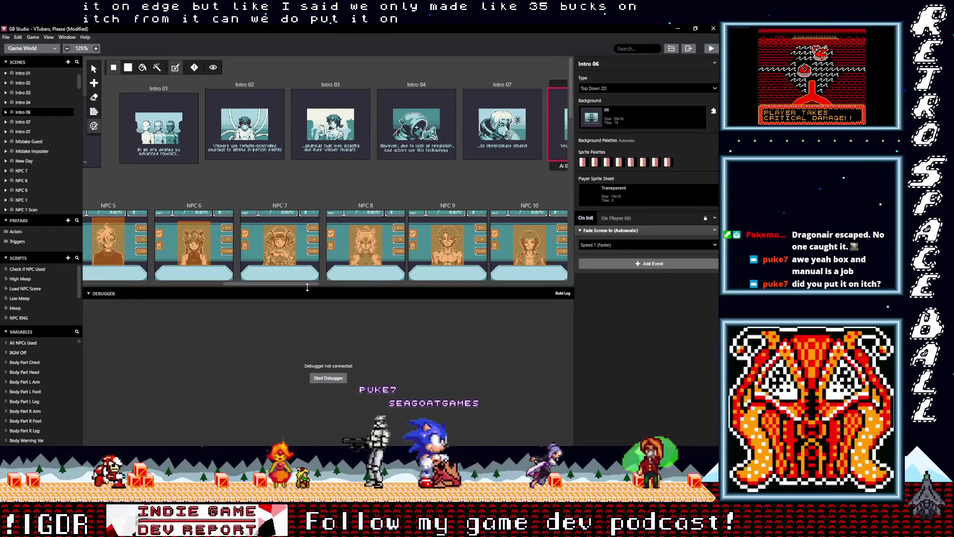
{"action": "scroll", "coordinate": [262, 287], "scroll_direction": "right", "scroll_amount": 1}
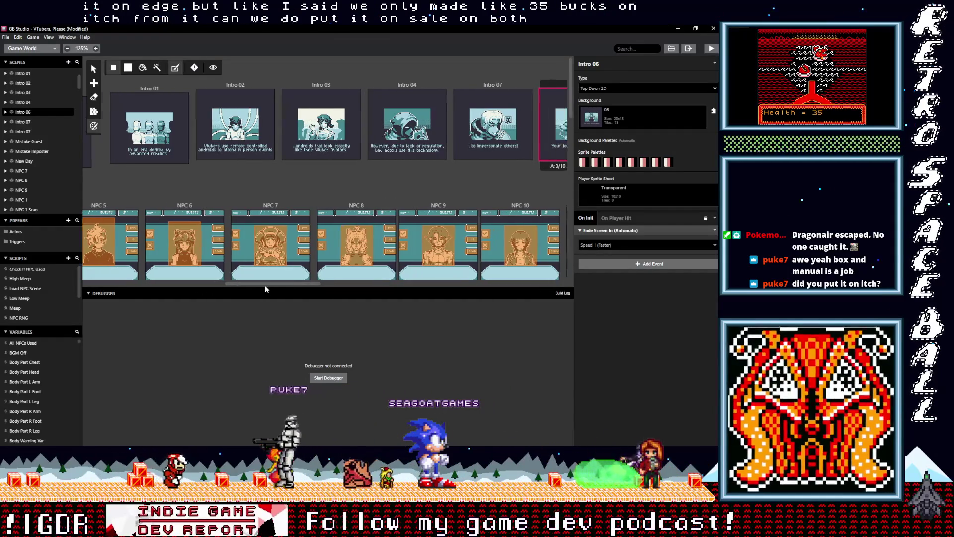
{"action": "scroll", "coordinate": [263, 287], "scroll_direction": "right", "scroll_amount": 10}
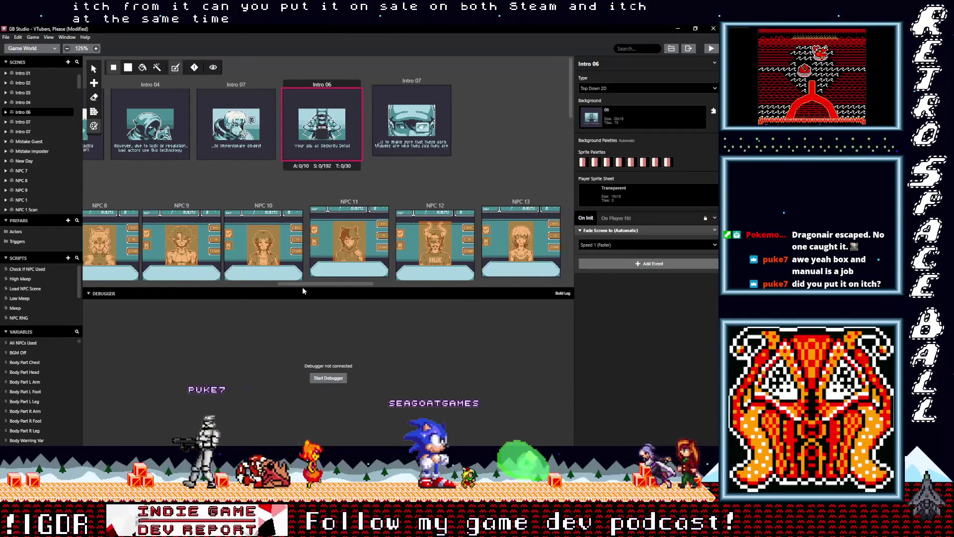
{"action": "left_click_drag", "start_coordinate": [302, 287], "coordinate": [279, 294]}
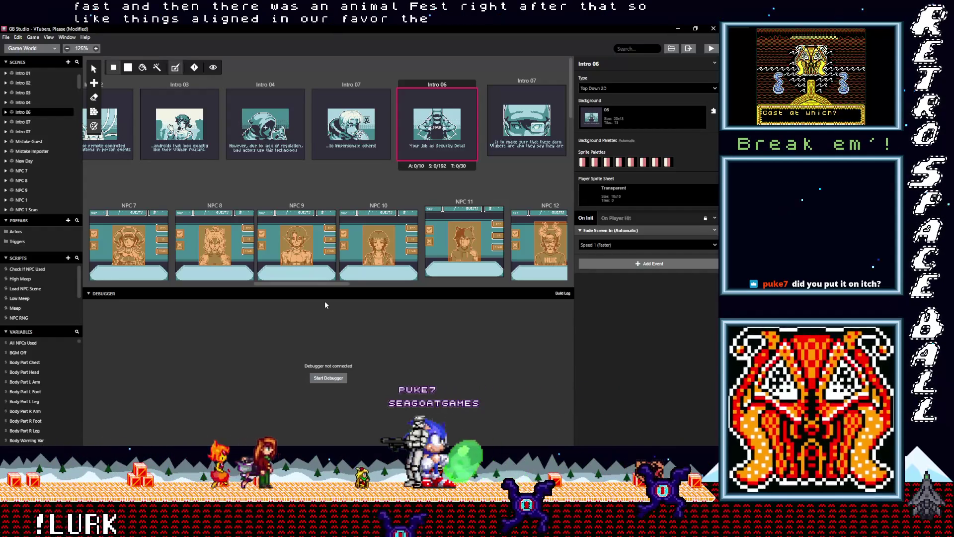
{"action": "mouse_move", "coordinate": [342, 285]}
{"action": "left_mouse_down"}
{"action": "mouse_move", "coordinate": [353, 284]}
{"action": "mouse_move", "coordinate": [332, 288]}
{"action": "mouse_move", "coordinate": [357, 290]}
{"action": "left_mouse_up"}
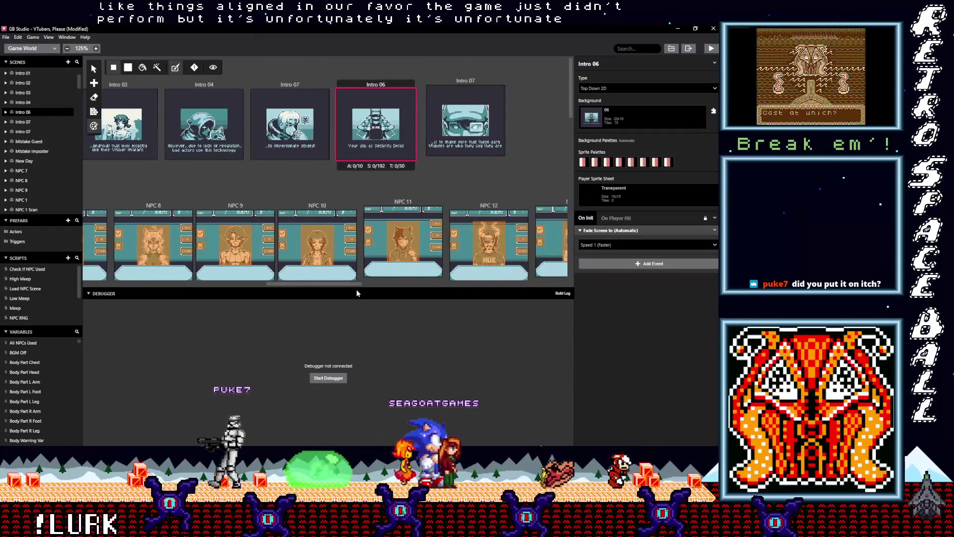
{"action": "left_click", "coordinate": [458, 78]}
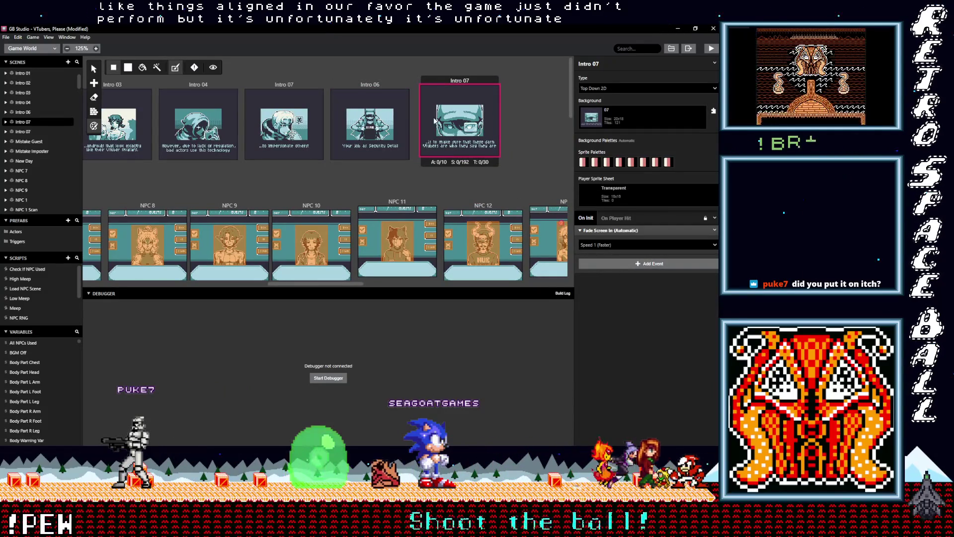
{"action": "left_click", "coordinate": [354, 82]}
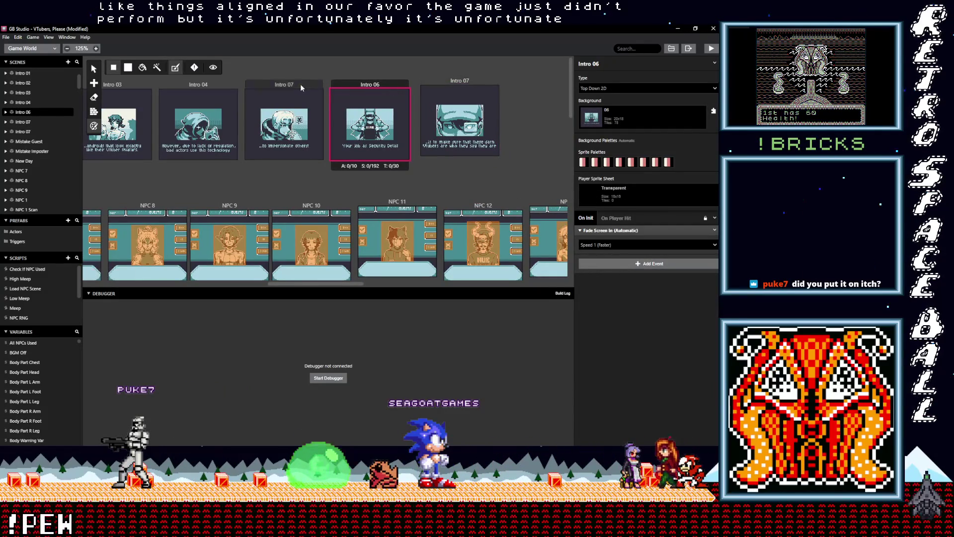
In Intro 04, point the button script's Change Scene at Intro 07.
{"action": "left_click", "coordinate": [210, 82]}
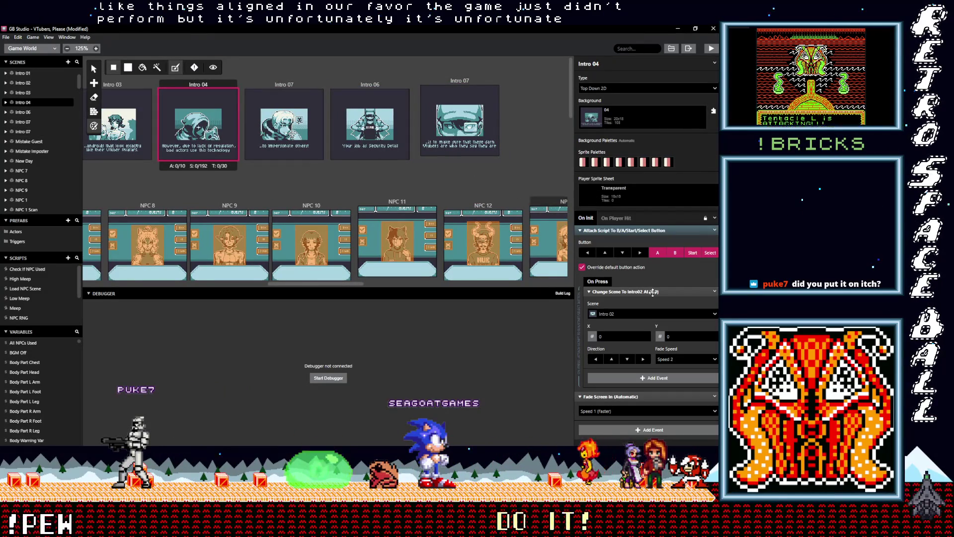
{"action": "left_click", "coordinate": [664, 232]}
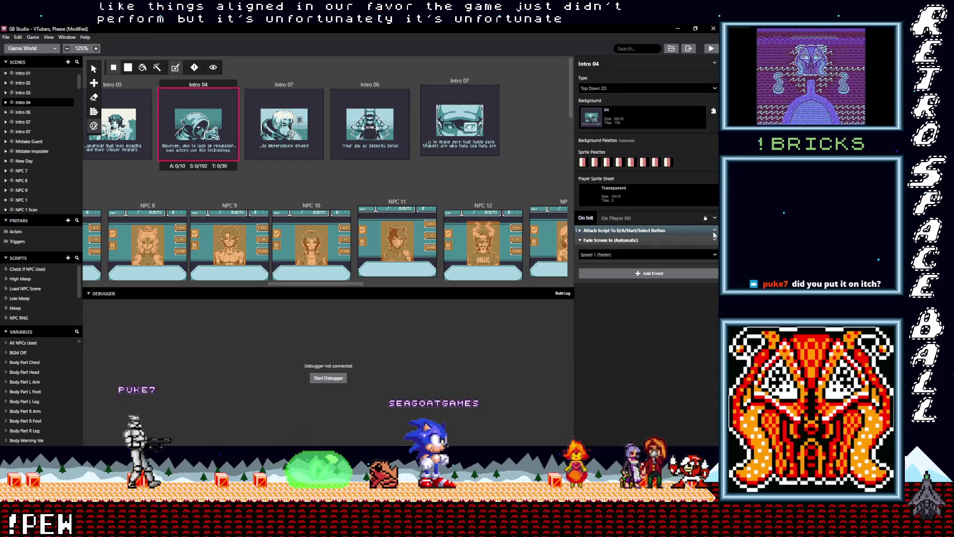
{"action": "left_click", "coordinate": [678, 229]}
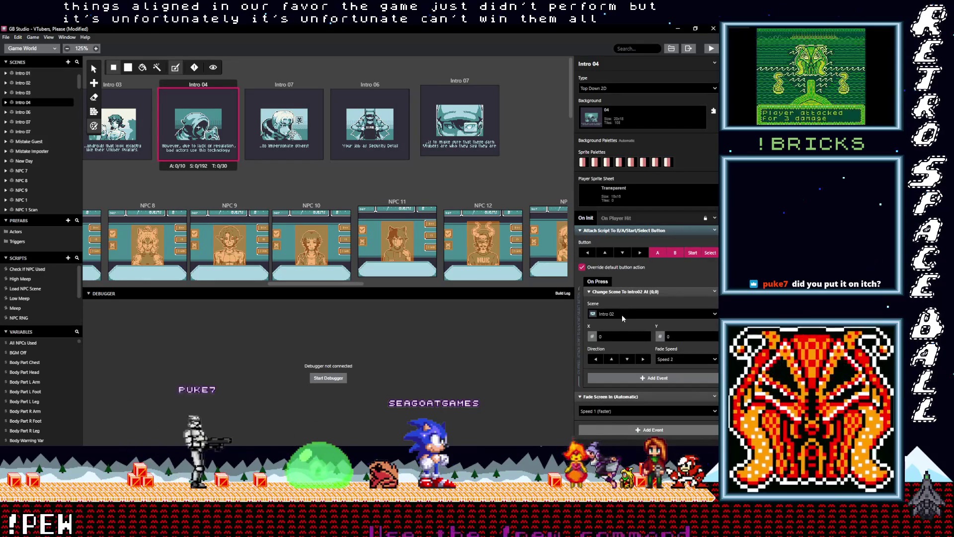
{"action": "left_click", "coordinate": [620, 314]}
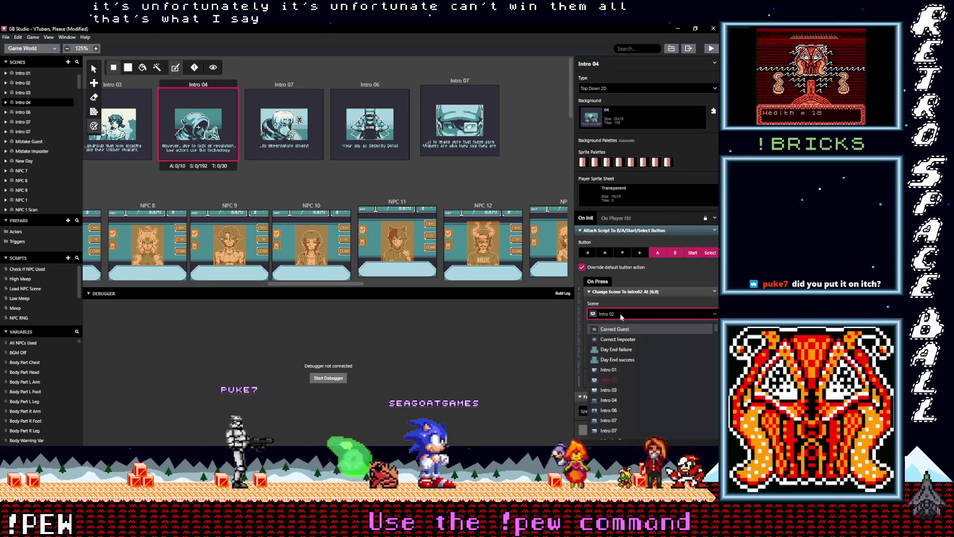
{"action": "left_click", "coordinate": [619, 419]}
Rename the misnamed duplicate Intro 07 scene to Intro 06, then to Intro 05.
{"action": "left_click", "coordinate": [286, 85]}
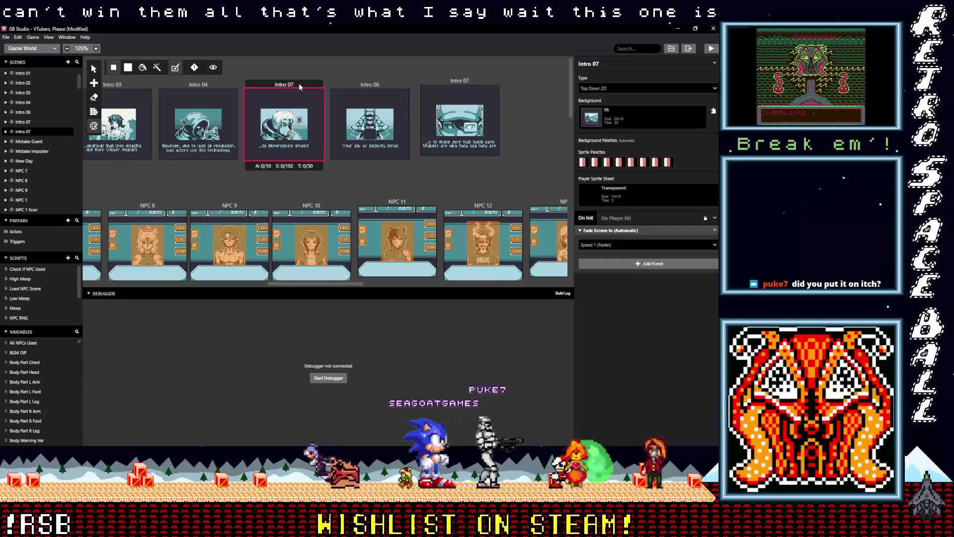
{"action": "left_click", "coordinate": [616, 64]}
{"action": "key", "text": "BackSpace"}
{"action": "type", "text": "6"}
{"action": "left_click", "coordinate": [392, 85]}
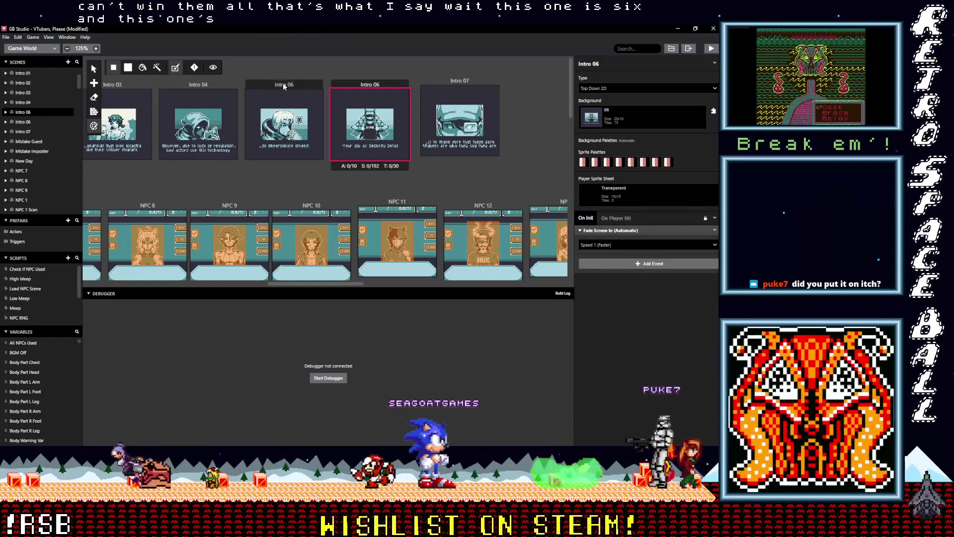
{"action": "left_click", "coordinate": [263, 84]}
{"action": "left_click", "coordinate": [615, 64]}
{"action": "key", "text": "BackSpace"}
{"action": "type", "text": "5"}
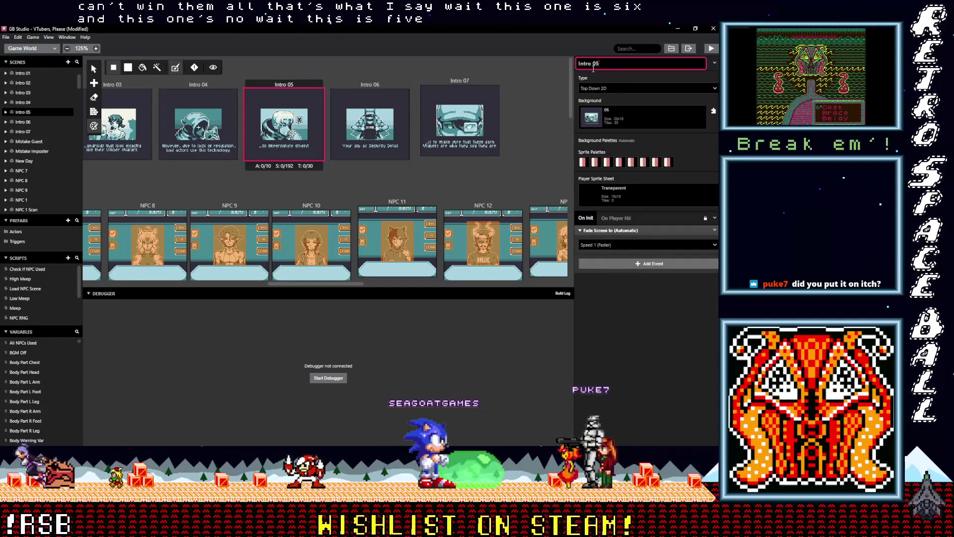
Retarget Intro 04's button script Change Scene to Intro 05.
{"action": "left_click", "coordinate": [196, 84]}
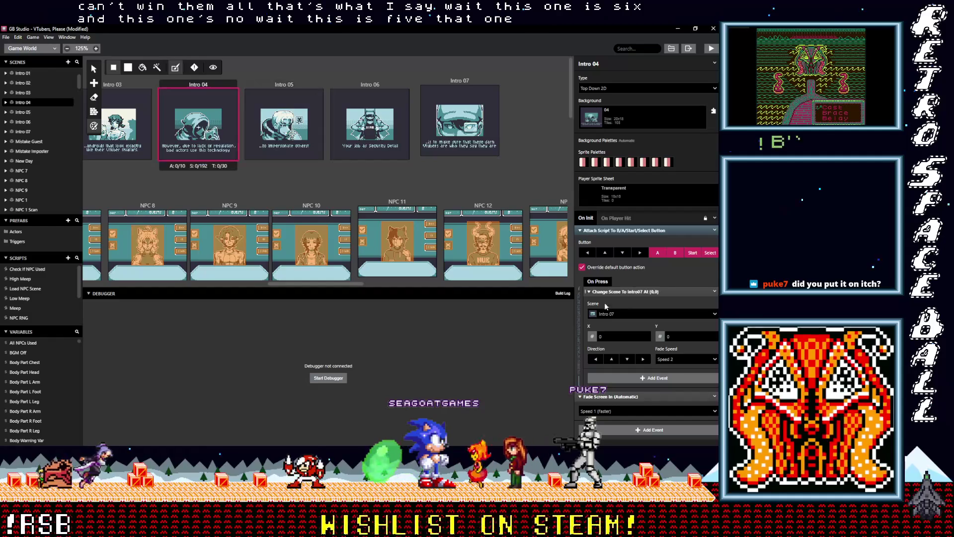
{"action": "left_click", "coordinate": [646, 314]}
{"action": "left_click", "coordinate": [620, 409]}
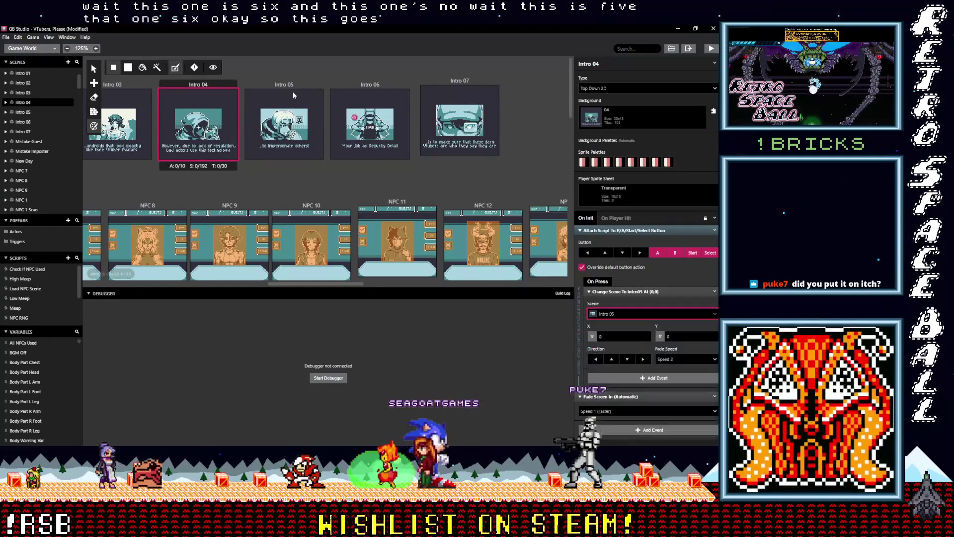
{"action": "left_click", "coordinate": [293, 92]}
Copy Intro 04's button script event and paste it into Intro 05.
{"action": "left_click", "coordinate": [201, 87]}
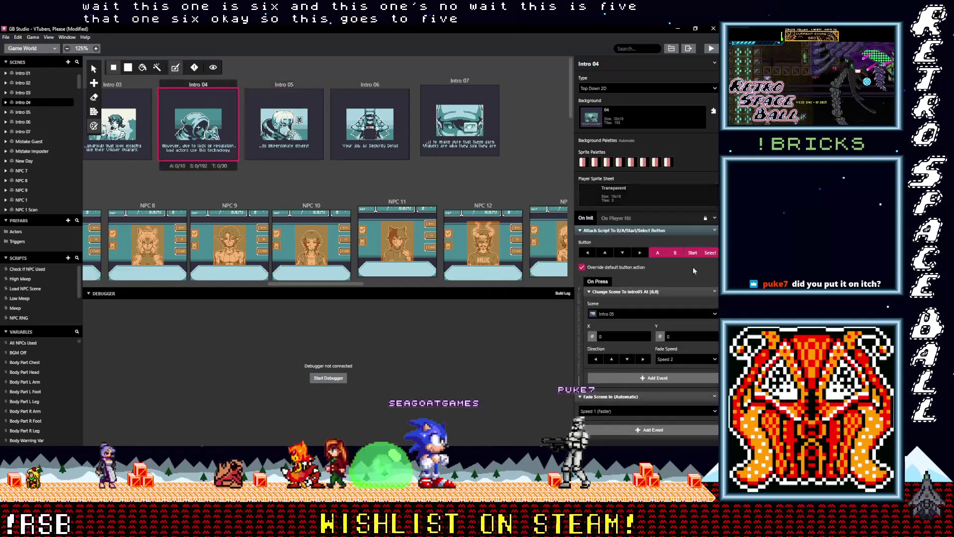
{"action": "left_click", "coordinate": [715, 231]}
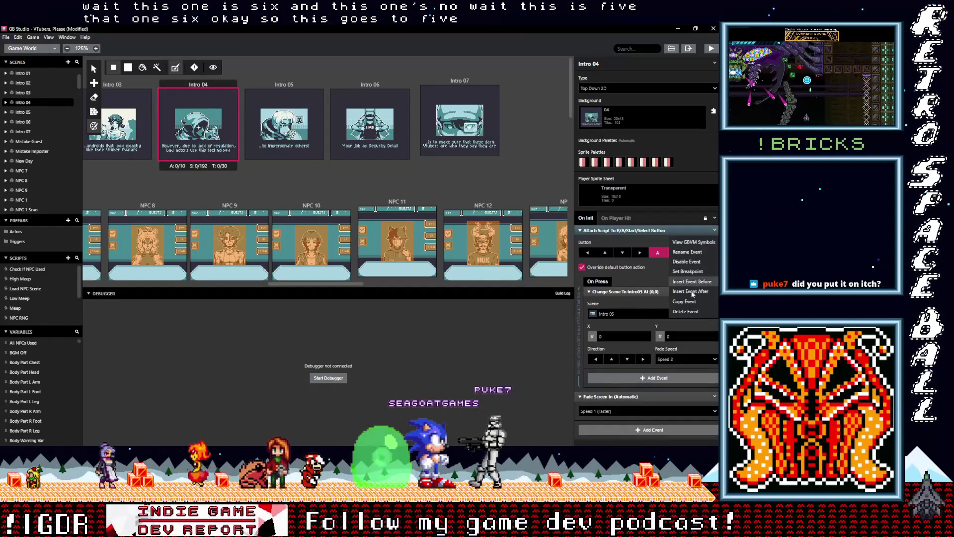
{"action": "left_click", "coordinate": [294, 87]}
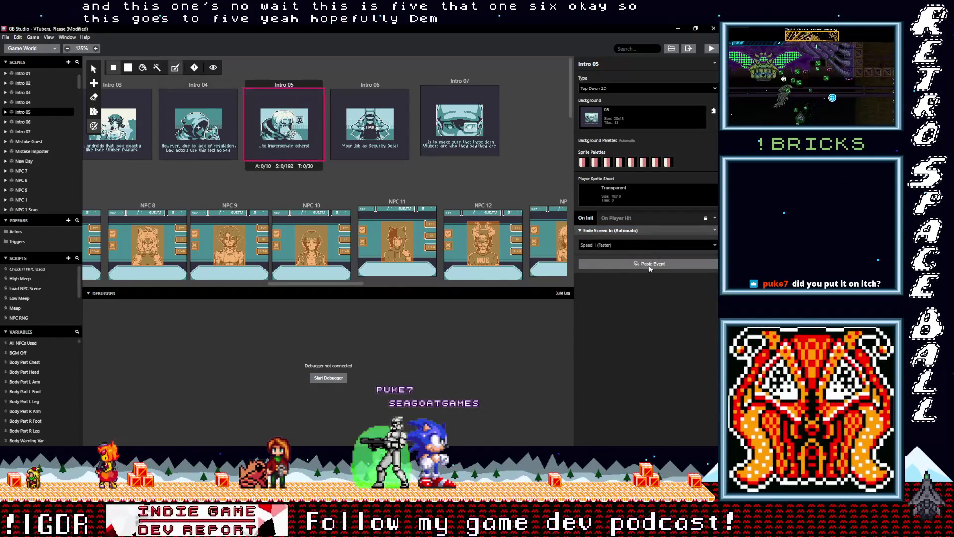
{"action": "left_click", "coordinate": [649, 265], "text": "alt"}
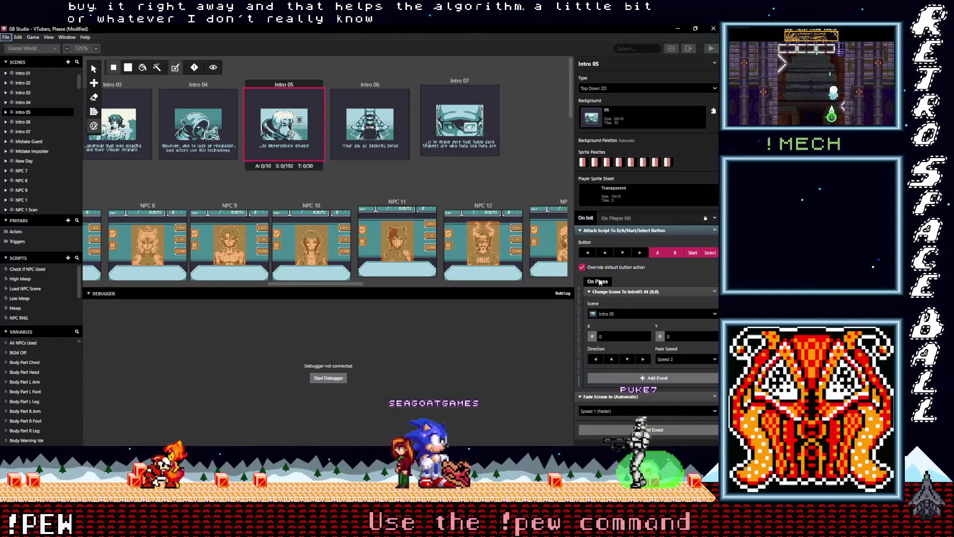
Point the button script at Intro 06, then copy and paste it into the Intro 06 scene.
{"action": "left_click", "coordinate": [624, 312]}
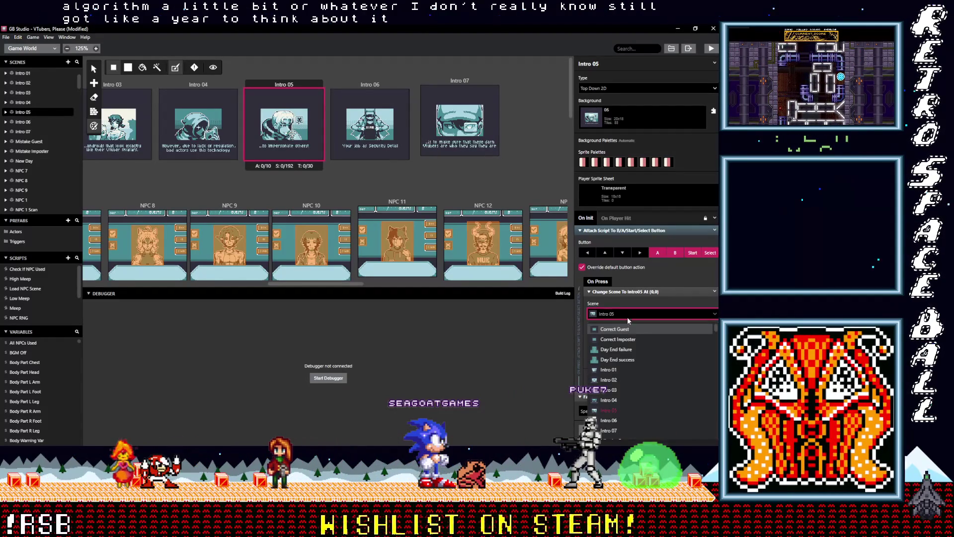
{"action": "left_click", "coordinate": [619, 419]}
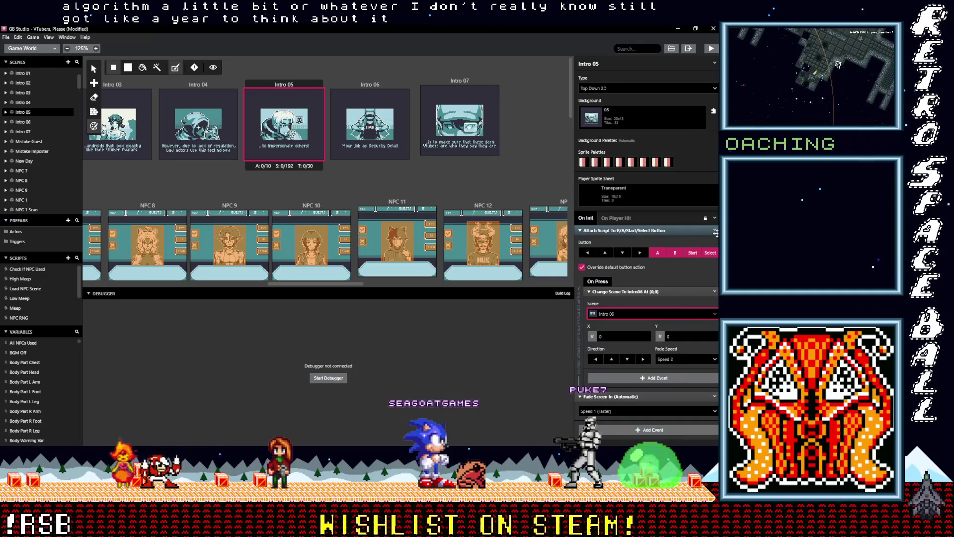
{"action": "left_click", "coordinate": [714, 292]}
{"action": "left_click", "coordinate": [694, 302]}
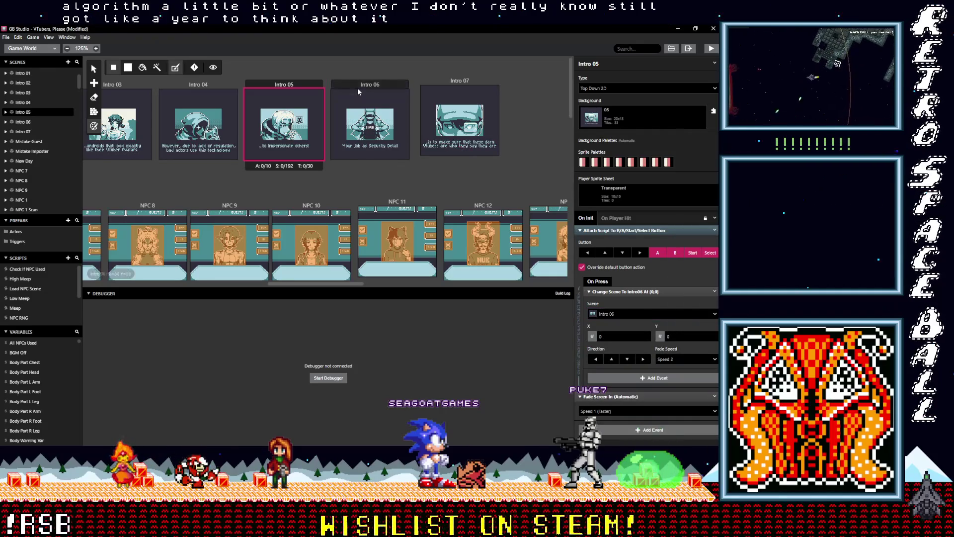
{"action": "left_click", "coordinate": [357, 87]}
{"action": "left_click", "coordinate": [632, 264]}
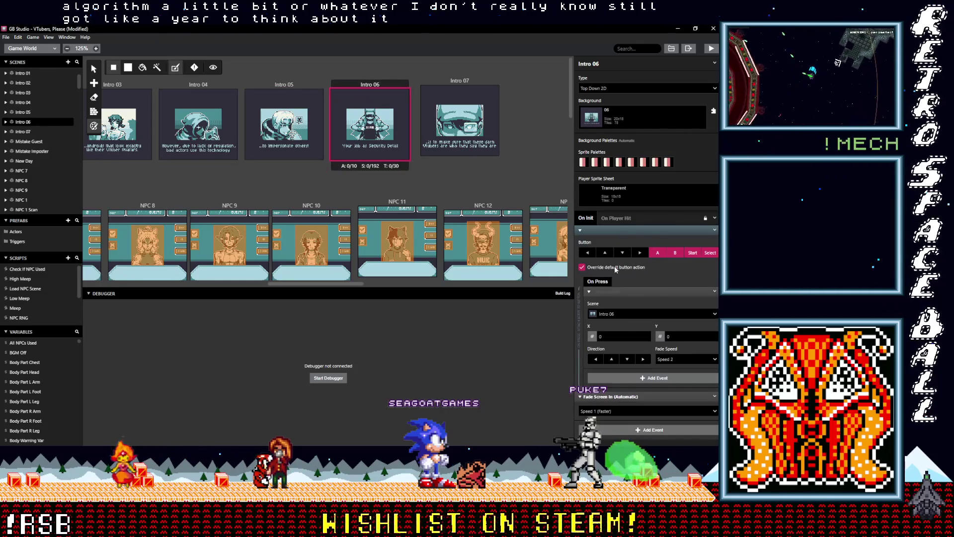
Retarget Intro 06's pasted button script to change scene to Intro 07.
{"action": "left_click", "coordinate": [619, 313]}
{"action": "left_click", "coordinate": [619, 430]}
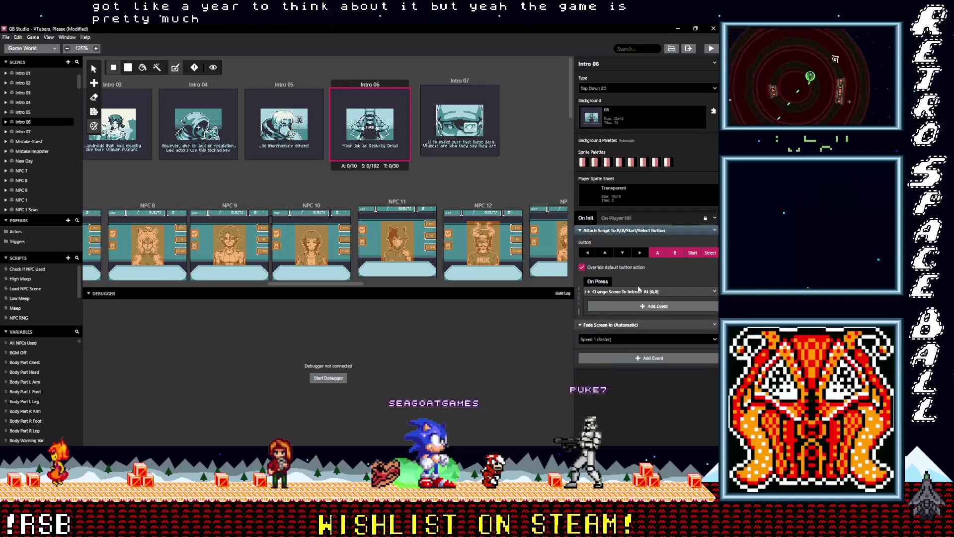
{"action": "left_click", "coordinate": [709, 231]}
Copy the button script into Intro 07 and set its Change Scene target to New Day.
{"action": "left_click", "coordinate": [714, 231]}
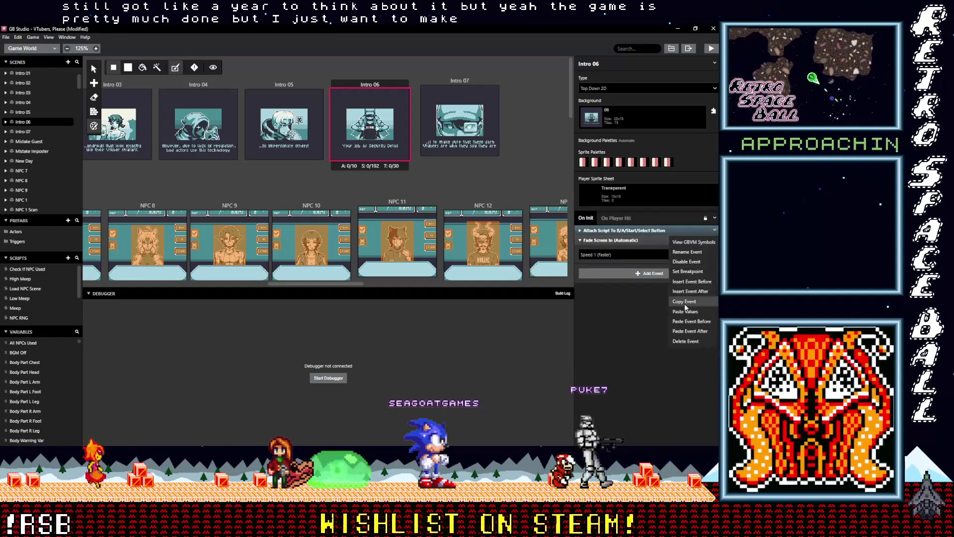
{"action": "left_click", "coordinate": [675, 301]}
{"action": "left_click", "coordinate": [458, 82]}
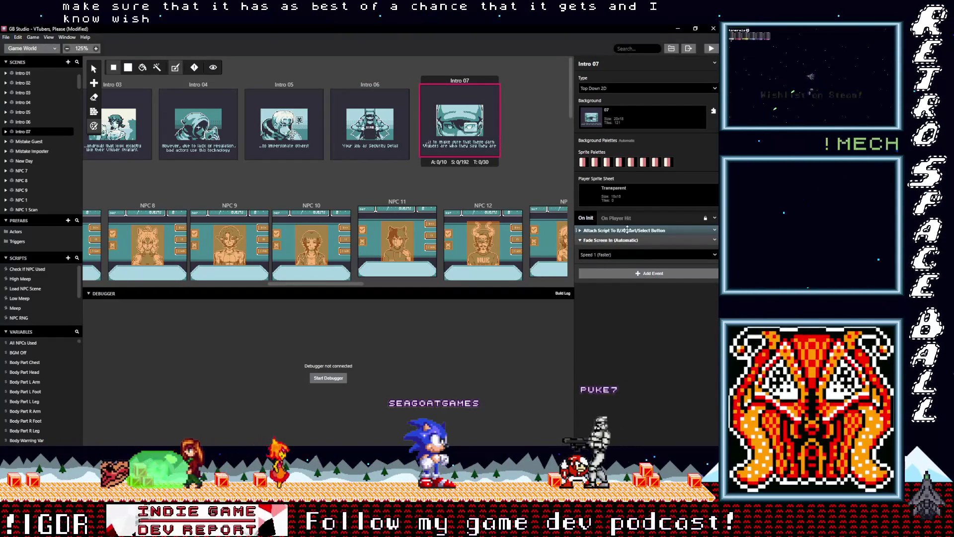
{"action": "left_click", "coordinate": [640, 265]}
{"action": "left_click", "coordinate": [654, 292]}
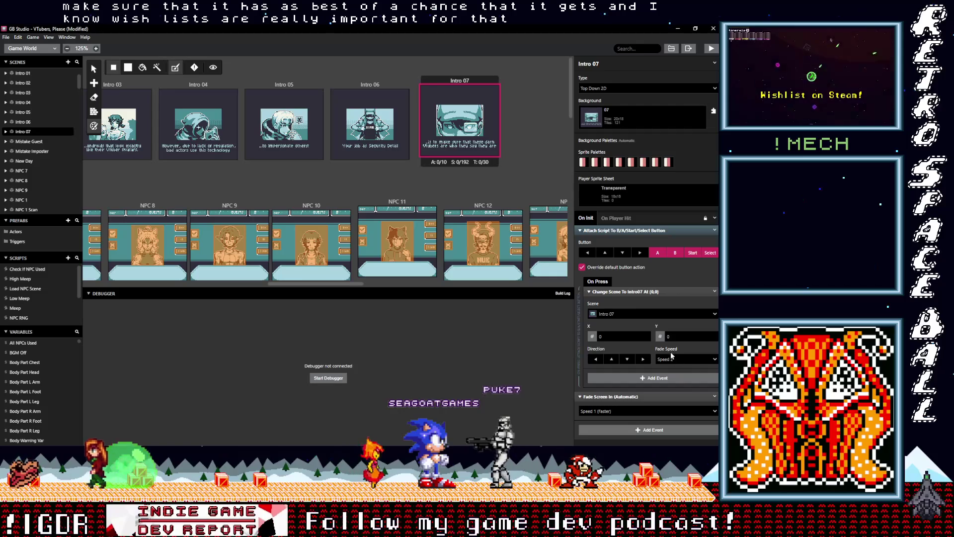
{"action": "left_click", "coordinate": [639, 313]}
{"action": "scroll", "coordinate": [619, 419], "scroll_direction": "down", "scroll_amount": 1}
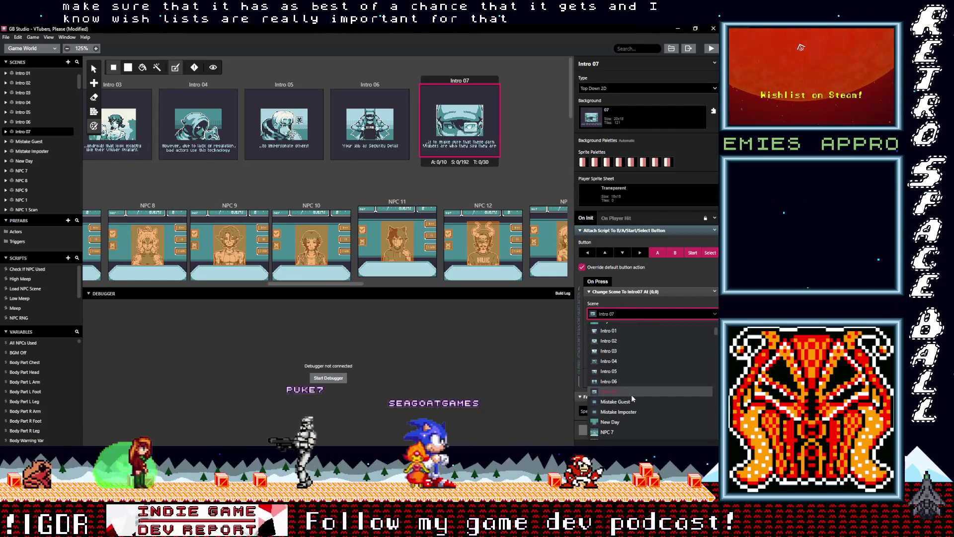
{"action": "left_click", "coordinate": [624, 421]}
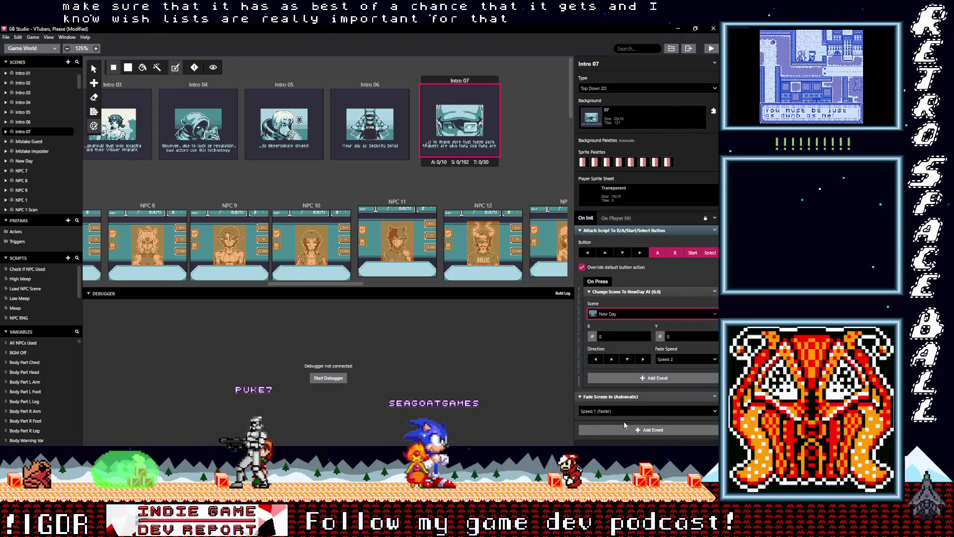
{"action": "left_click", "coordinate": [620, 230]}
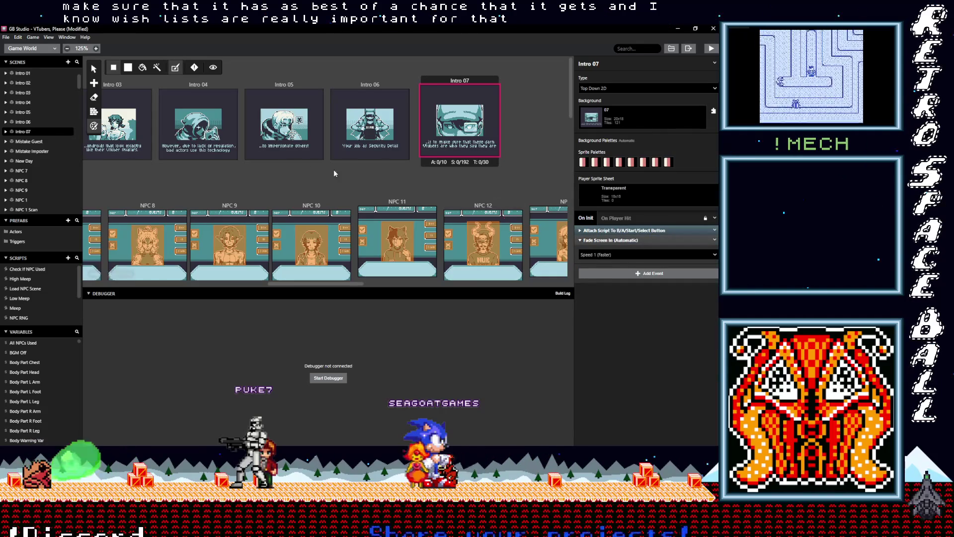
{"action": "scroll", "coordinate": [308, 167], "scroll_direction": "left", "scroll_amount": 6}
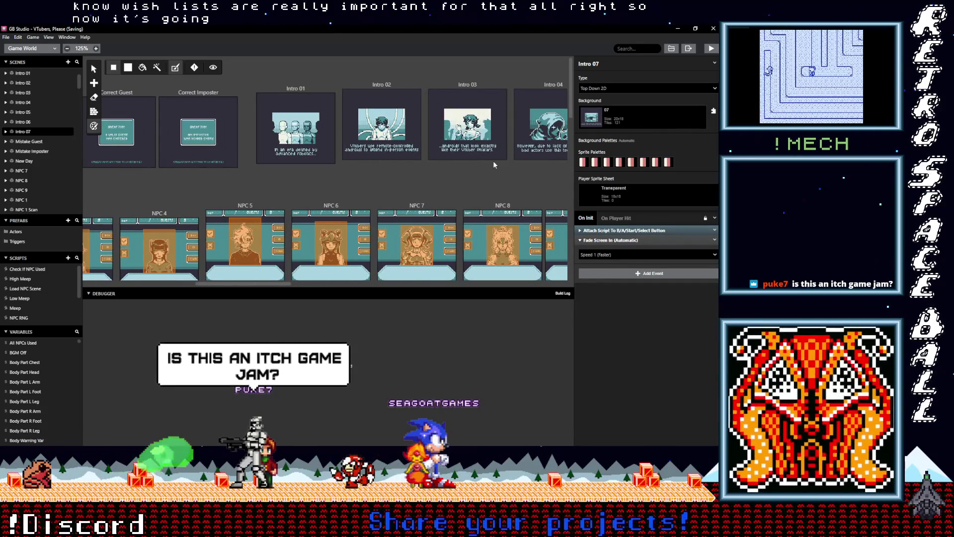
Save the VTubers, Please project with Ctrl+S and switch to the itch.io VJam page.
{"action": "key", "text": "ctrl+s"}
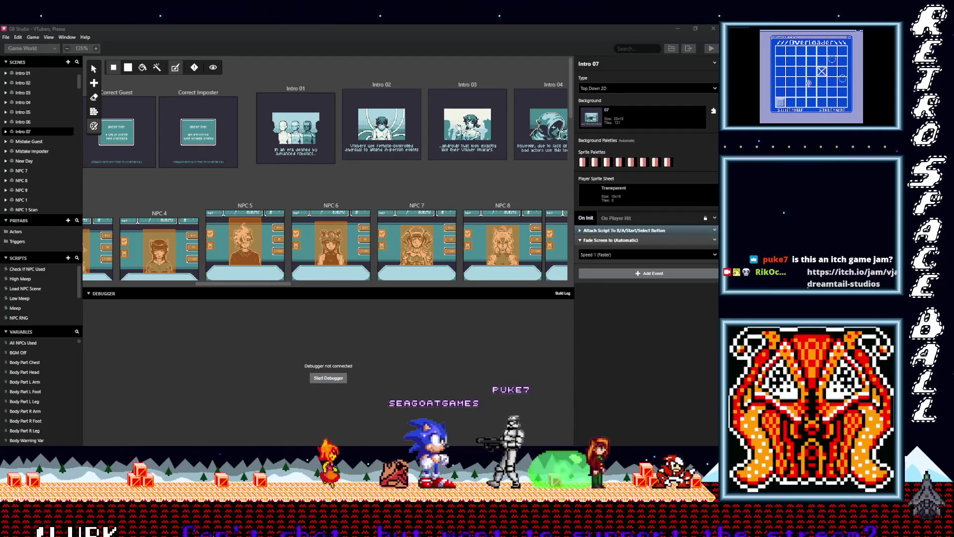
{"action": "key", "text": "alt+Tab"}
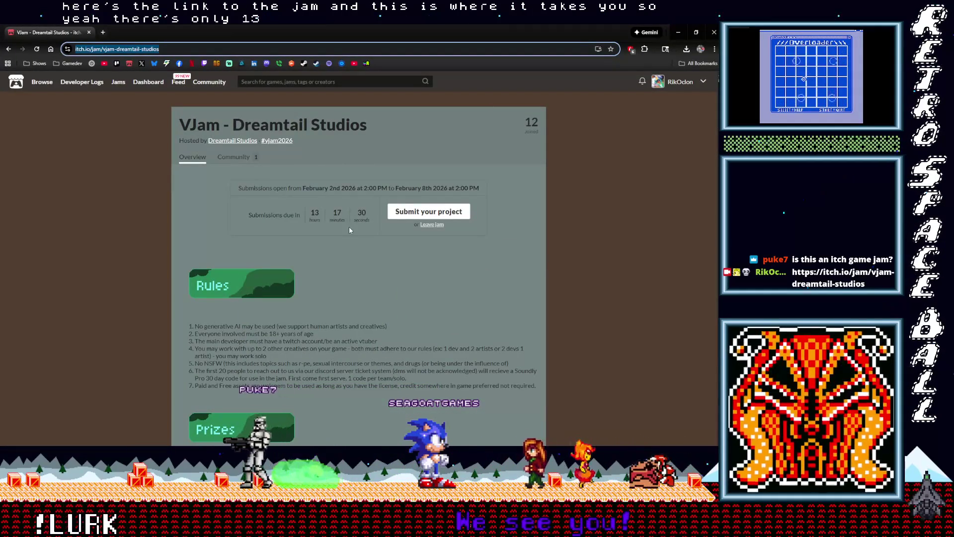
Scroll through the VJam rules, prizes and categories, then minimize Chrome.
{"action": "scroll", "coordinate": [349, 227], "scroll_direction": "down", "scroll_amount": 2}
{"action": "scroll", "coordinate": [349, 230], "scroll_direction": "down", "scroll_amount": 3}
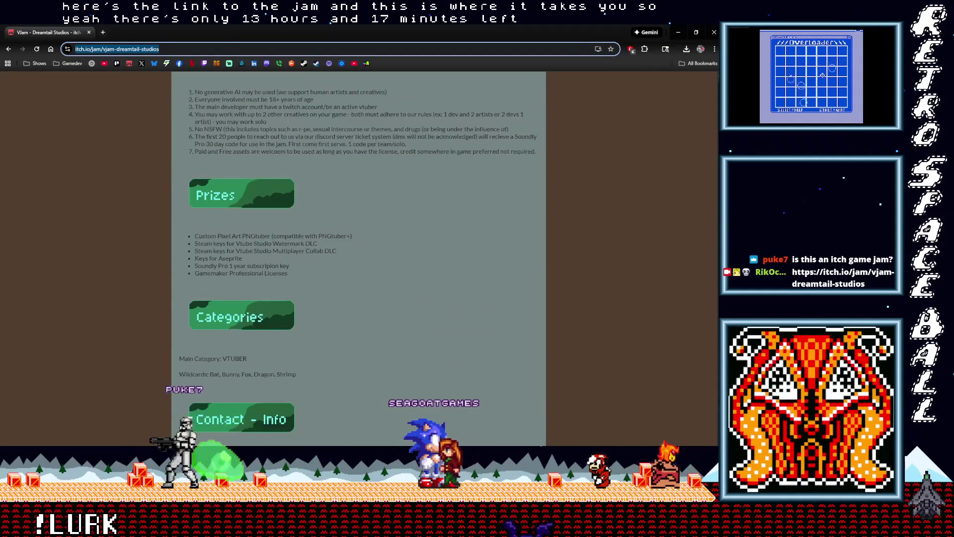
{"action": "scroll", "coordinate": [347, 230], "scroll_direction": "down", "scroll_amount": 1}
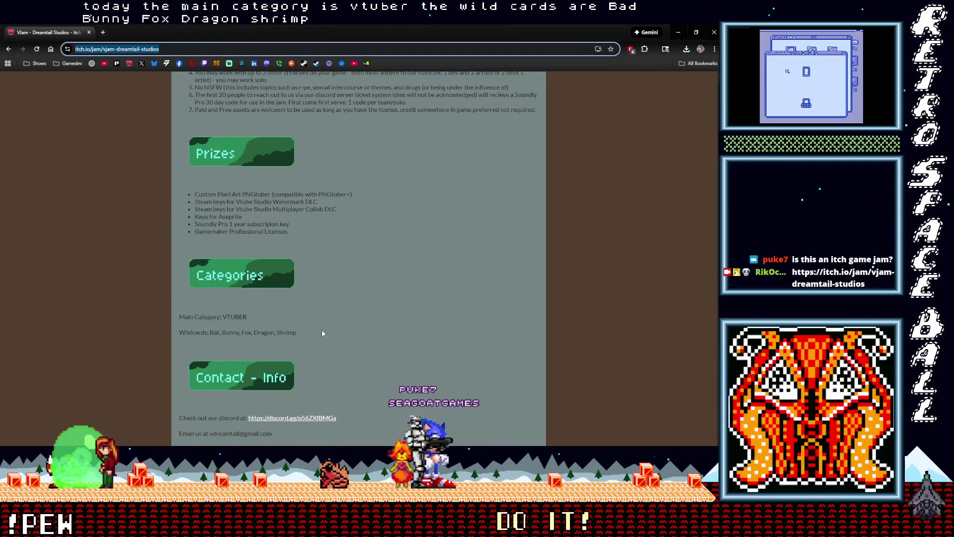
{"action": "scroll", "coordinate": [333, 295], "scroll_direction": "up", "scroll_amount": 2}
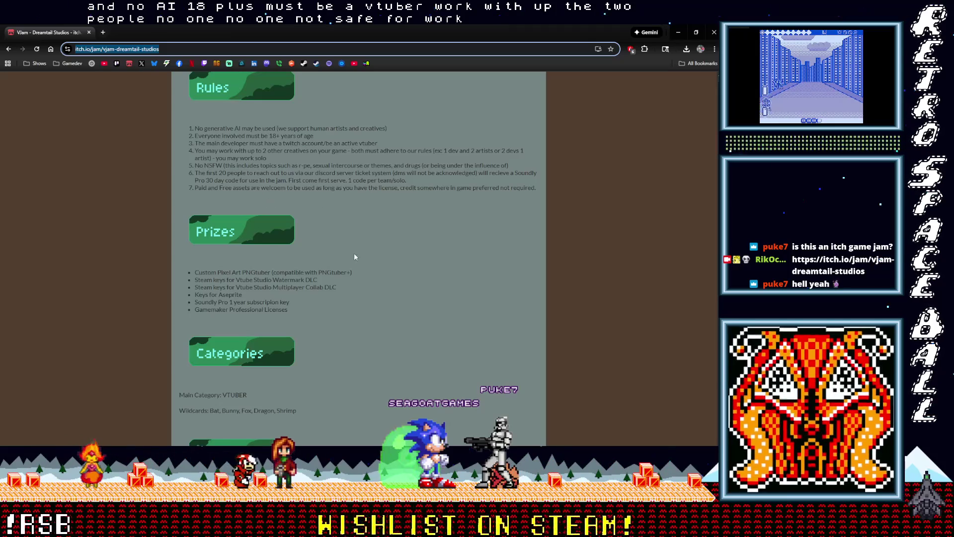
{"action": "scroll", "coordinate": [356, 275], "scroll_direction": "down", "scroll_amount": 2}
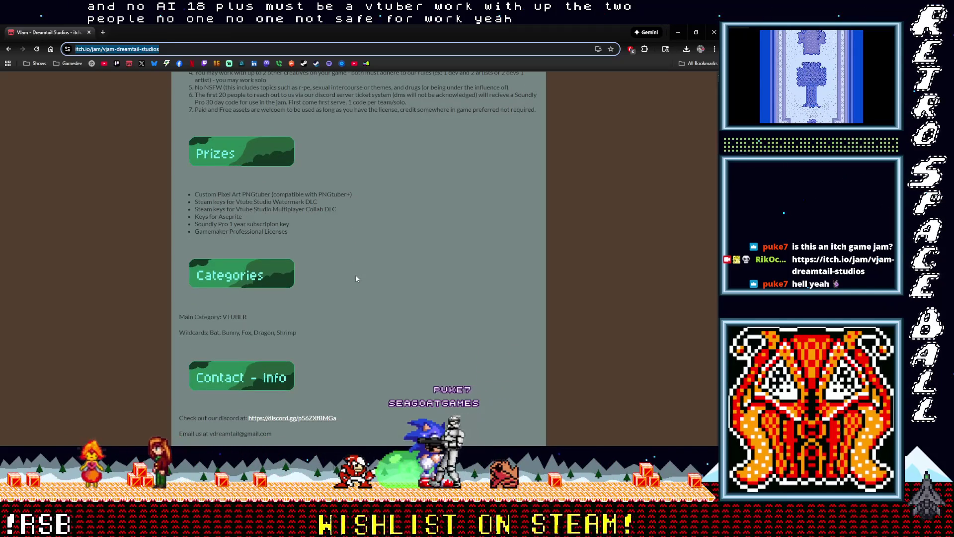
{"action": "scroll", "coordinate": [356, 279], "scroll_direction": "up", "scroll_amount": 4}
{"action": "scroll", "coordinate": [356, 276], "scroll_direction": "up", "scroll_amount": 1}
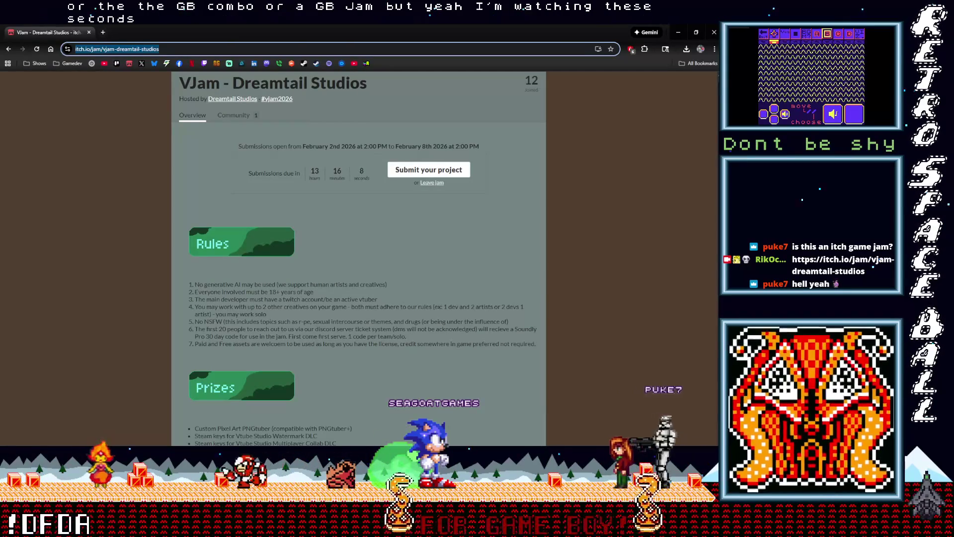
{"action": "left_click", "coordinate": [674, 34]}
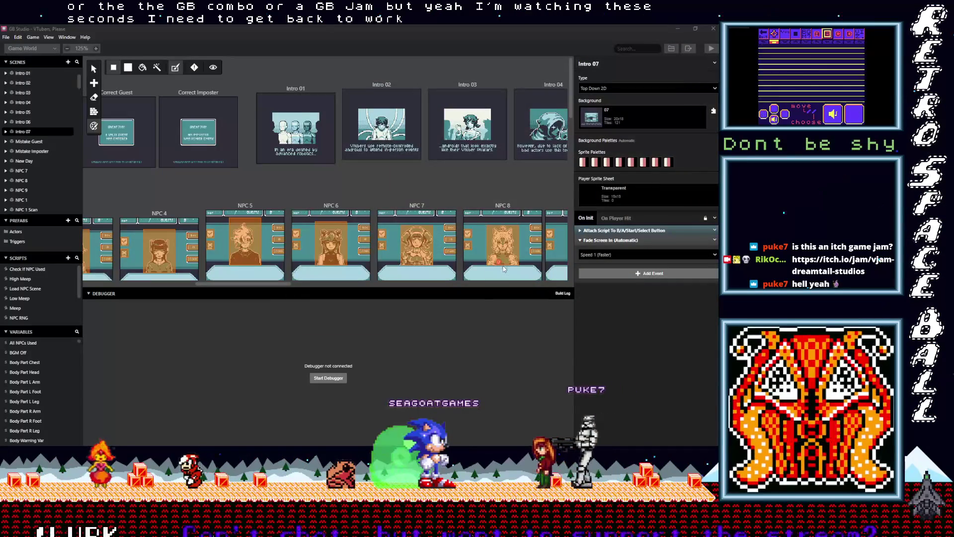
Build and run the VTubers, Please game to test the new intro scenes.
{"action": "left_click", "coordinate": [709, 49]}
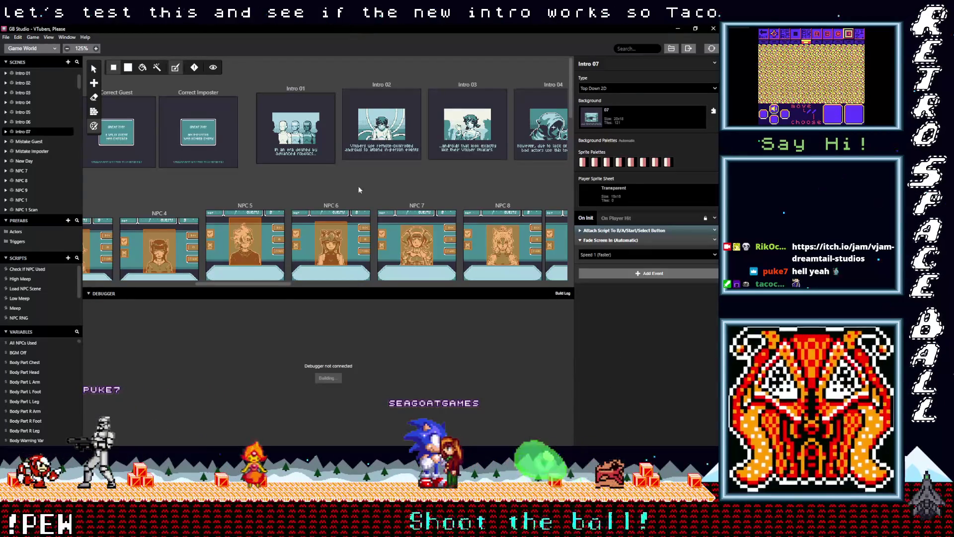
{"action": "mouse_move", "coordinate": [297, 284]}
{"action": "left_mouse_down"}
{"action": "mouse_move", "coordinate": [559, 308]}
{"action": "mouse_move", "coordinate": [529, 309]}
{"action": "mouse_move", "coordinate": [547, 311]}
{"action": "left_mouse_up"}
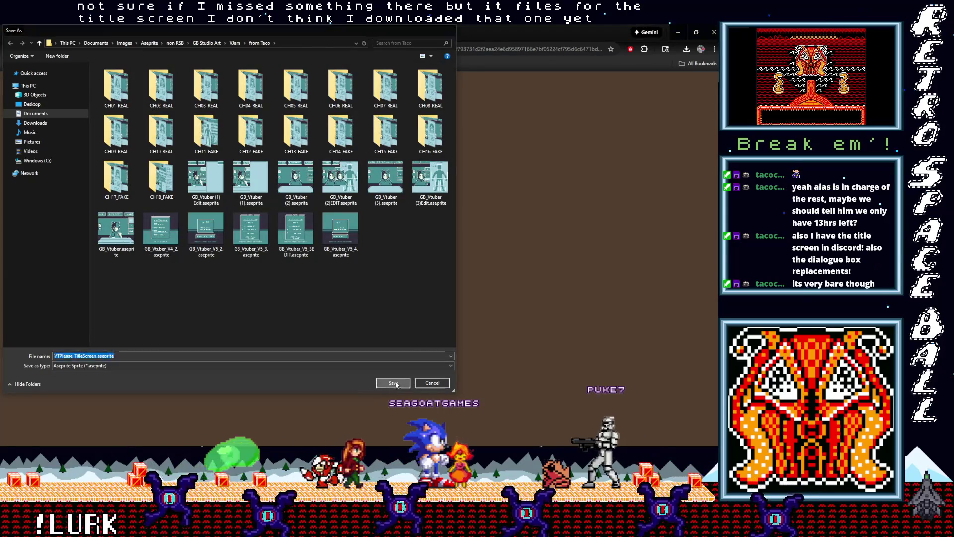
Save VTPlease_TitleScreen.aseprite into the from Taco folder and minimize Chrome.
{"action": "left_click", "coordinate": [394, 383]}
{"action": "left_click", "coordinate": [679, 33]}
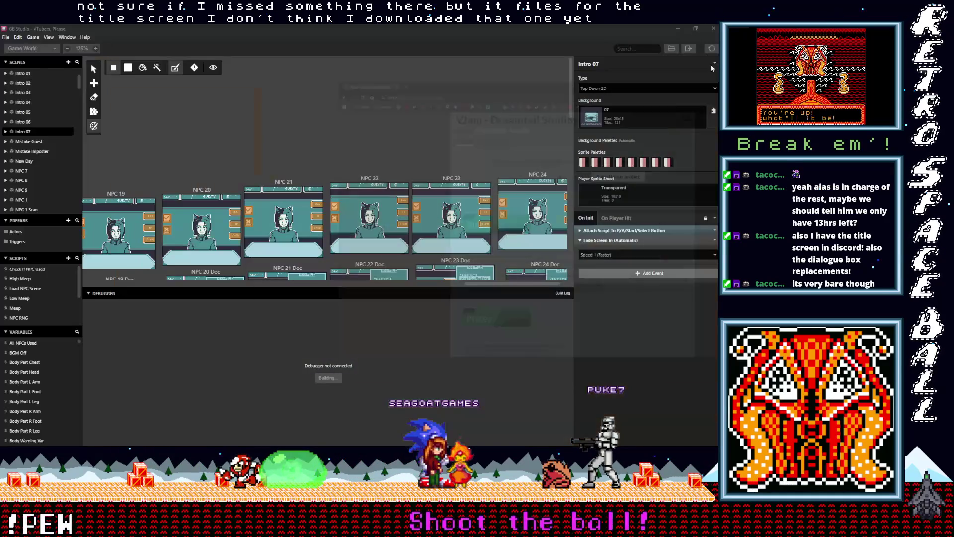
{"action": "key", "text": "alt+Tab"}
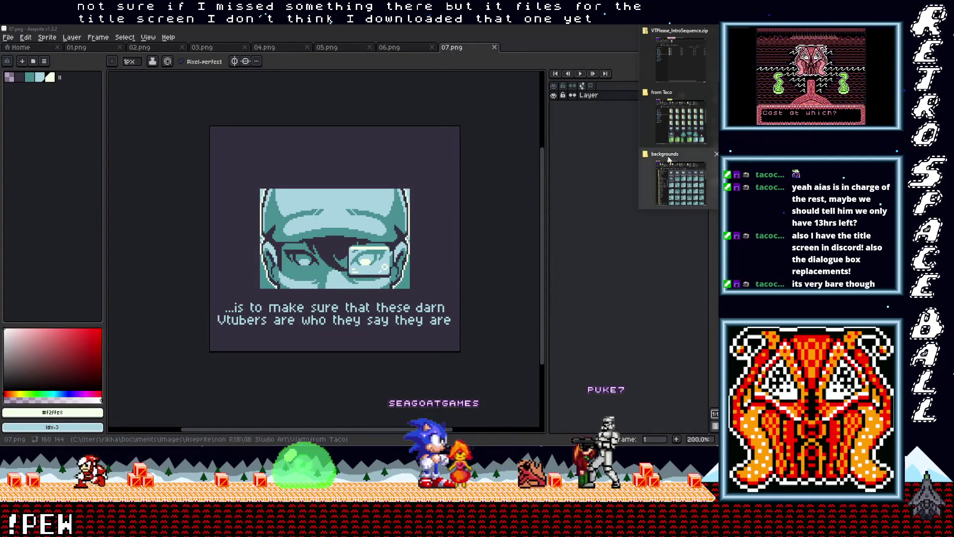
{"action": "key", "text": "alt+Tab"}
Open the from Taco folder in File Explorer and launch VTPlease_TitleScreen.aseprite in Aseprite.
{"action": "scroll", "coordinate": [369, 293], "scroll_direction": "down", "scroll_amount": 8}
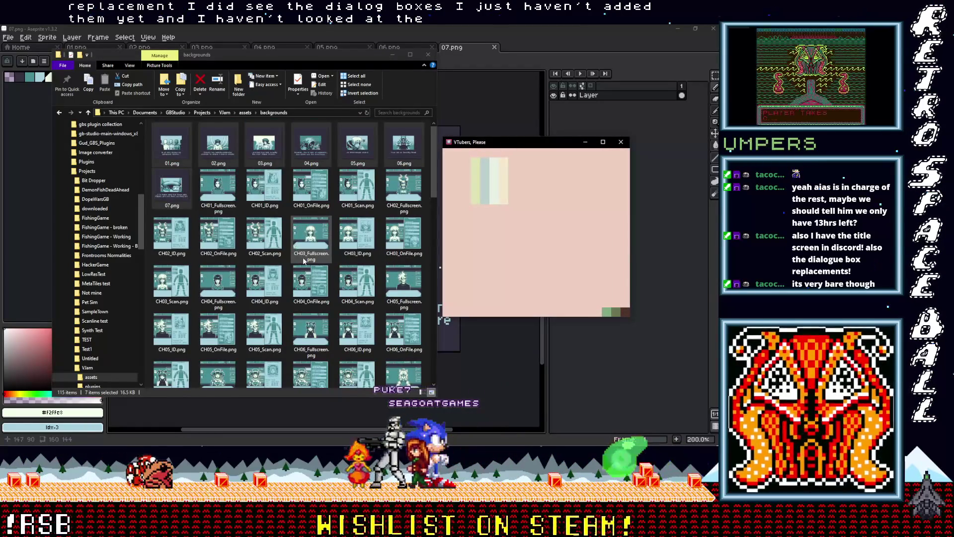
{"action": "scroll", "coordinate": [296, 249], "scroll_direction": "down", "scroll_amount": 10}
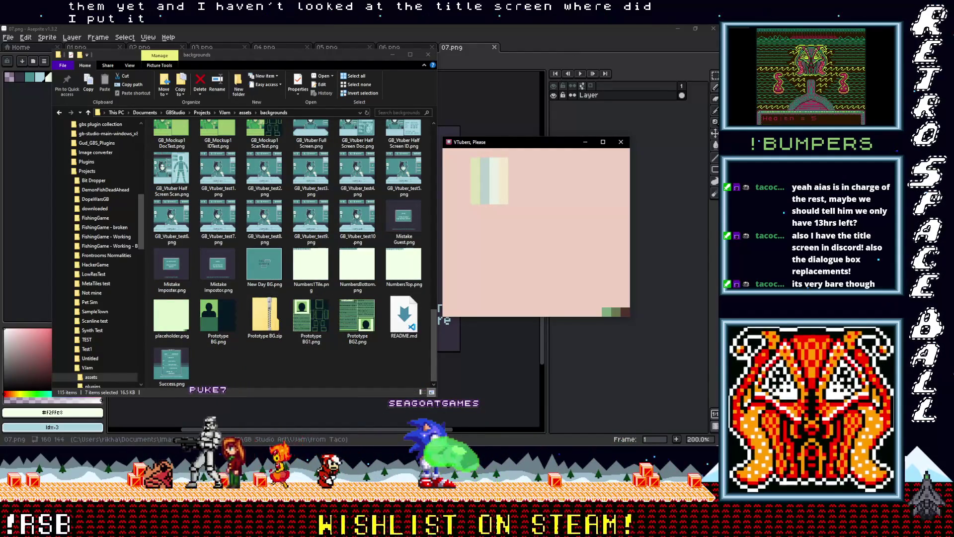
{"action": "right_click", "coordinate": [462, 47]}
{"action": "left_click", "coordinate": [666, 74]}
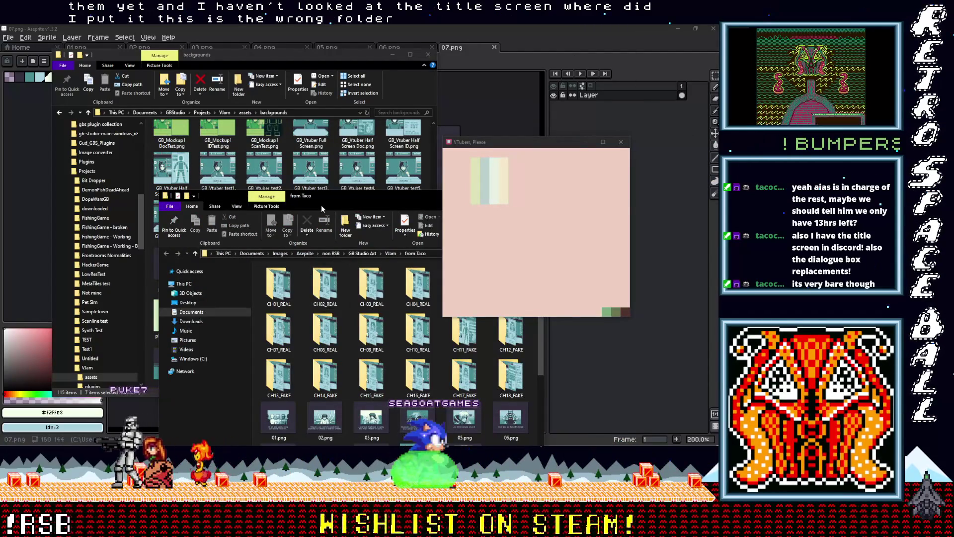
{"action": "left_click_drag", "start_coordinate": [323, 198], "coordinate": [255, 98]}
{"action": "scroll", "coordinate": [308, 279], "scroll_direction": "down", "scroll_amount": 5}
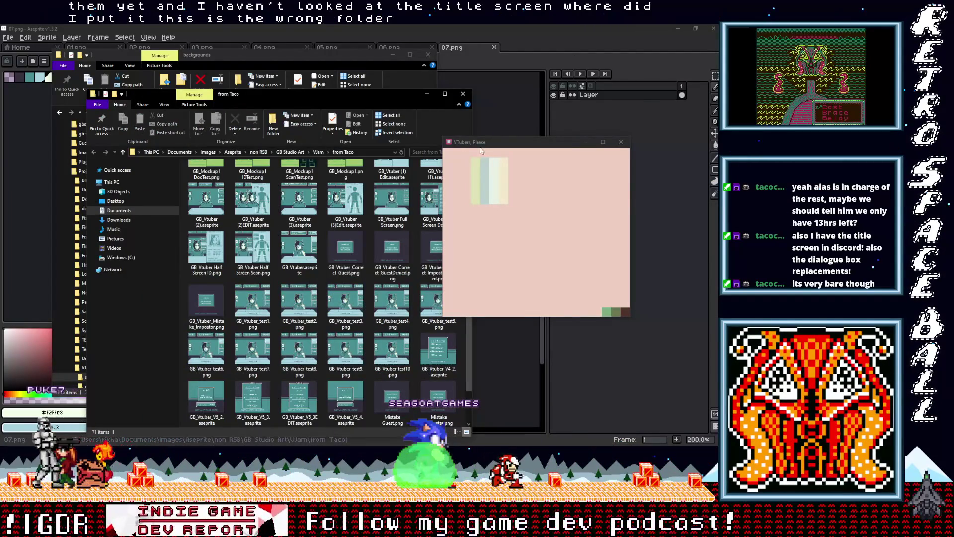
{"action": "scroll", "coordinate": [357, 257], "scroll_direction": "down", "scroll_amount": 2}
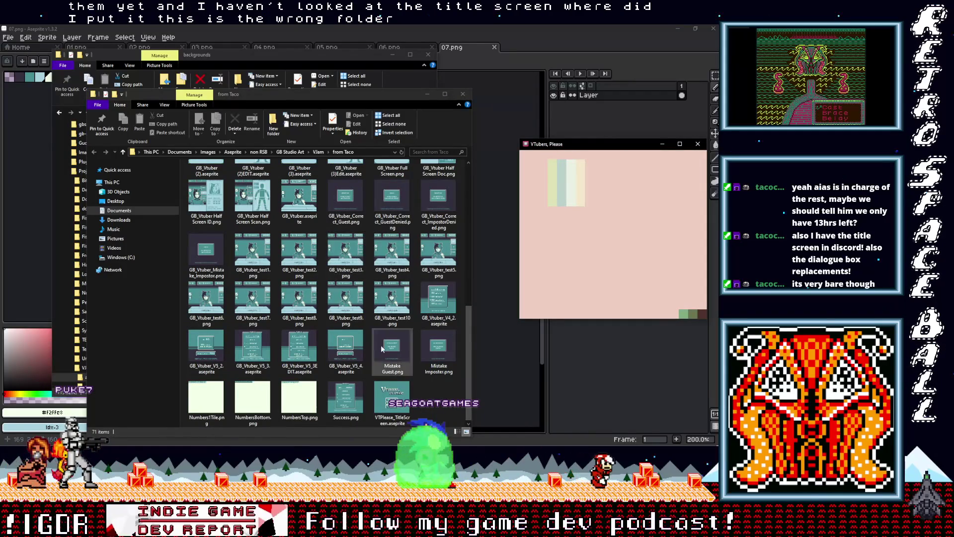
{"action": "left_click", "coordinate": [388, 395]}
{"action": "double_click", "coordinate": [392, 398]}
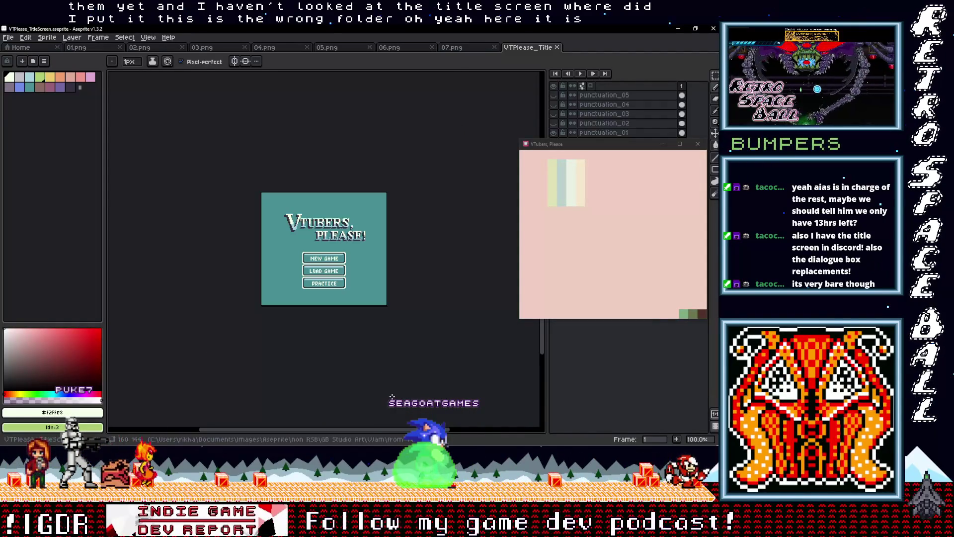
{"action": "scroll", "coordinate": [378, 348], "scroll_direction": "up", "scroll_amount": 2}
{"action": "scroll", "coordinate": [368, 326], "scroll_direction": "down", "scroll_amount": 2}
{"action": "scroll", "coordinate": [370, 348], "scroll_direction": "up", "scroll_amount": 1}
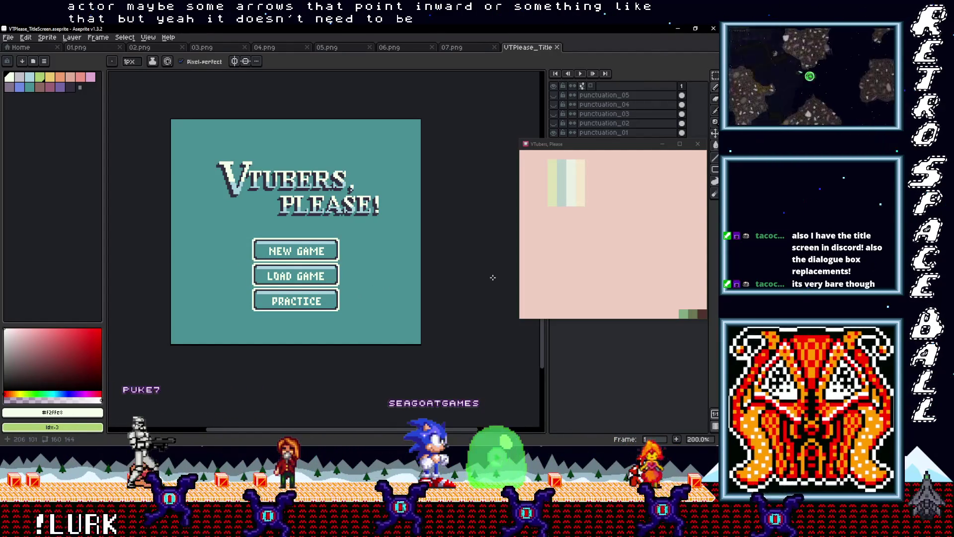
Close the running game window, return to GB Studio, then switch back to Aseprite.
{"action": "left_click", "coordinate": [680, 144]}
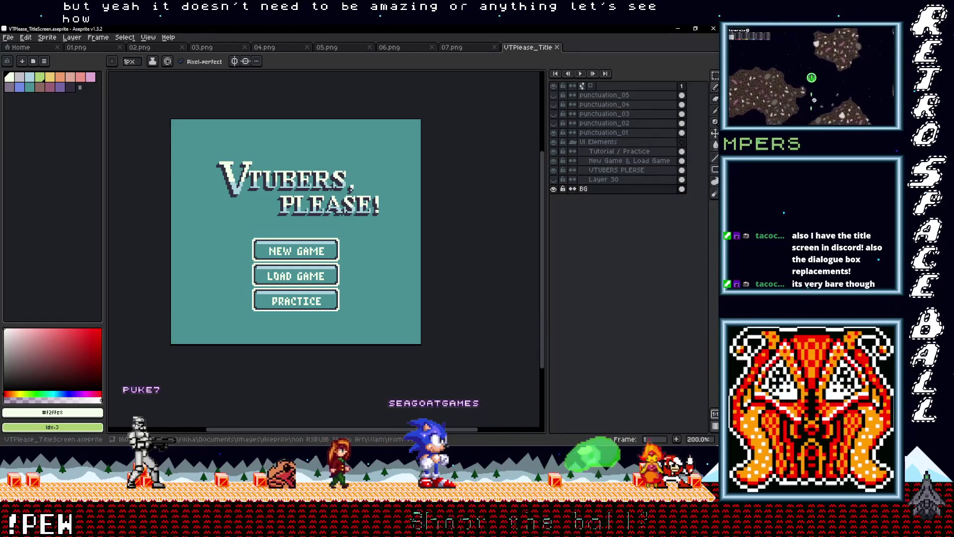
{"action": "left_click", "coordinate": [677, 29]}
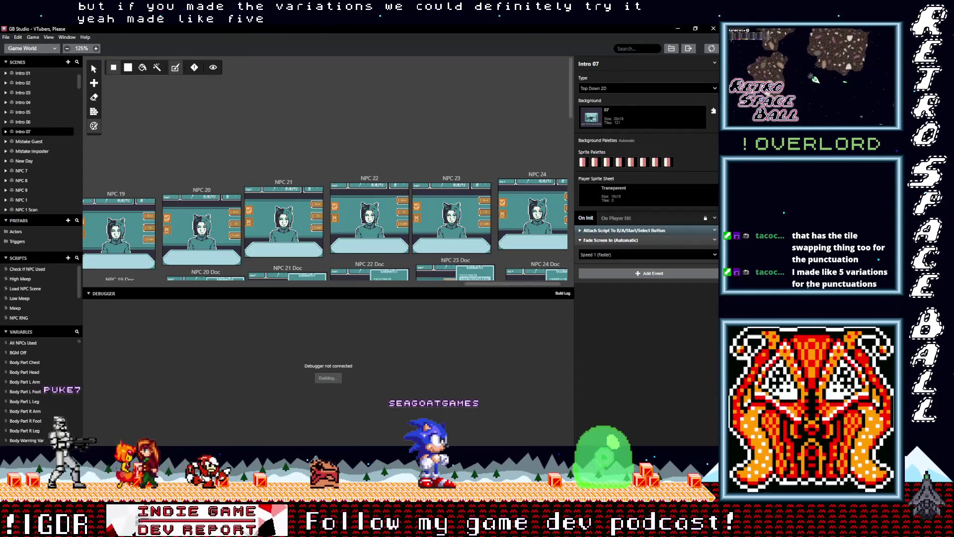
{"action": "key", "text": "alt+Tab"}
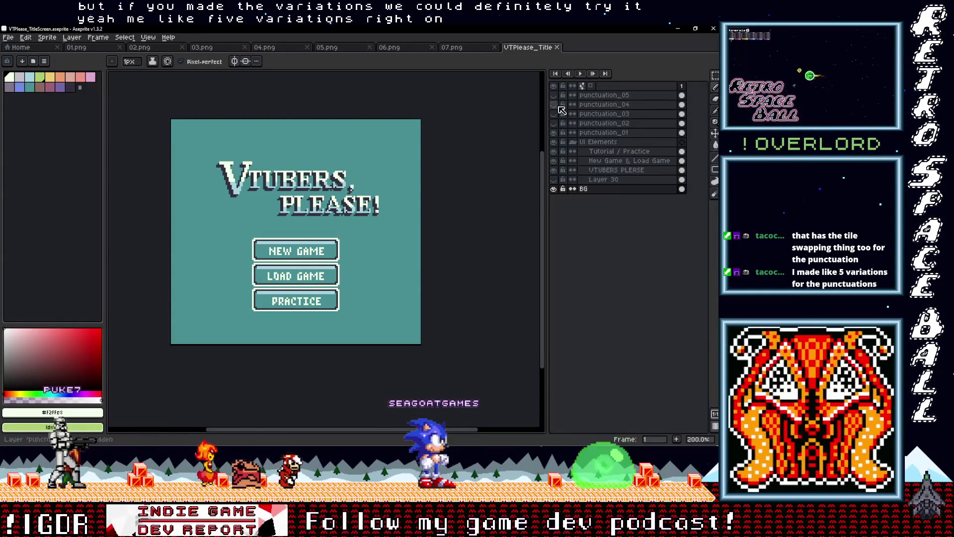
Toggle the BG and UI Elements layers to check transparency, then collapse UI Elements.
{"action": "left_click", "coordinate": [558, 188]}
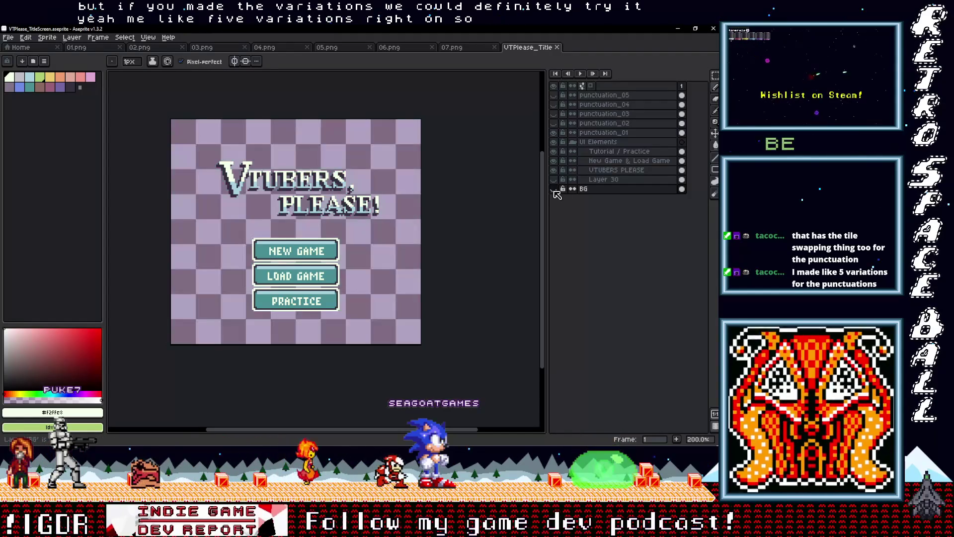
{"action": "left_click", "coordinate": [558, 188]}
{"action": "left_click", "coordinate": [578, 144]}
{"action": "left_click", "coordinate": [554, 142]}
{"action": "left_click", "coordinate": [554, 142]}
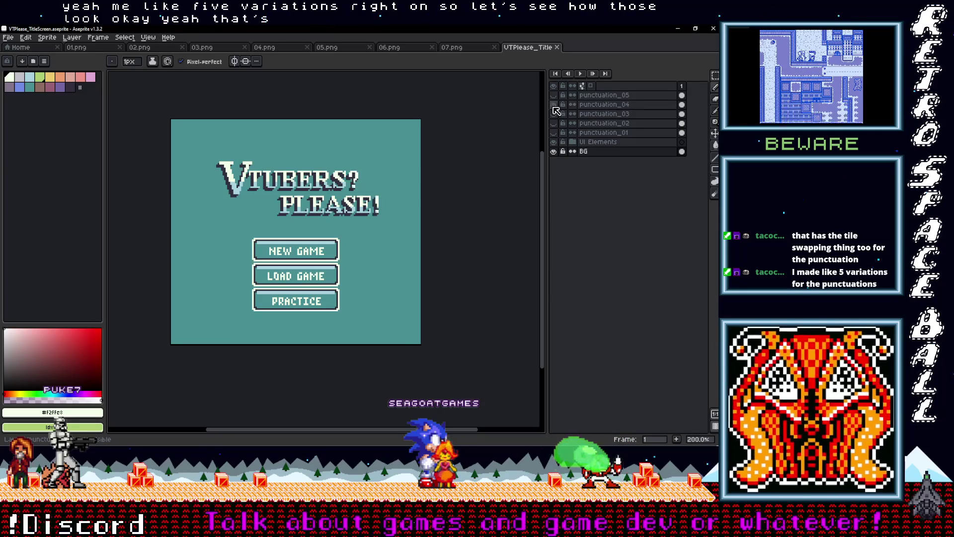
Preview the punctuation_01–05 title variants, ending on 'VTUBERS, PLEASE.'.
{"action": "left_click", "coordinate": [554, 105]}
{"action": "left_click", "coordinate": [554, 123]}
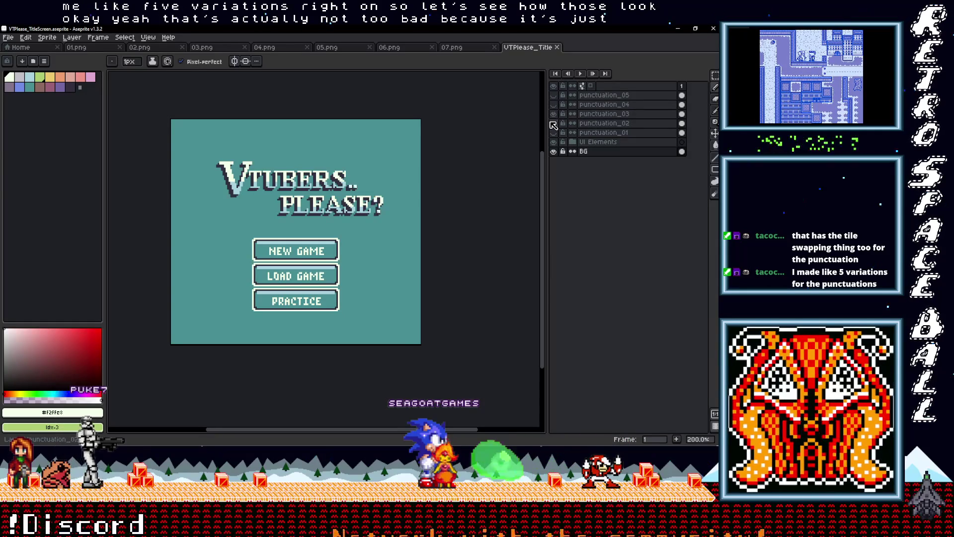
{"action": "left_click", "coordinate": [554, 123]}
{"action": "left_click", "coordinate": [553, 133]}
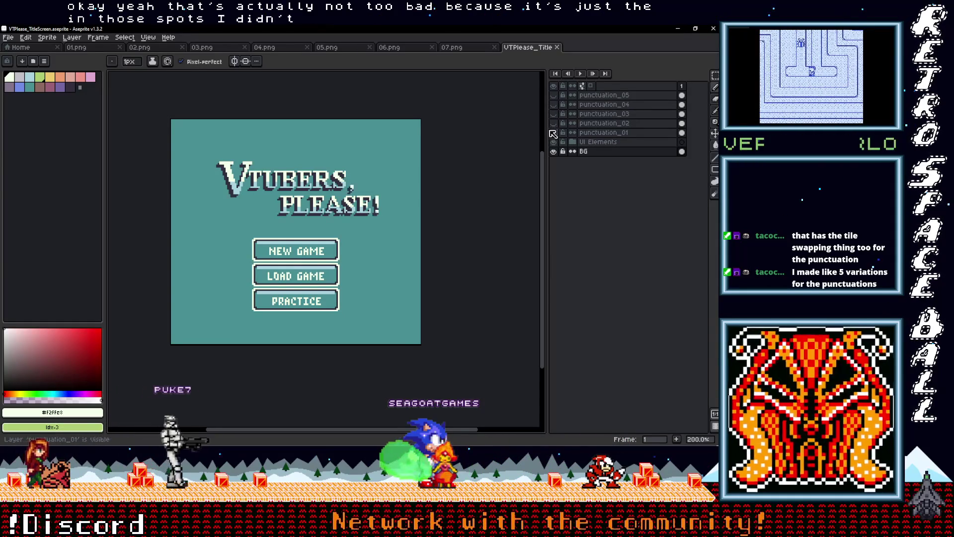
{"action": "left_click", "coordinate": [554, 123]}
{"action": "left_click", "coordinate": [554, 124]}
{"action": "left_click", "coordinate": [554, 123]}
{"action": "left_click", "coordinate": [554, 123]}
{"action": "left_click", "coordinate": [554, 133]}
{"action": "left_click", "coordinate": [553, 123]}
{"action": "left_click", "coordinate": [554, 124]}
{"action": "left_click", "coordinate": [554, 133]}
{"action": "left_click", "coordinate": [554, 124]}
{"action": "left_click", "coordinate": [554, 123]}
{"action": "left_click", "coordinate": [554, 113]}
{"action": "left_click", "coordinate": [553, 114]}
{"action": "left_click", "coordinate": [554, 94]}
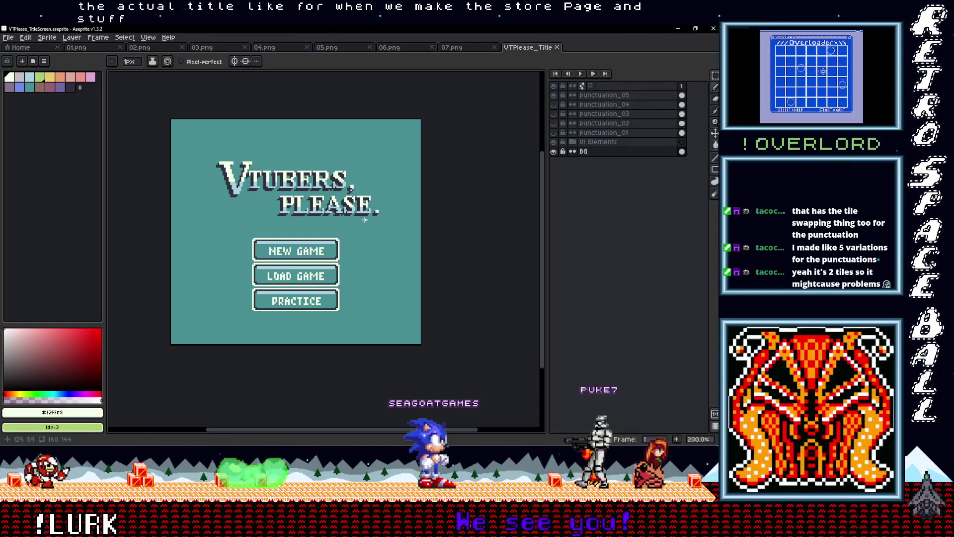
Cycle the punctuation variants again and hide punctuation_02, leaving the title unpunctuated.
{"action": "left_click", "coordinate": [555, 105]}
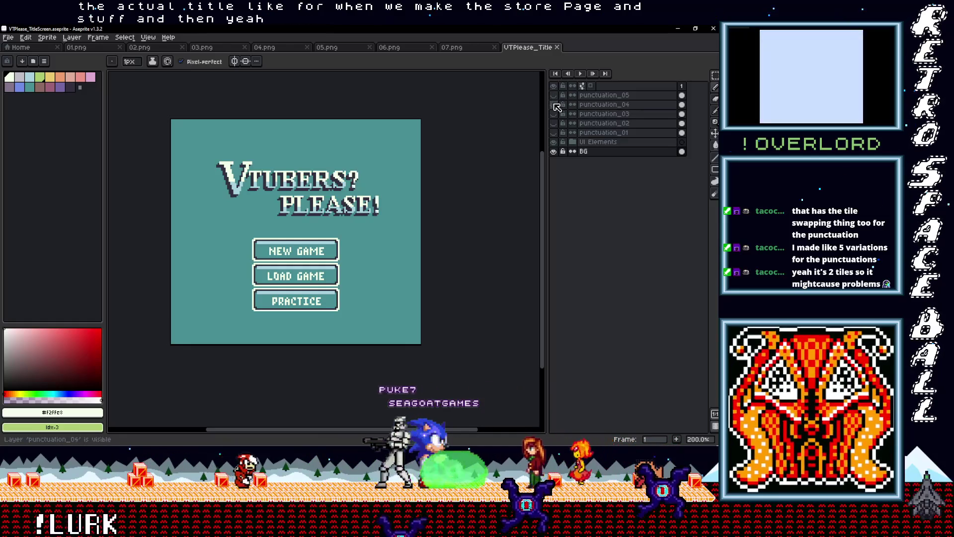
{"action": "left_click", "coordinate": [555, 105]}
{"action": "left_click", "coordinate": [555, 113]}
{"action": "left_click", "coordinate": [555, 114]}
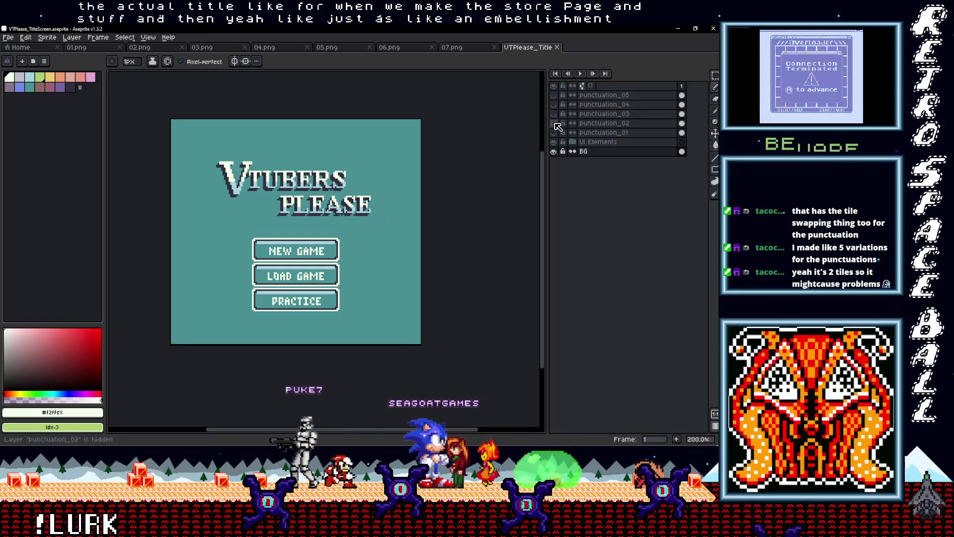
{"action": "left_click", "coordinate": [555, 123]}
{"action": "left_click", "coordinate": [555, 124]}
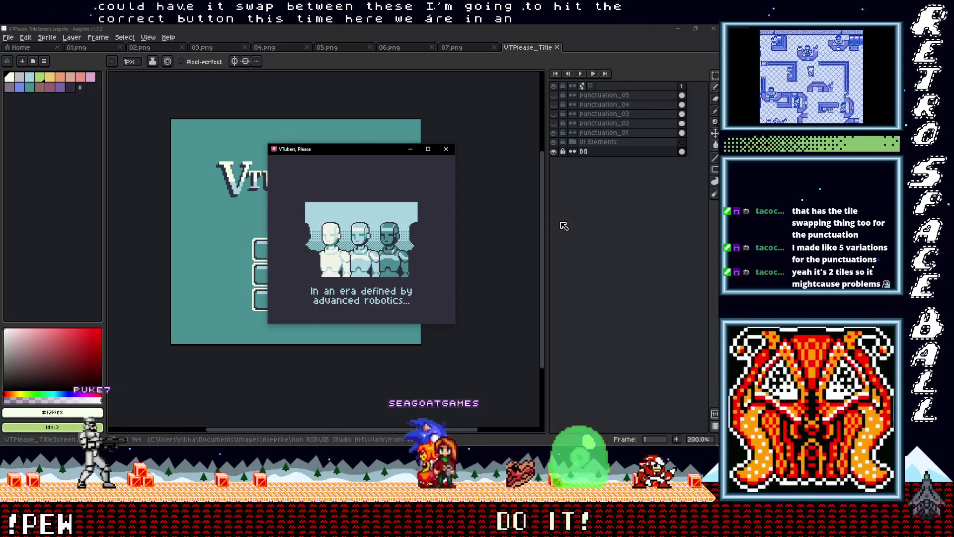
Maximize the VTubers, Please game window and let the intro play to the Day 01 summary.
{"action": "left_click", "coordinate": [428, 149]}
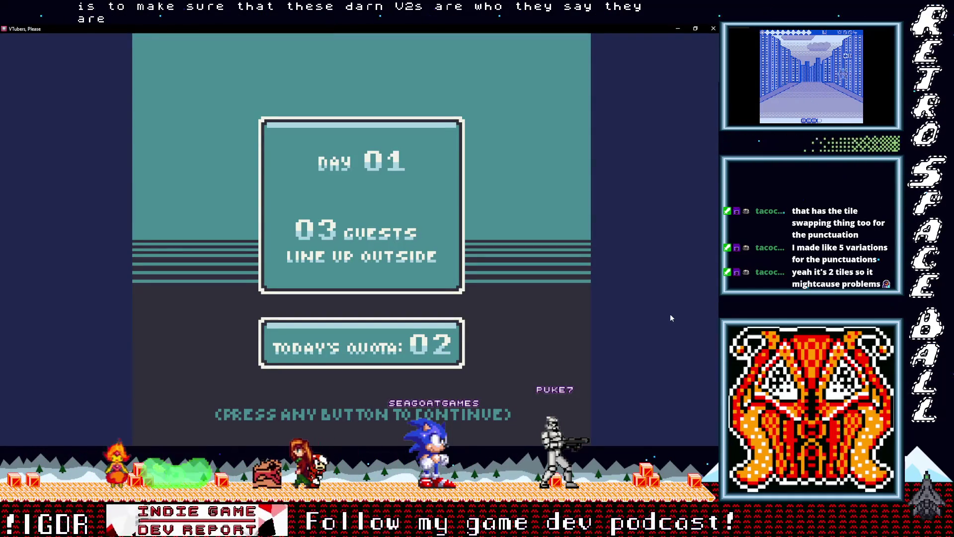
Dismiss the Day 01 summary and check the first guest's on-file record and serial number.
{"action": "key", "text": "z"}
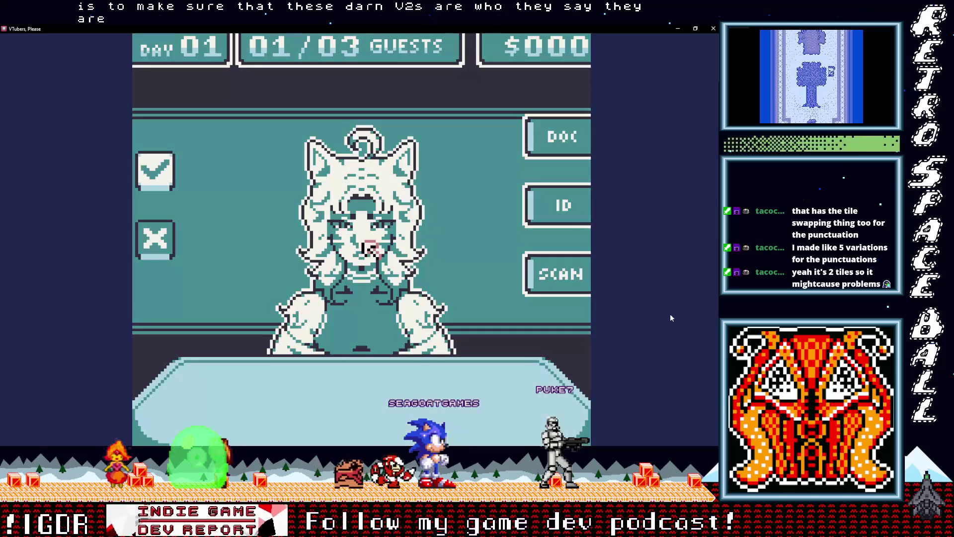
{"action": "key", "text": "Up"}
{"action": "key", "text": "Right"}
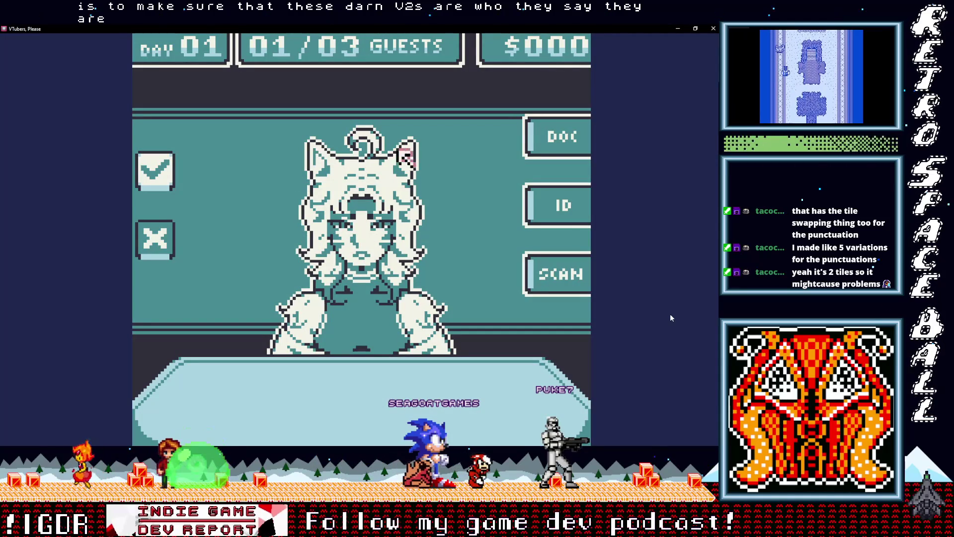
{"action": "key", "text": "z"}
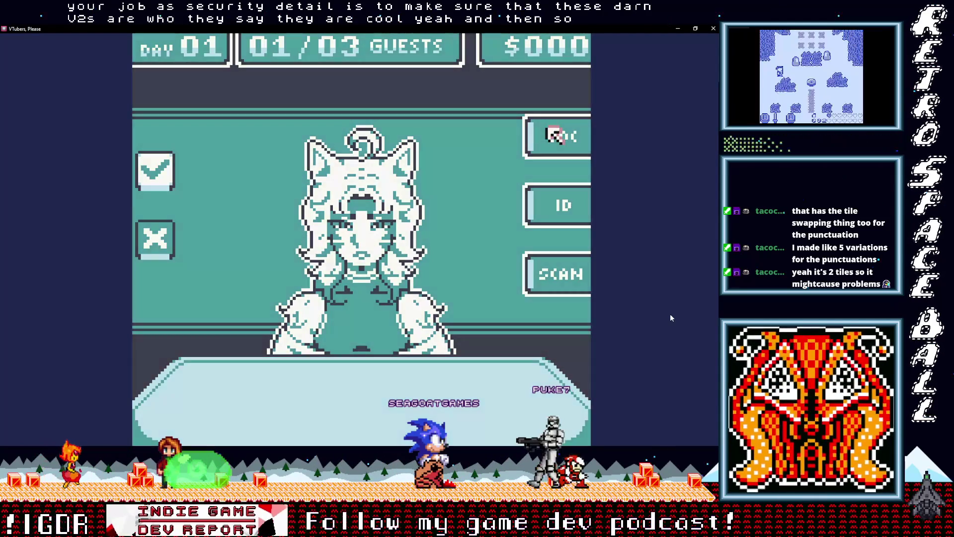
{"action": "key", "text": "Down"}
{"action": "key", "text": "Left"}
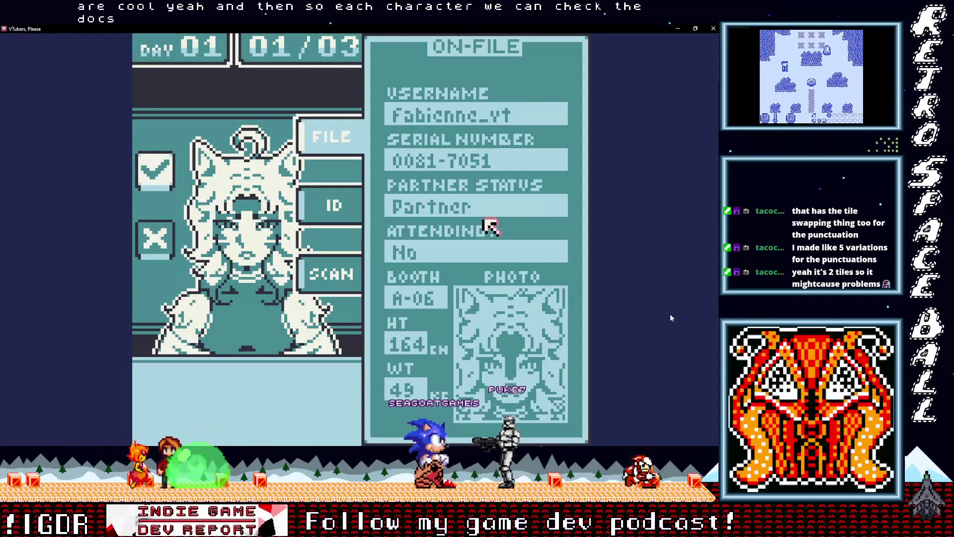
{"action": "key", "text": "Up"}
Open the guest's ID card and compare its serial number and portrait with the record.
{"action": "key", "text": "Left"}
{"action": "key", "text": "Down"}
{"action": "key", "text": "z"}
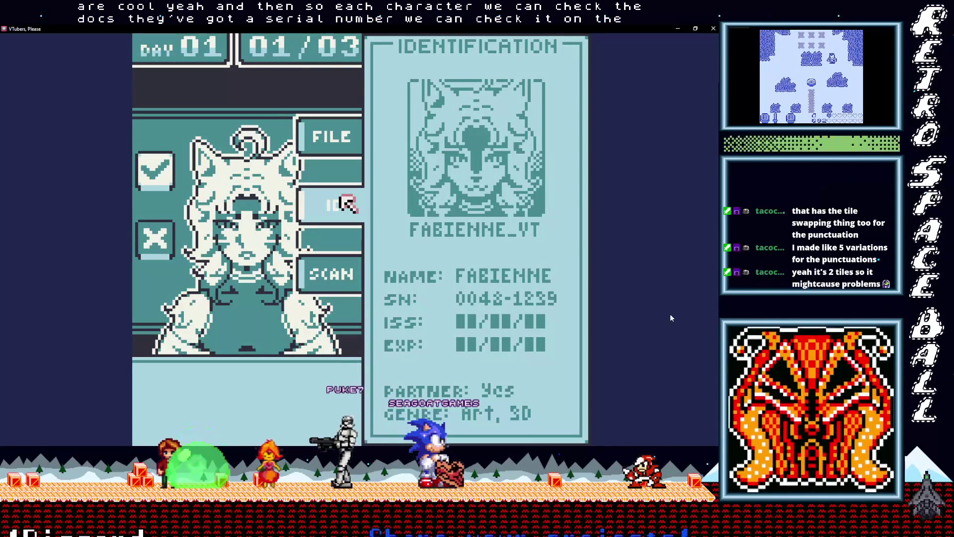
{"action": "key", "text": "Right"}
{"action": "key", "text": "Down"}
{"action": "key", "text": "Left"}
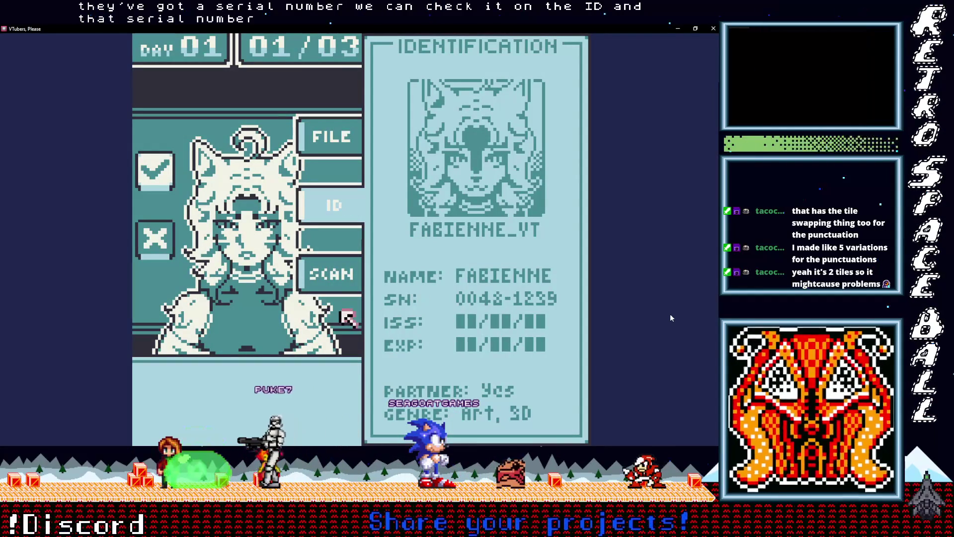
{"action": "key", "text": "Up"}
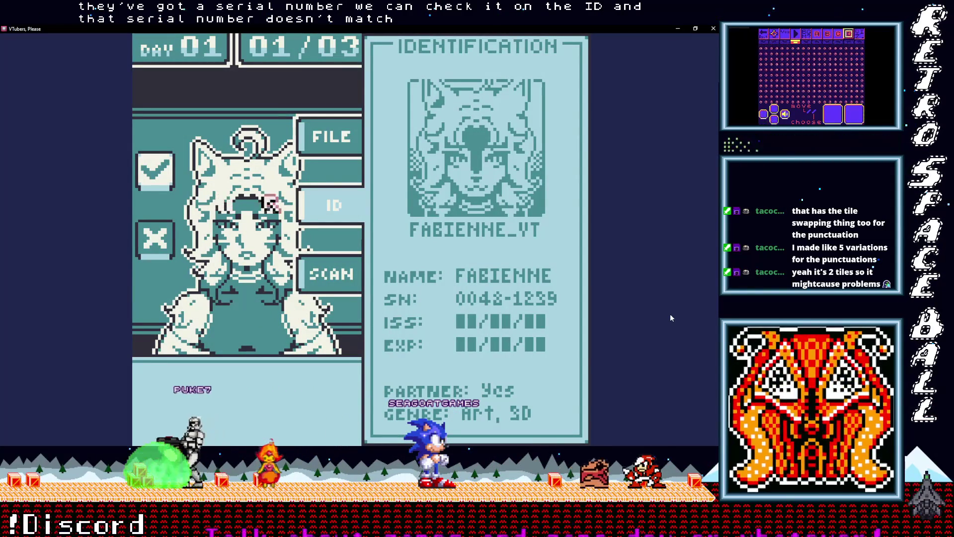
{"action": "key", "text": "Right"}
{"action": "key", "text": "Up"}
Body-scan the guest's arm, torso, head and both legs for contraband.
{"action": "key", "text": "Down"}
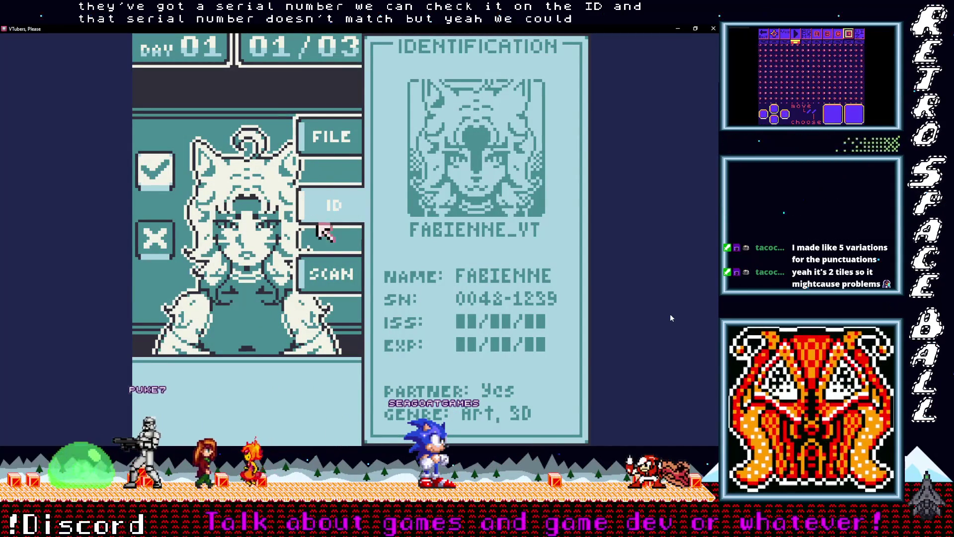
{"action": "key", "text": "Down"}
{"action": "key", "text": "Return"}
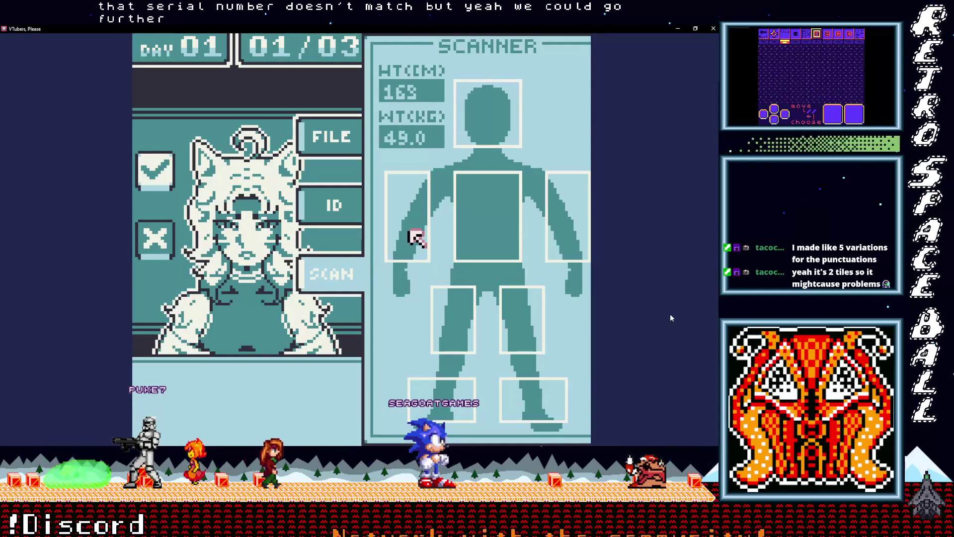
{"action": "key", "text": "Up"}
{"action": "key", "text": "Right"}
{"action": "key", "text": "Up"}
{"action": "key", "text": "Left"}
{"action": "key", "text": "Left"}
{"action": "key", "text": "Down"}
{"action": "key", "text": "Right"}
{"action": "key", "text": "Down"}
{"action": "key", "text": "Up"}
{"action": "key", "text": "Right"}
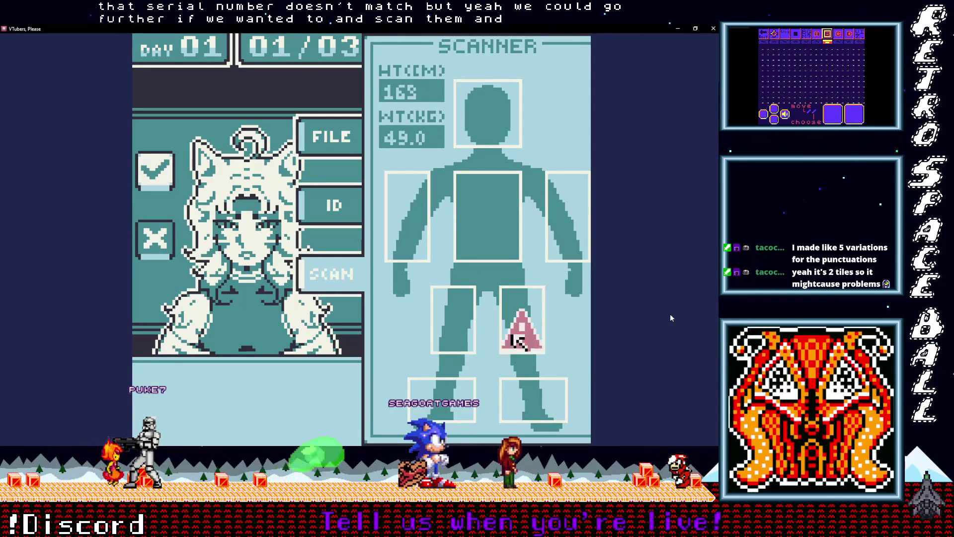
{"action": "key", "text": "Left"}
Deny the first guest entry with the X choice.
{"action": "key", "text": "Left"}
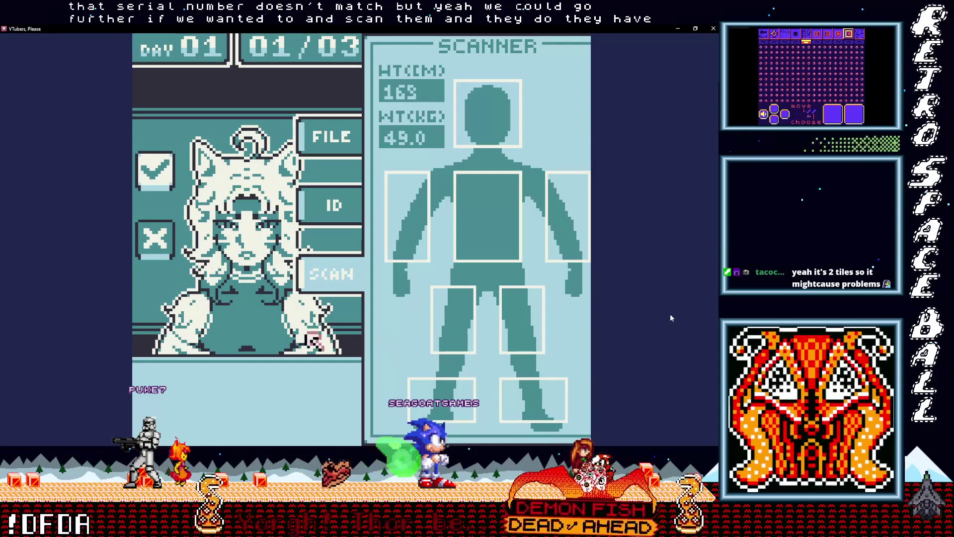
{"action": "key", "text": "Up"}
{"action": "key", "text": "Left"}
{"action": "key", "text": "Left"}
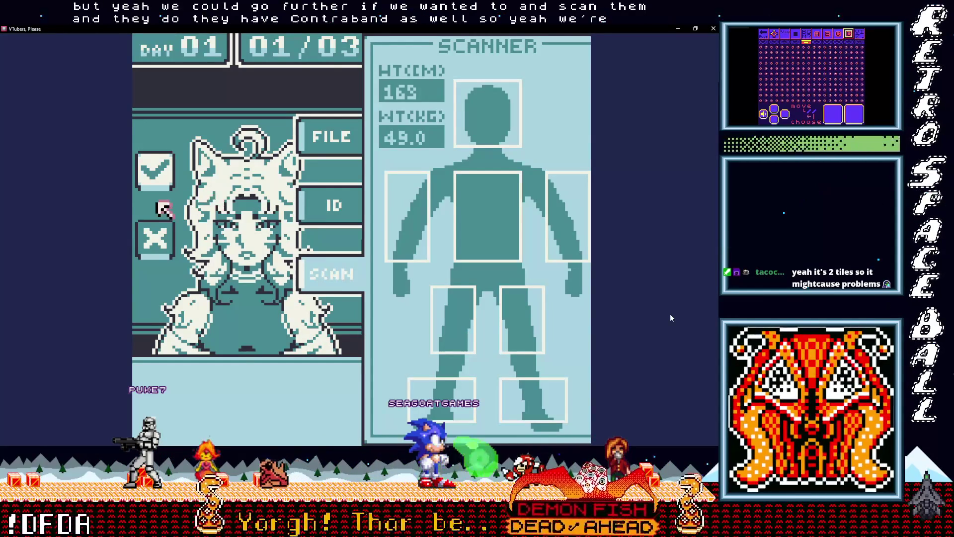
{"action": "key", "text": "Down"}
{"action": "key", "text": "z"}
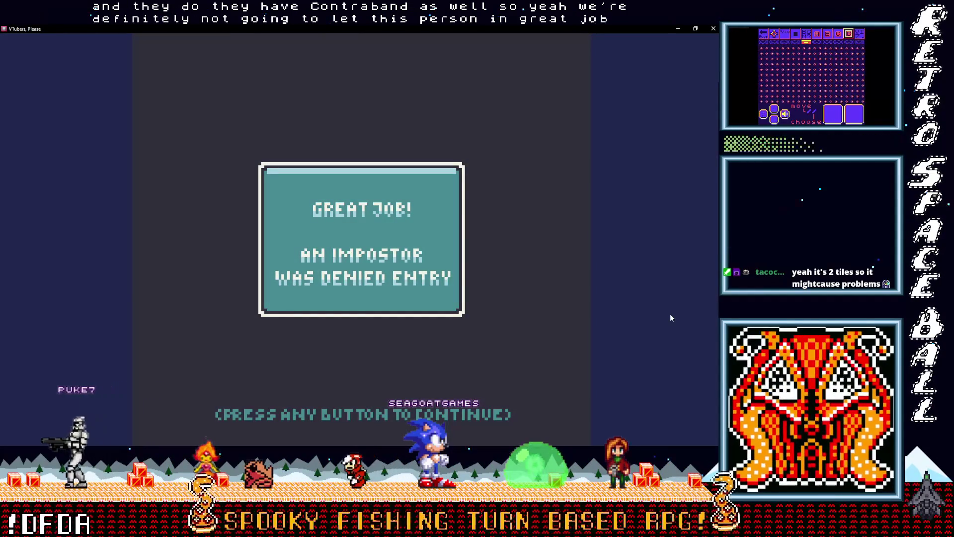
Call the second guest and compare their ID card against the on-file record.
{"action": "key", "text": "z"}
{"action": "key", "text": "Right"}
{"action": "key", "text": "Up"}
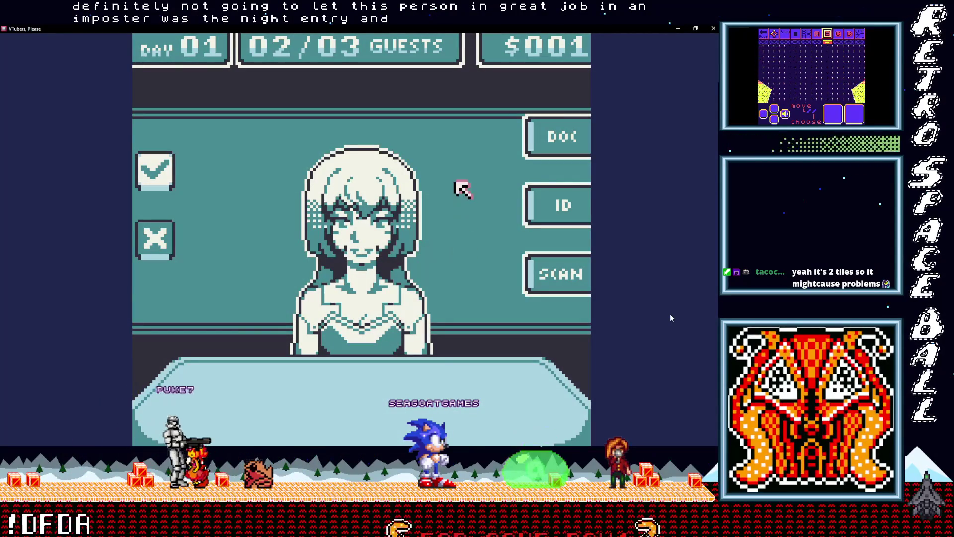
{"action": "key", "text": "Right"}
{"action": "key", "text": "Right"}
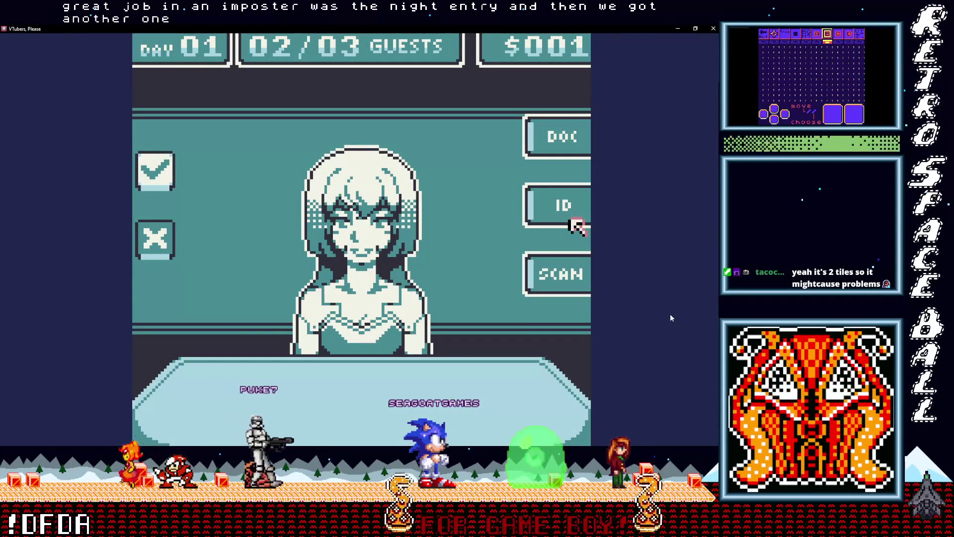
{"action": "key", "text": "z"}
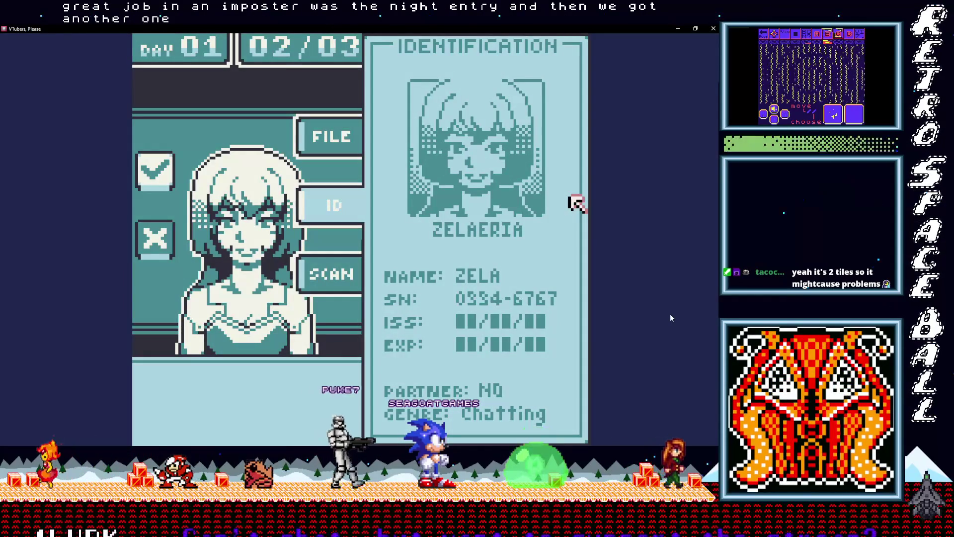
{"action": "key", "text": "Left"}
{"action": "key", "text": "Up"}
{"action": "key", "text": "z"}
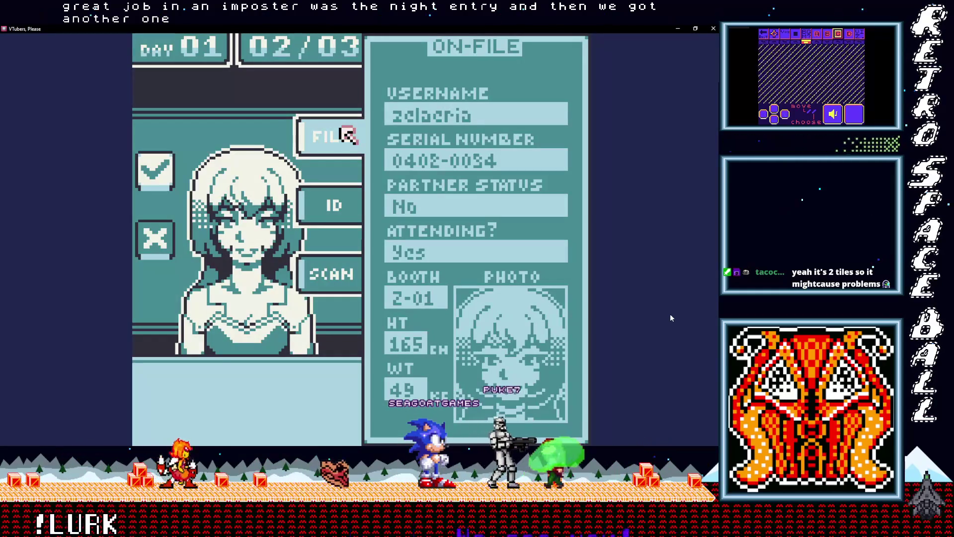
{"action": "key", "text": "Down"}
{"action": "key", "text": "z"}
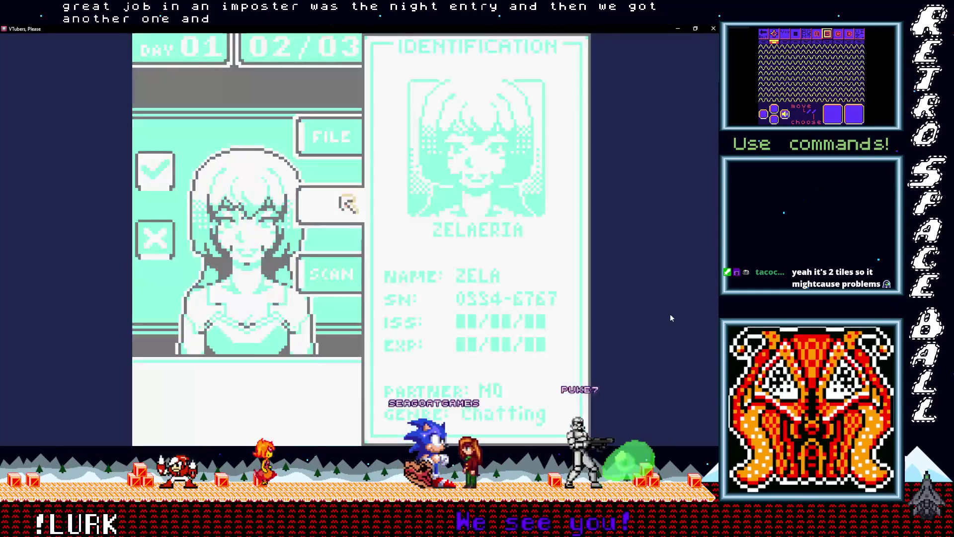
{"action": "key", "text": "Left"}
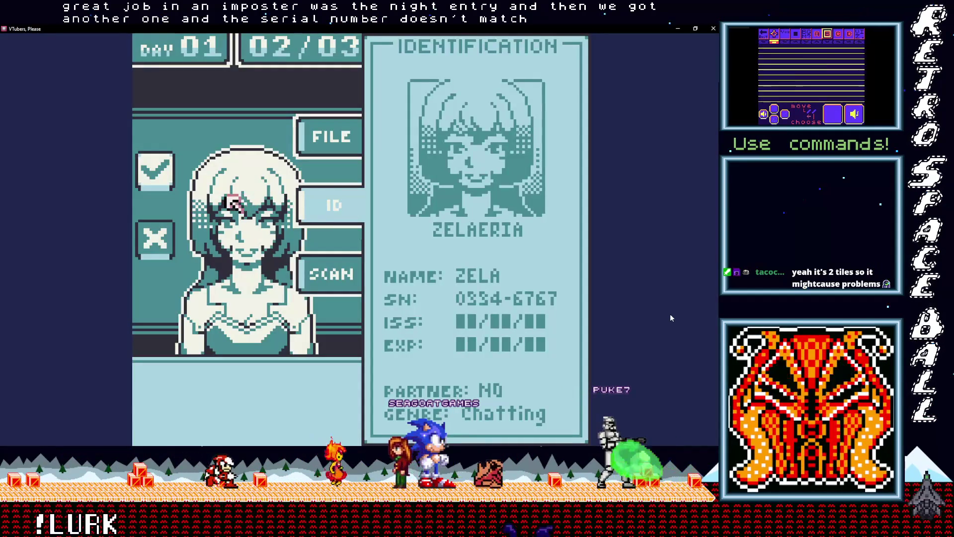
{"action": "key", "text": "x"}
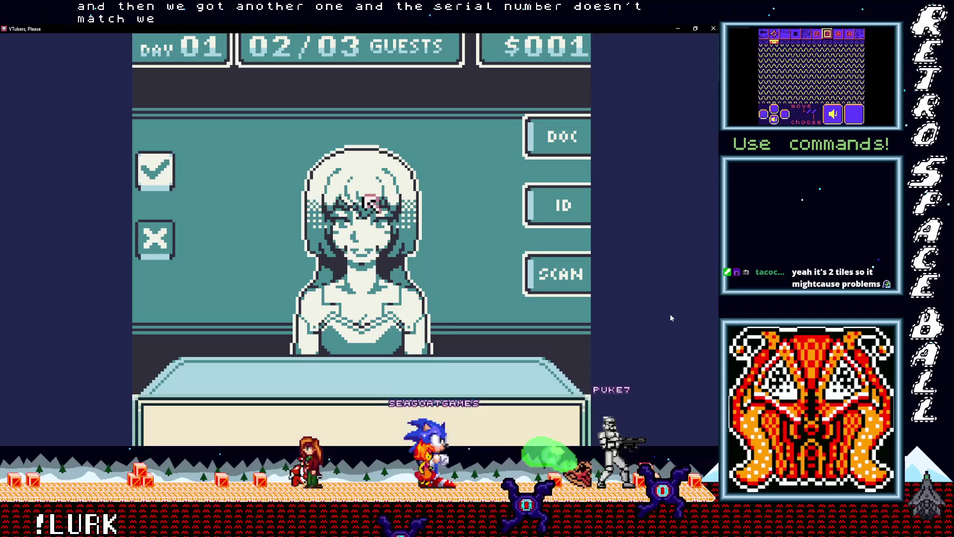
Get through the greeting and booth-number dialogue, deny the impostor, and call the next guest.
{"action": "key", "text": "z"}
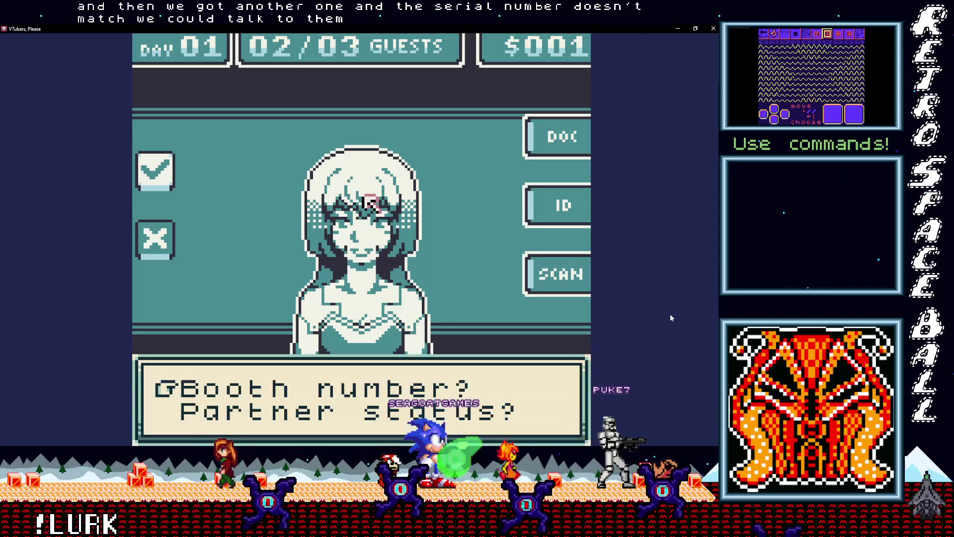
{"action": "key", "text": "z"}
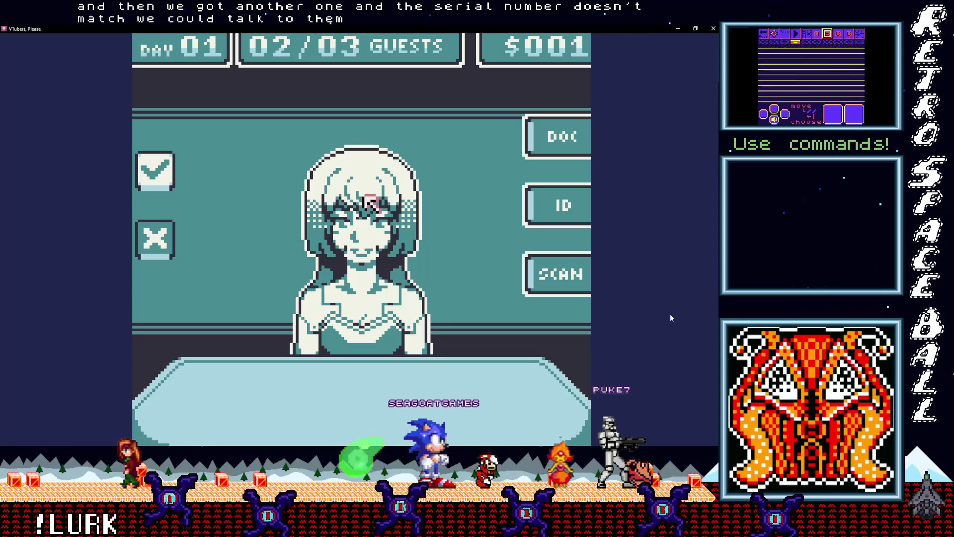
{"action": "key", "text": "z"}
{"action": "key", "text": "Left"}
{"action": "key", "text": "Down"}
{"action": "key", "text": "Up"}
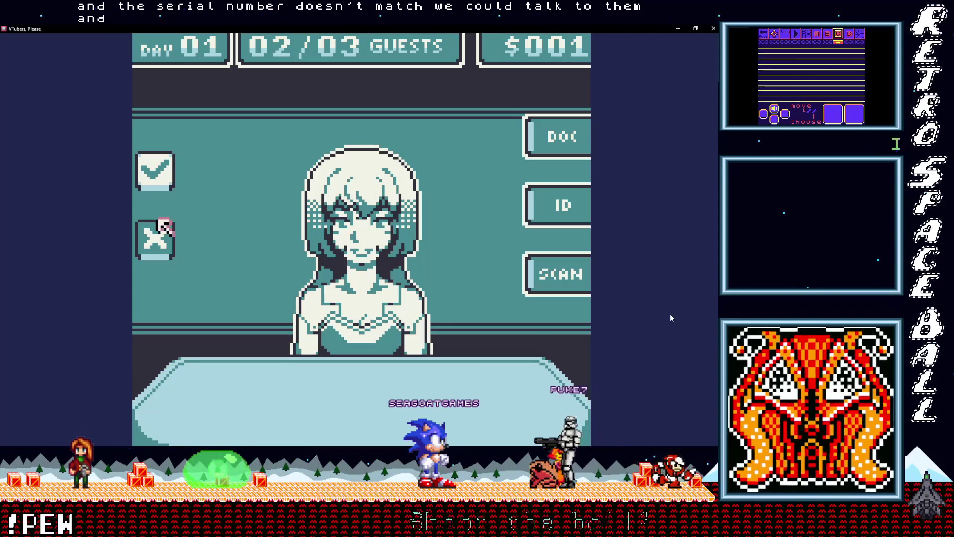
{"action": "key", "text": "z"}
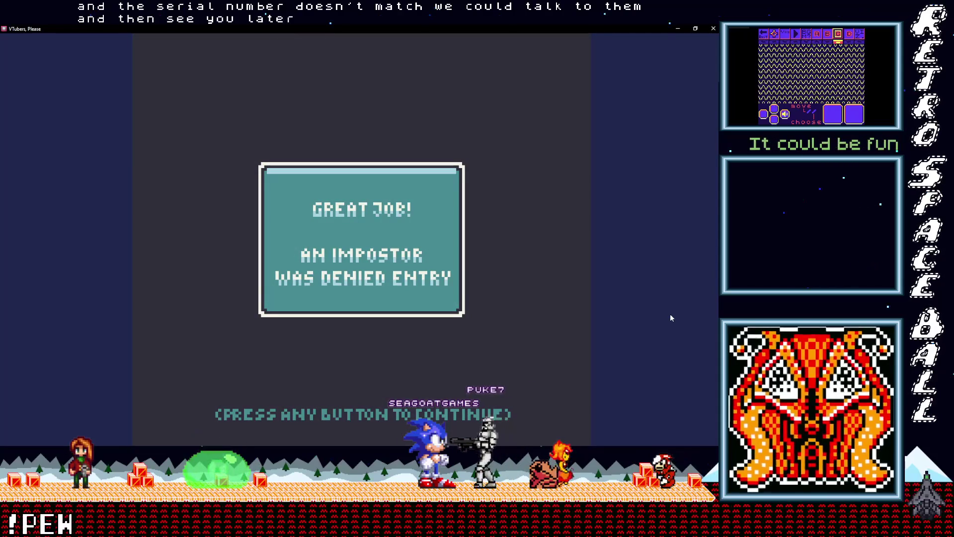
{"action": "key", "text": "z"}
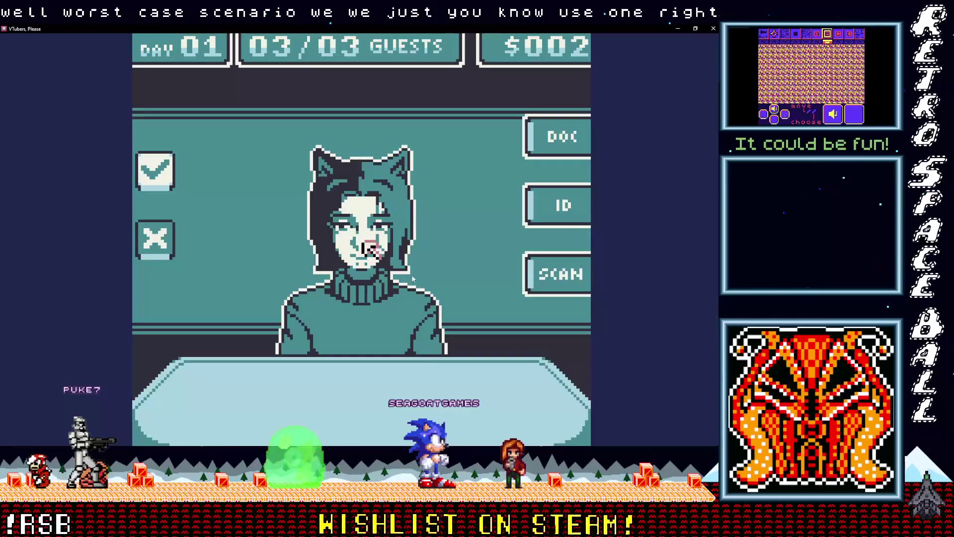
Quit the running VTubers, Please game test window.
{"action": "left_click", "coordinate": [714, 28]}
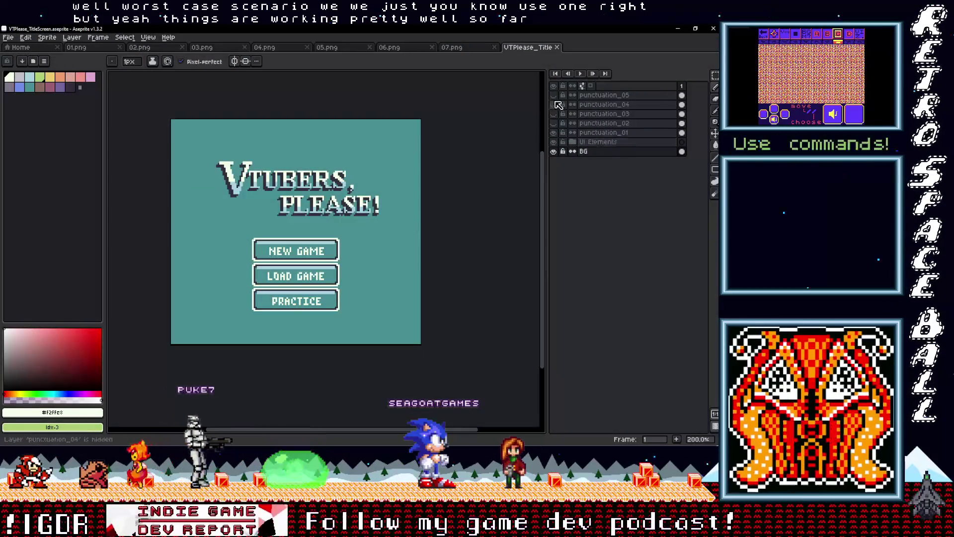
Show the pixel grid, hide the punctuation_01 layer, and zoom in on the title.
{"action": "key", "text": "ctrl+apostrophe"}
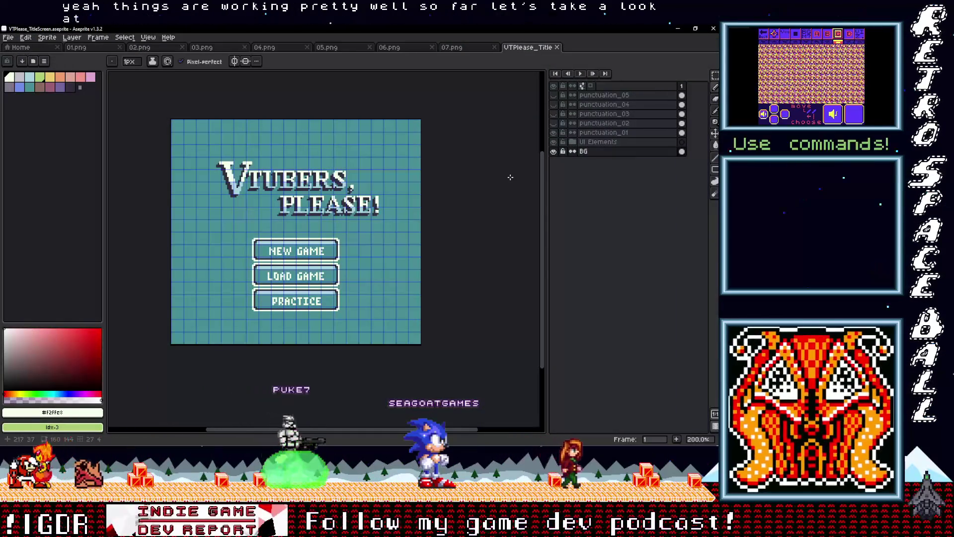
{"action": "left_click", "coordinate": [554, 133]}
{"action": "left_click", "coordinate": [554, 133]}
{"action": "left_click", "coordinate": [554, 134]}
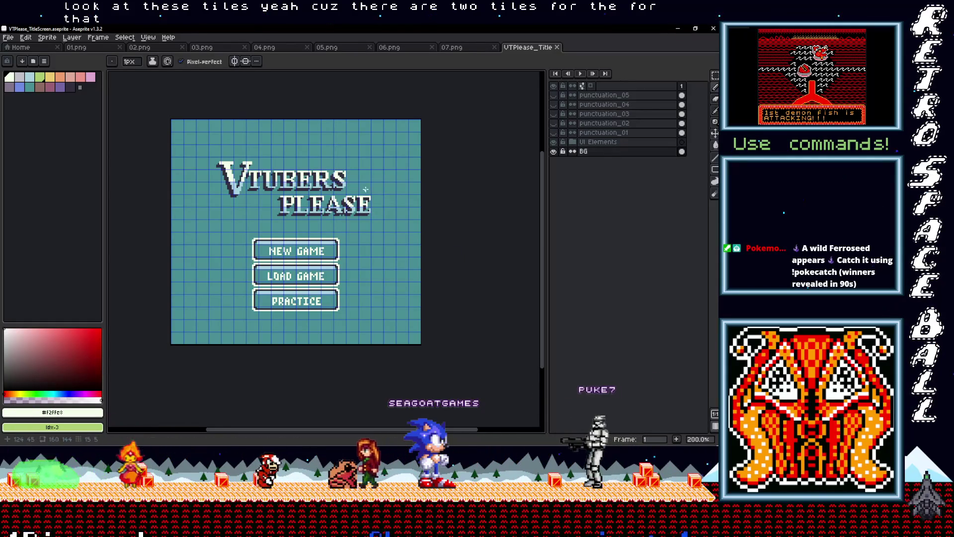
{"action": "scroll", "coordinate": [378, 192], "scroll_direction": "up", "scroll_amount": 2}
{"action": "left_click_drag", "start_coordinate": [378, 192], "coordinate": [385, 225]}
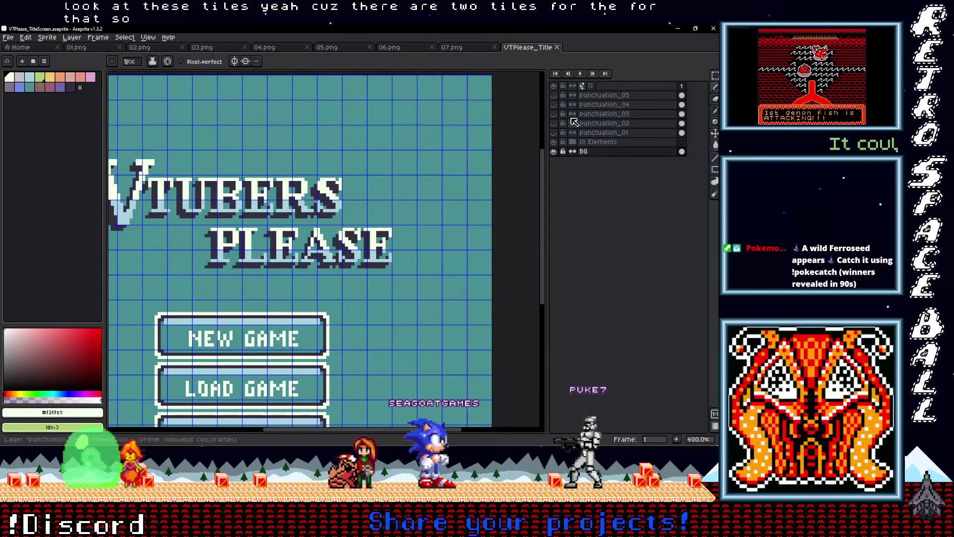
Add a new layer and pencil a dot in the title's dark outline colour after VTUBERS.
{"action": "right_click", "coordinate": [589, 96]}
{"action": "mouse_move", "coordinate": [607, 110]}
{"action": "left_click", "coordinate": [522, 111]}
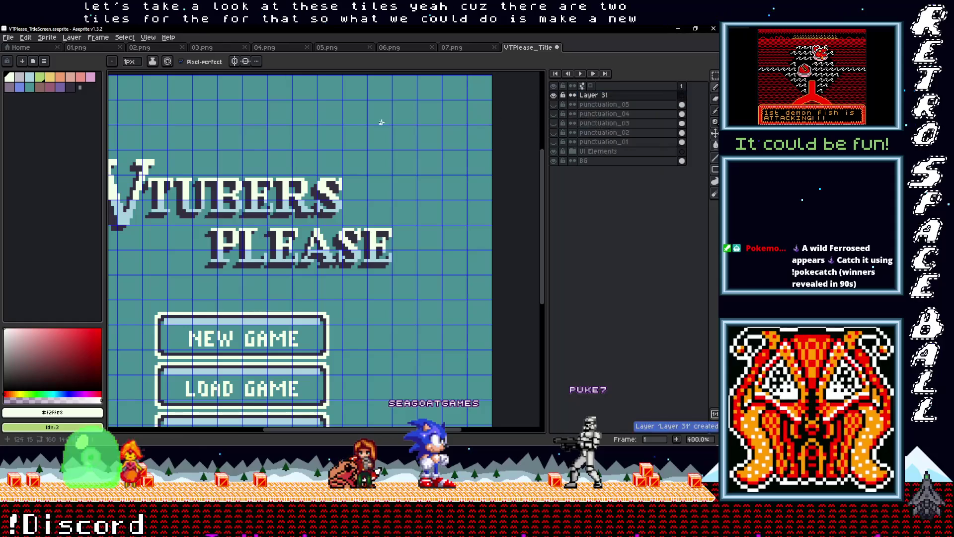
{"action": "scroll", "coordinate": [365, 214], "scroll_direction": "up", "scroll_amount": 1}
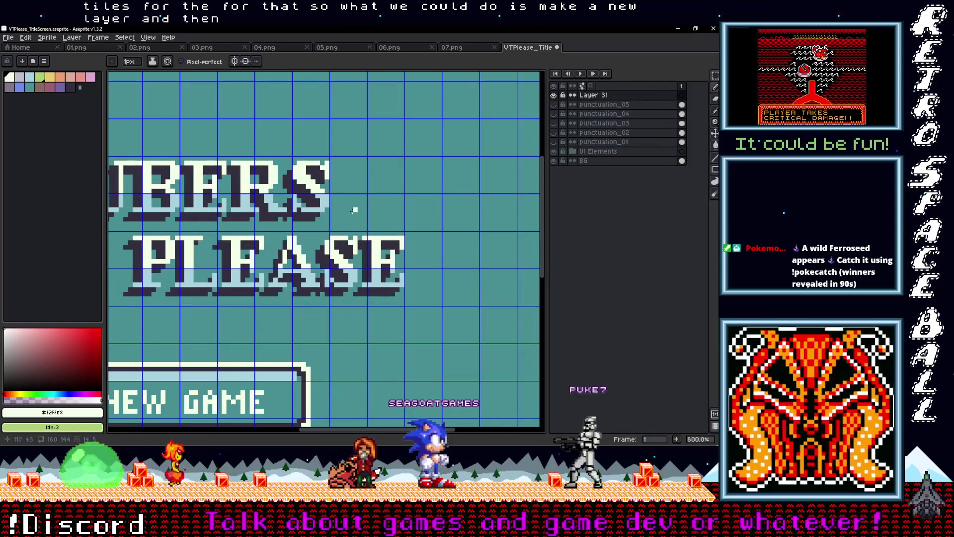
{"action": "key", "text": "i"}
{"action": "left_click", "coordinate": [318, 197]}
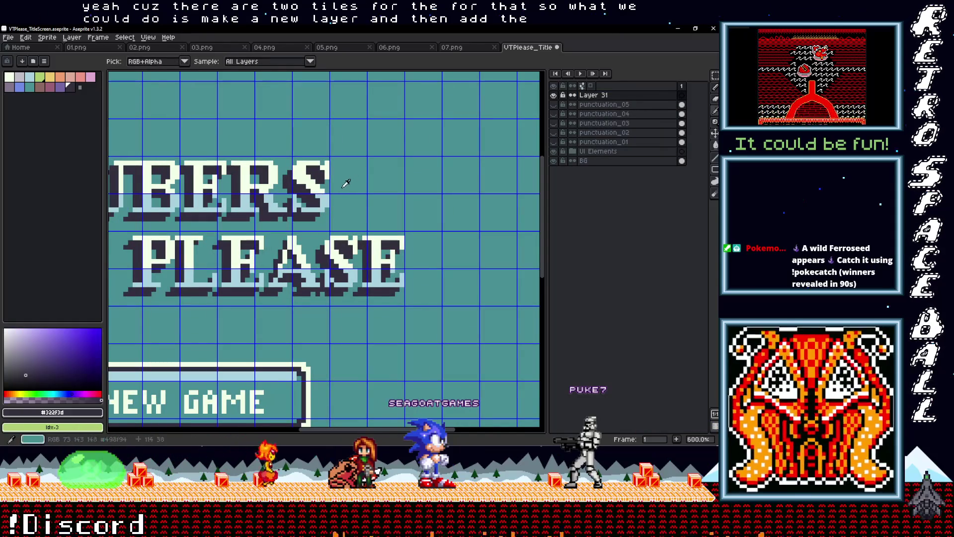
{"action": "key", "text": "b"}
{"action": "left_click", "coordinate": [346, 181]}
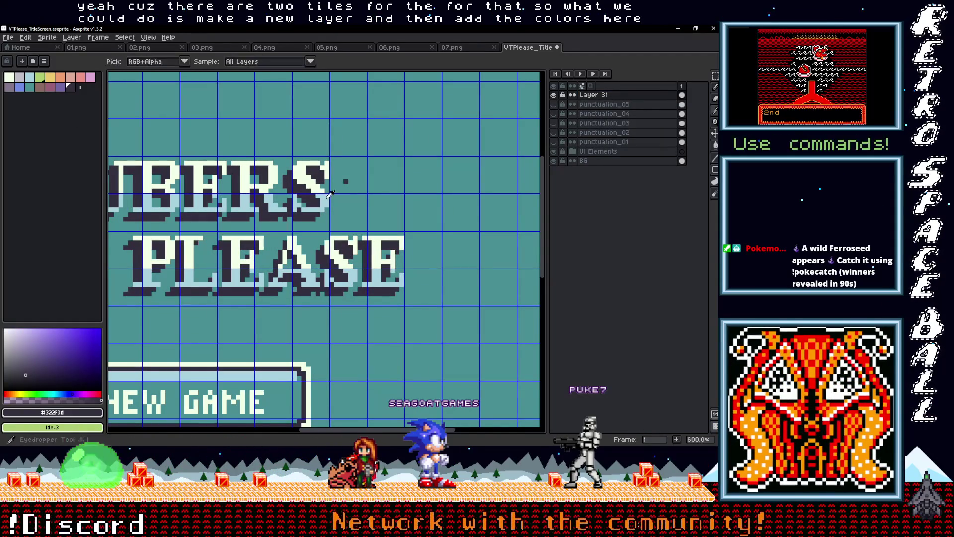
{"action": "left_click", "coordinate": [320, 176], "text": "alt"}
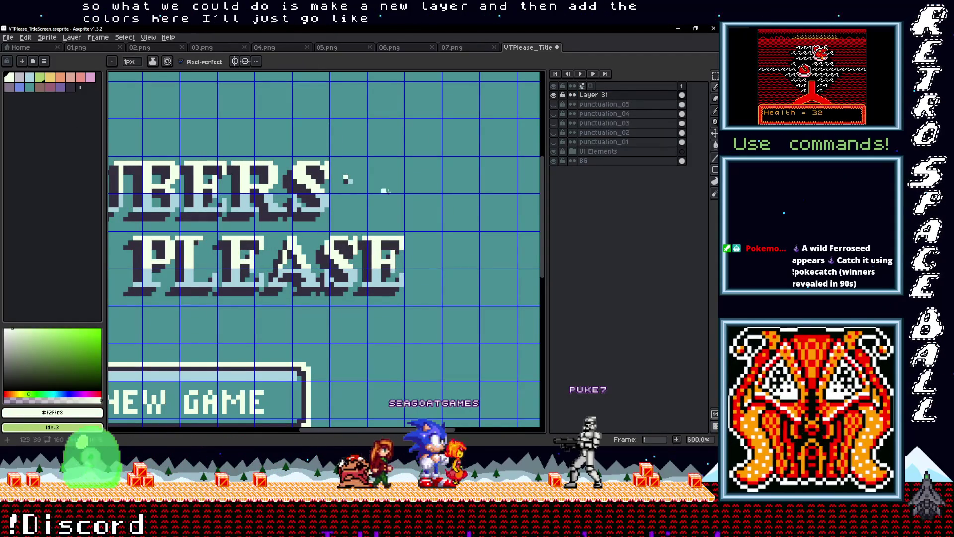
{"action": "scroll", "coordinate": [388, 240], "scroll_direction": "down", "scroll_amount": 1}
{"action": "scroll", "coordinate": [366, 197], "scroll_direction": "up", "scroll_amount": 1}
Duplicate the dot into colons after VTUBERS and PLEASE, nudging the second up one pixel.
{"action": "key", "text": "m"}
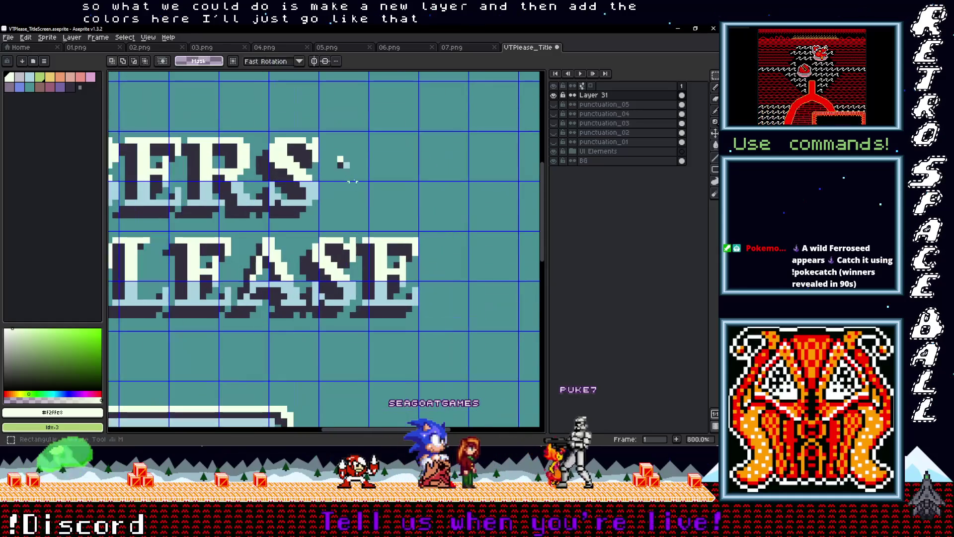
{"action": "mouse_move", "coordinate": [336, 154]}
{"action": "left_mouse_down"}
{"action": "mouse_move", "coordinate": [348, 169]}
{"action": "mouse_move", "coordinate": [346, 204]}
{"action": "left_mouse_up"}
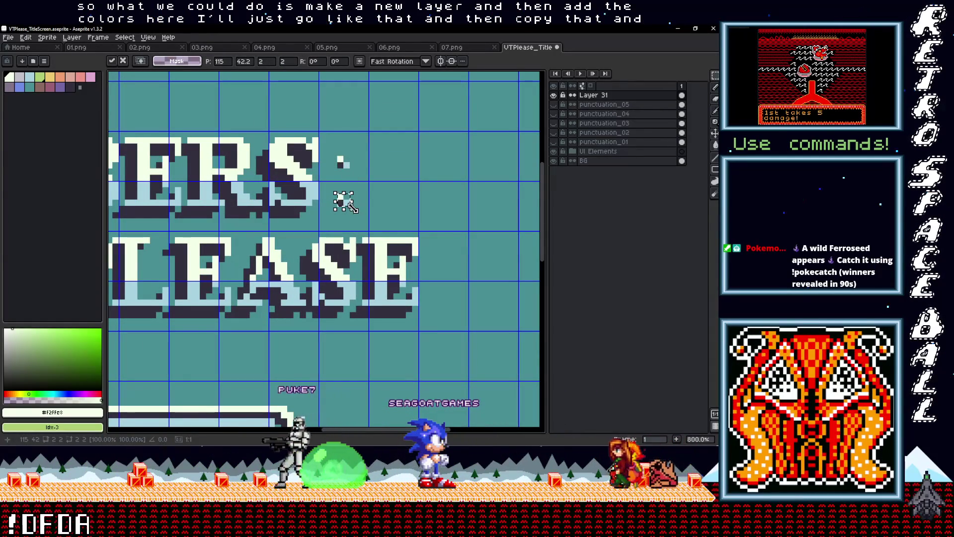
{"action": "scroll", "coordinate": [378, 215], "scroll_direction": "right", "scroll_amount": 3}
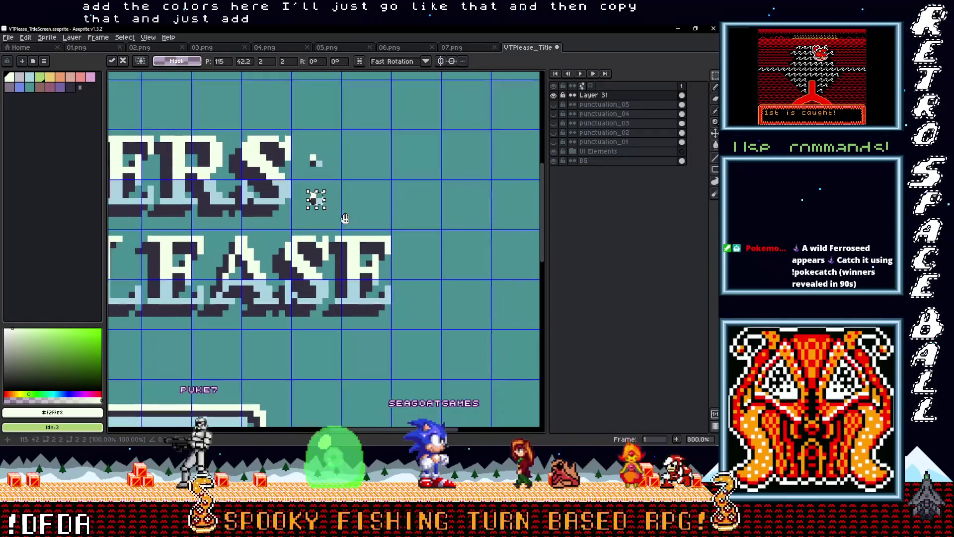
{"action": "mouse_move", "coordinate": [342, 231]}
{"action": "left_mouse_down"}
{"action": "mouse_move", "coordinate": [289, 128]}
{"action": "mouse_move", "coordinate": [386, 212]}
{"action": "mouse_move", "coordinate": [411, 277]}
{"action": "mouse_move", "coordinate": [426, 284]}
{"action": "left_mouse_up"}
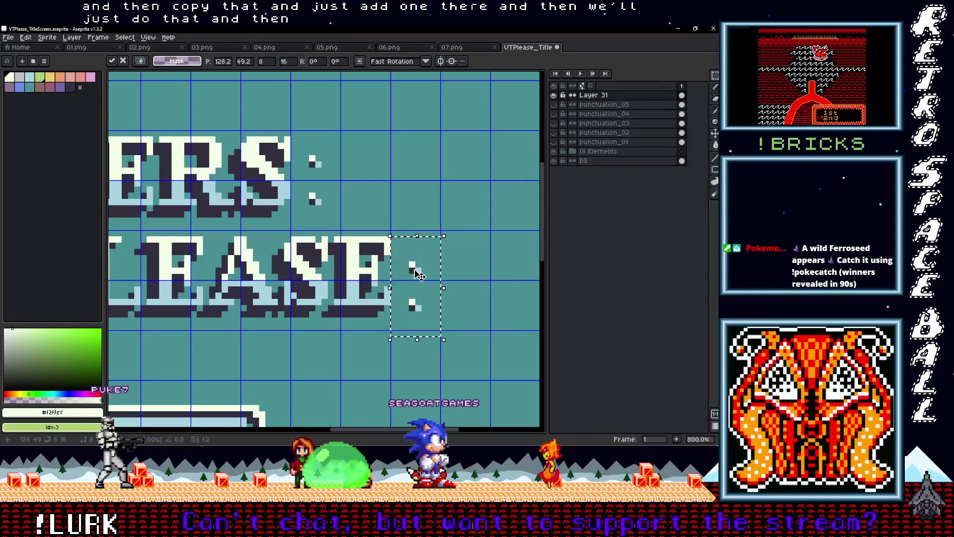
{"action": "left_click_drag", "start_coordinate": [418, 267], "coordinate": [418, 263]}
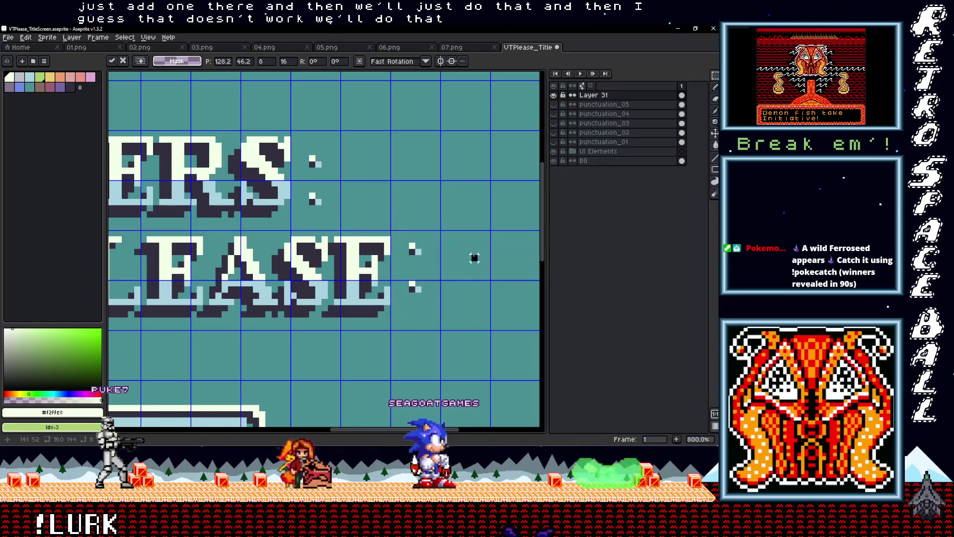
{"action": "key", "text": "Return"}
{"action": "scroll", "coordinate": [475, 258], "scroll_direction": "down", "scroll_amount": 4}
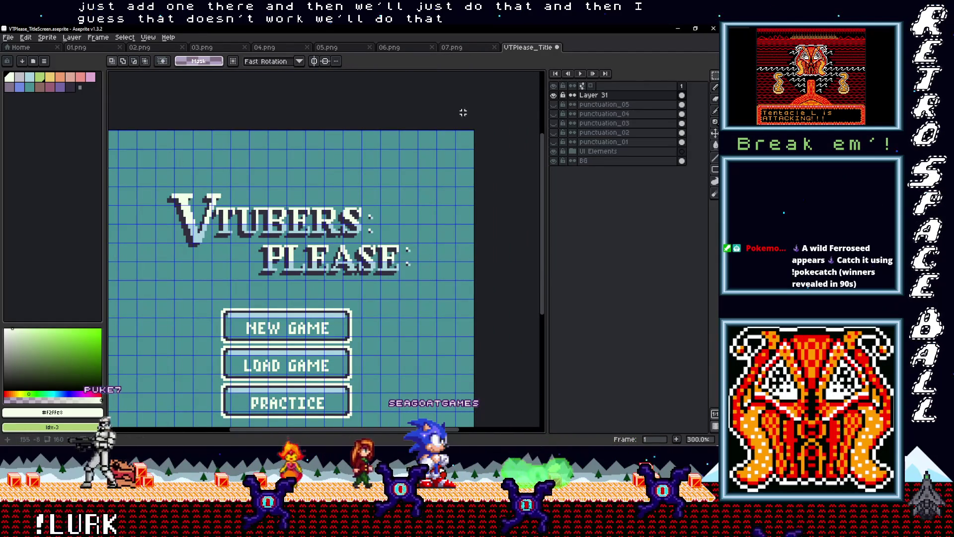
Export the title via Export As to UTPlease_TitleScreen.png, then hide Layer 31.
{"action": "left_click", "coordinate": [8, 37]}
{"action": "mouse_move", "coordinate": [20, 114]}
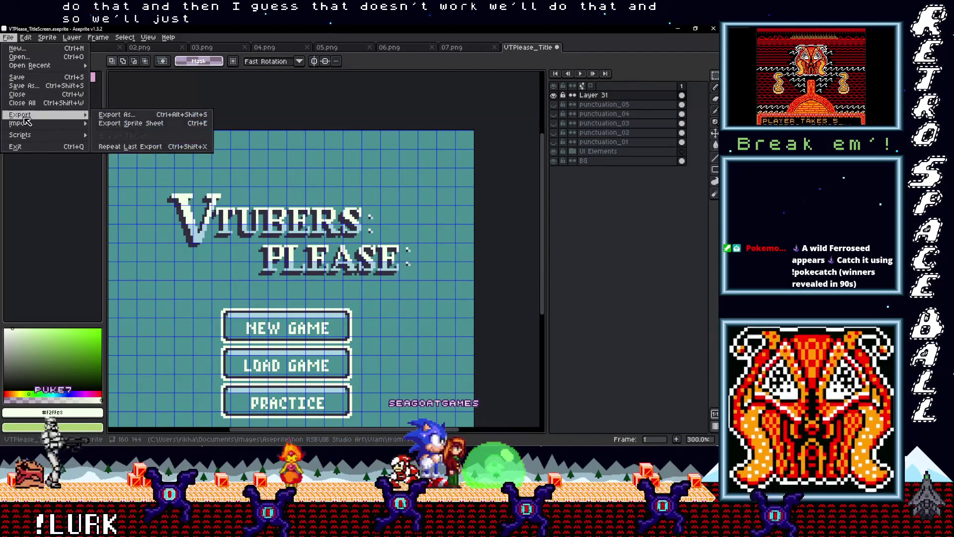
{"action": "left_click", "coordinate": [108, 114]}
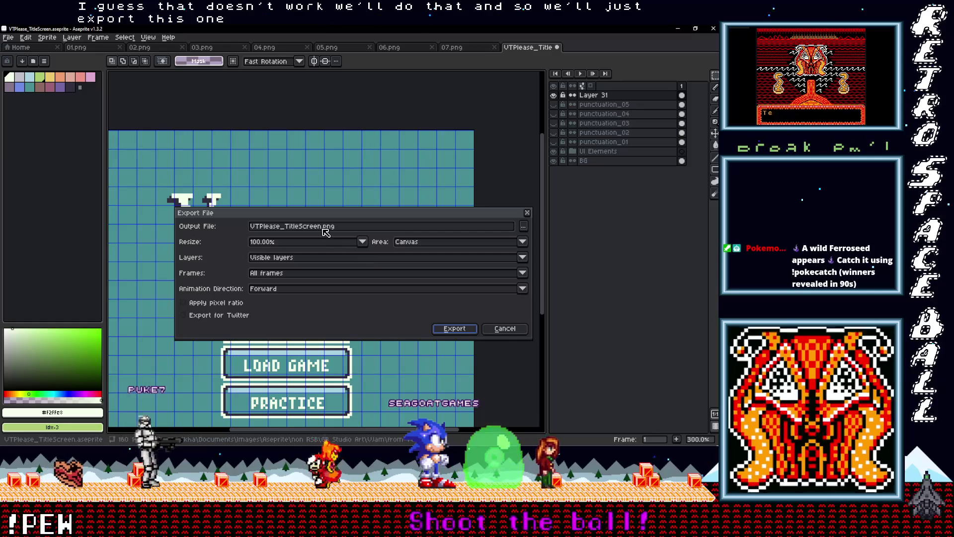
{"action": "left_click", "coordinate": [521, 231]}
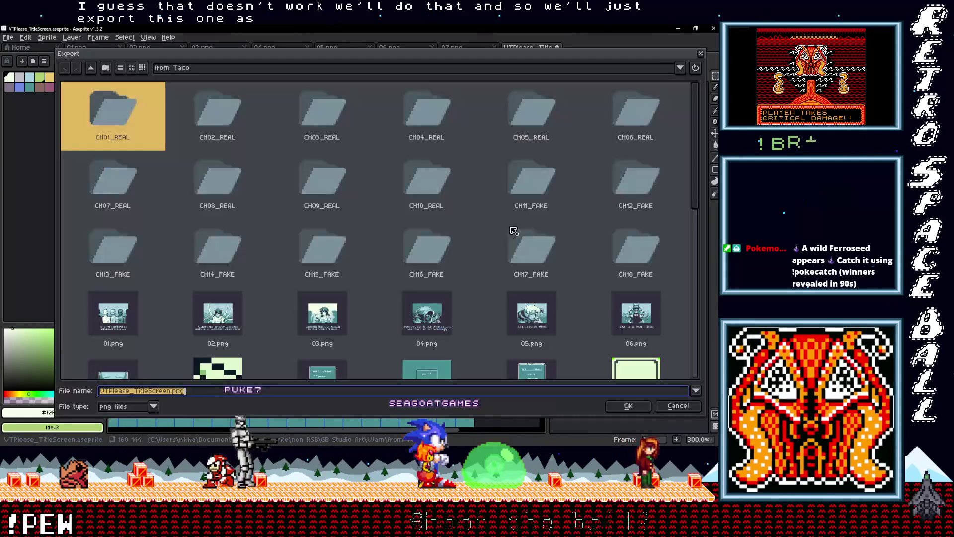
{"action": "scroll", "coordinate": [468, 278], "scroll_direction": "down", "scroll_amount": 5}
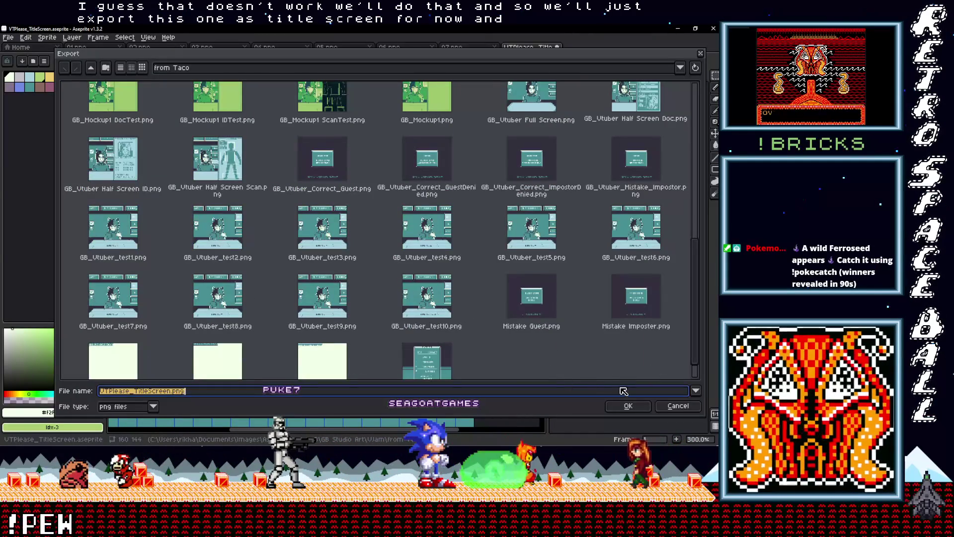
{"action": "left_click", "coordinate": [628, 406]}
{"action": "left_click", "coordinate": [454, 329]}
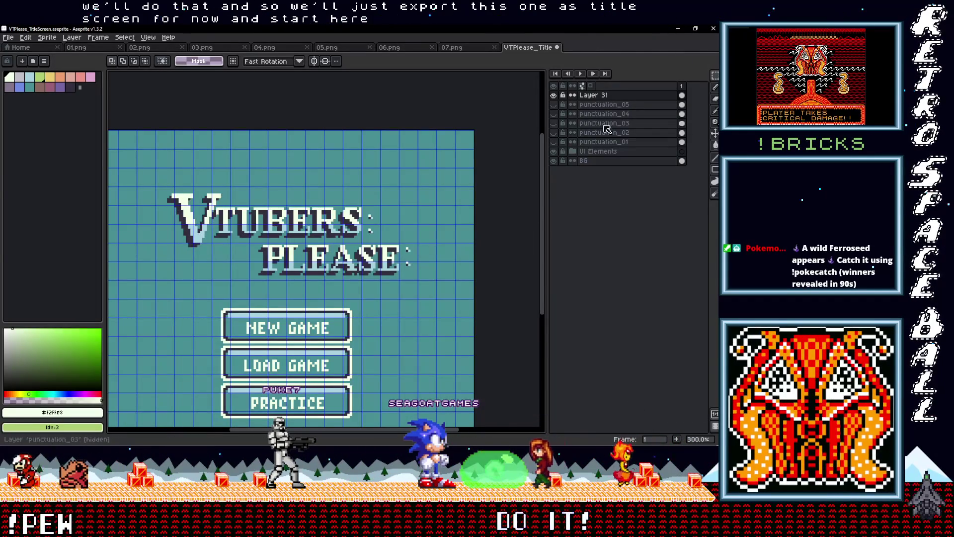
{"action": "left_click", "coordinate": [556, 97]}
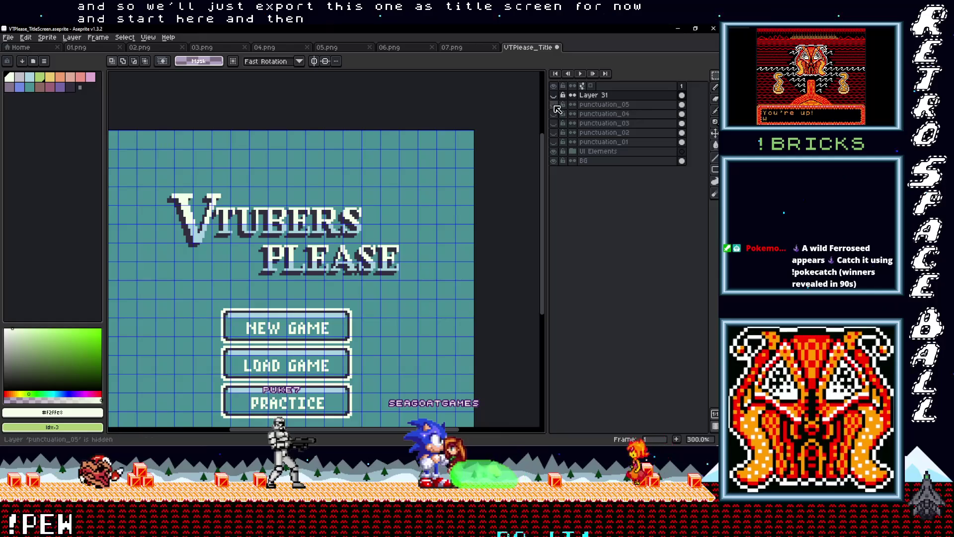
{"action": "scroll", "coordinate": [398, 239], "scroll_direction": "up", "scroll_amount": 1}
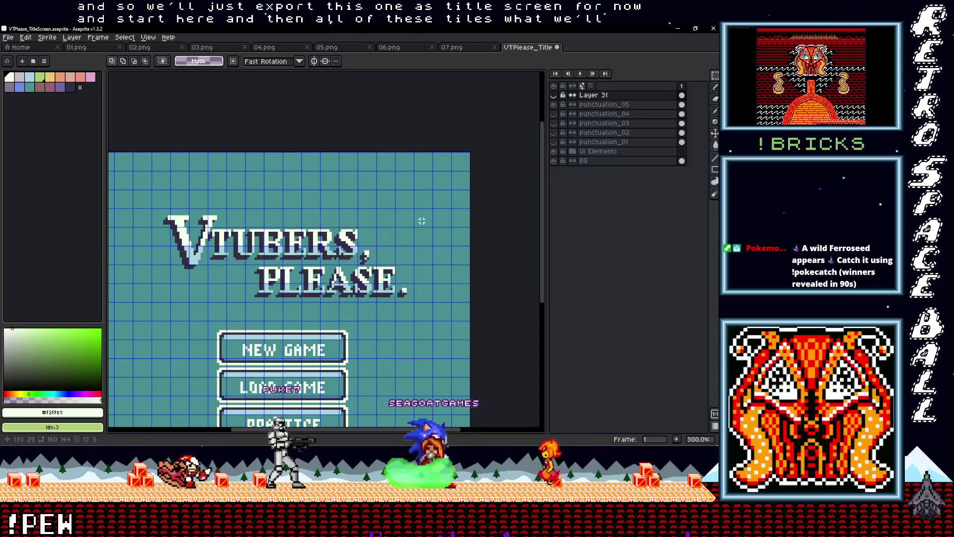
Create a new sprite with width 160 px, height 144 px and transparent background.
{"action": "left_click", "coordinate": [8, 37]}
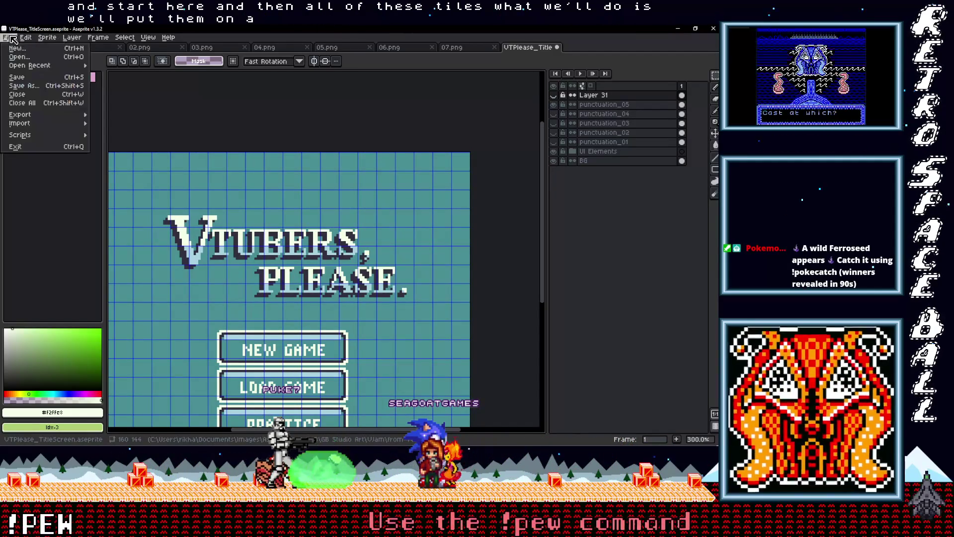
{"action": "left_click", "coordinate": [19, 49]}
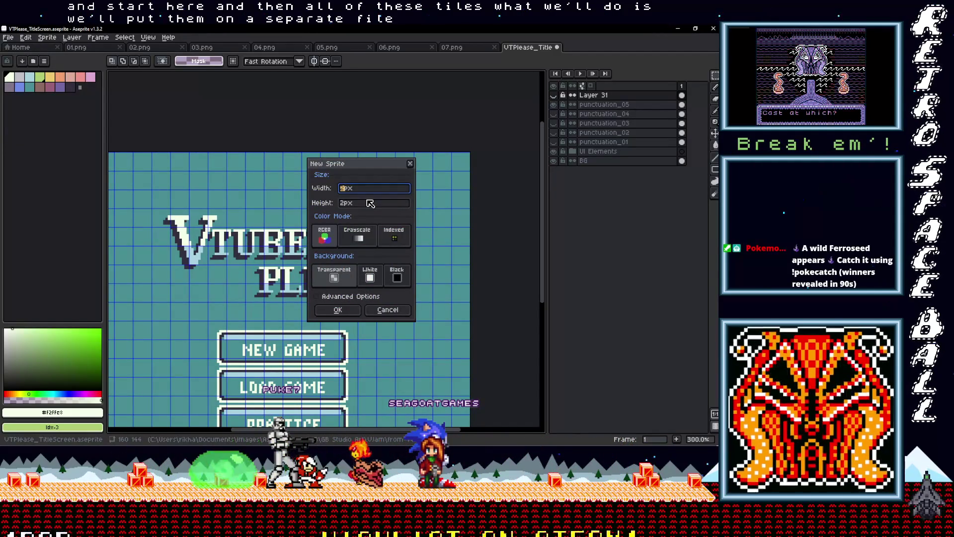
{"action": "type", "text": "160"}
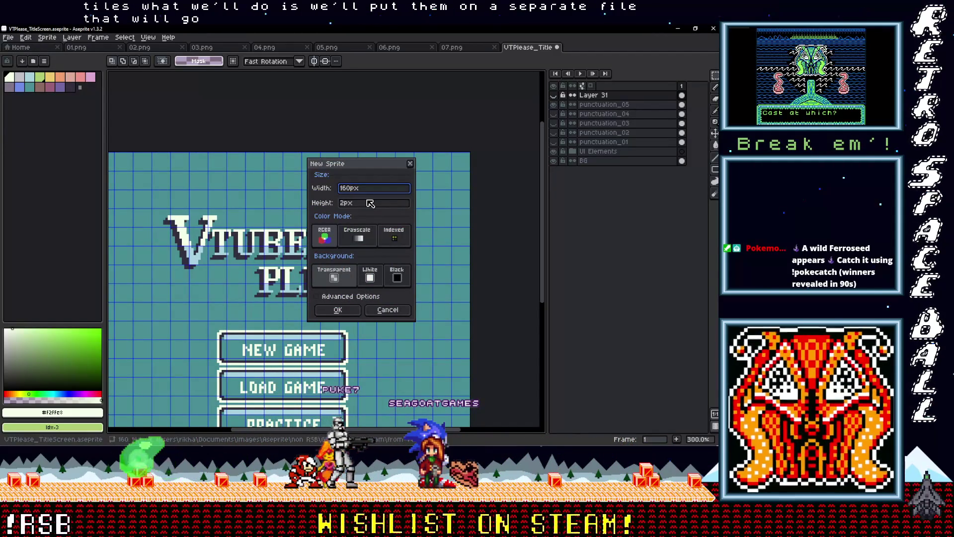
{"action": "key", "text": "Tab"}
{"action": "type", "text": "140"}
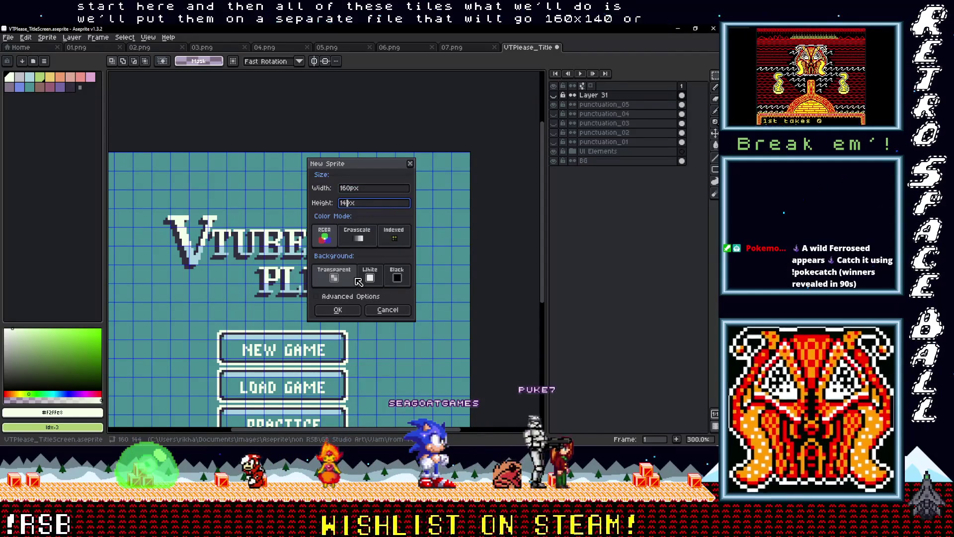
{"action": "key", "text": "BackSpace"}
{"action": "type", "text": "4"}
{"action": "key", "text": "Return"}
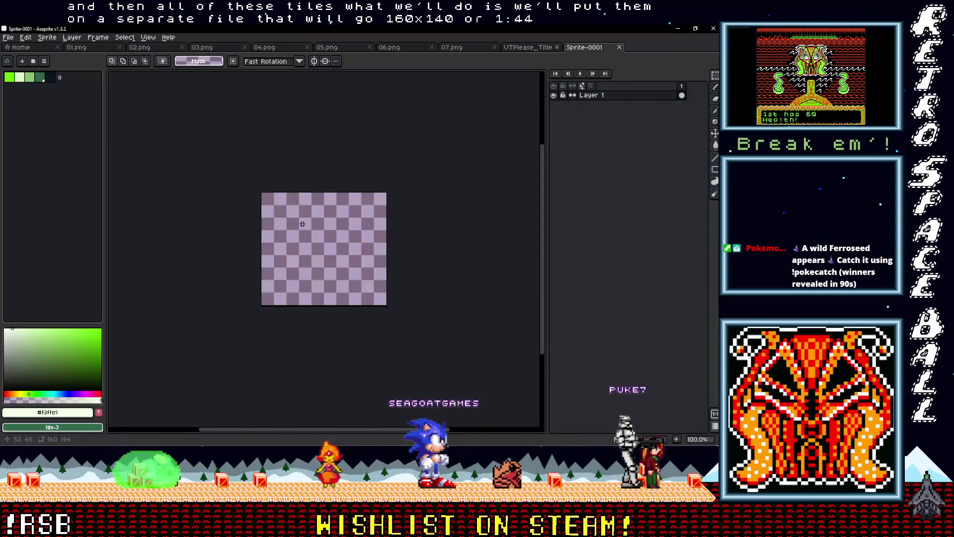
Copy the comma and period from punctuation_05 into Sprite-0001's two top-left tiles.
{"action": "scroll", "coordinate": [290, 250], "scroll_direction": "up", "scroll_amount": 4}
{"action": "key", "text": "ctrl+apostrophe"}
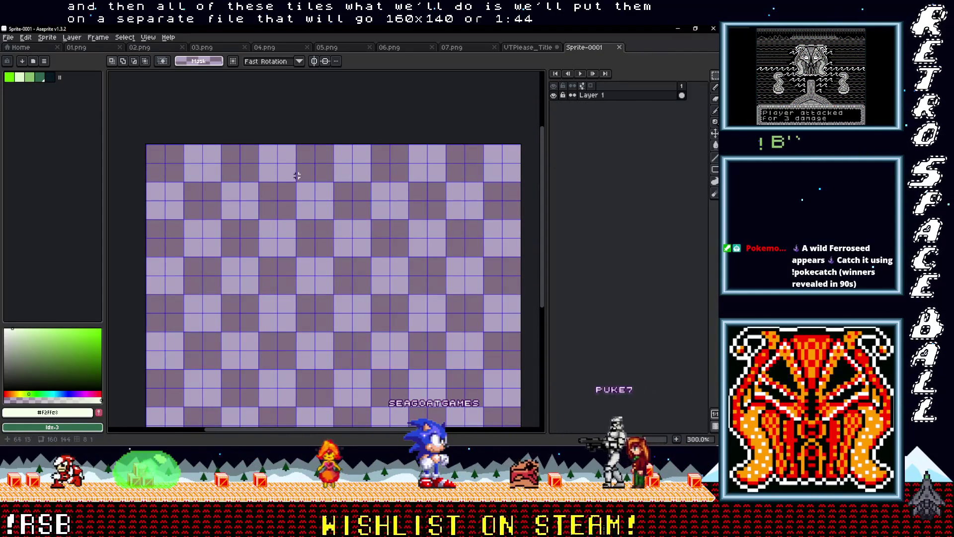
{"action": "key", "text": "ctrl+shift+Tab"}
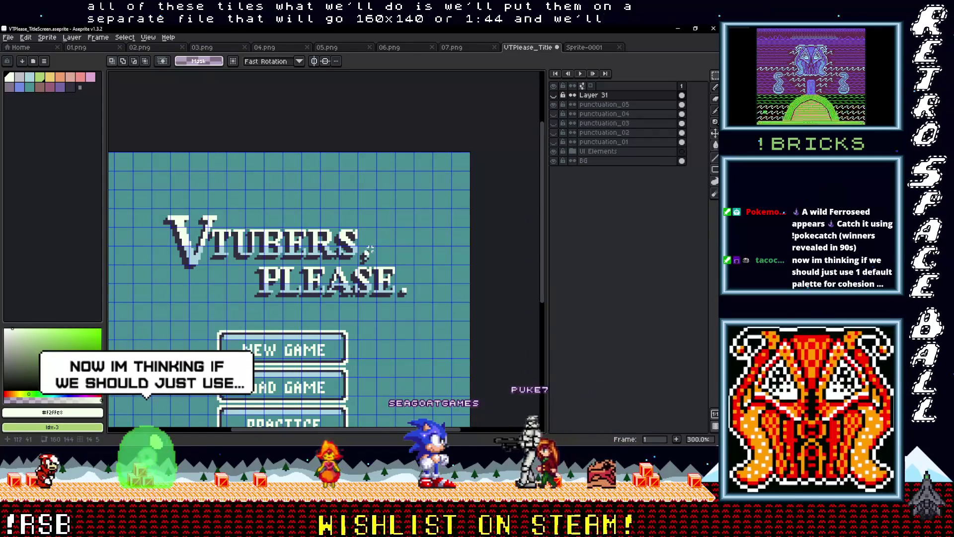
{"action": "left_click_drag", "start_coordinate": [370, 247], "coordinate": [412, 299]}
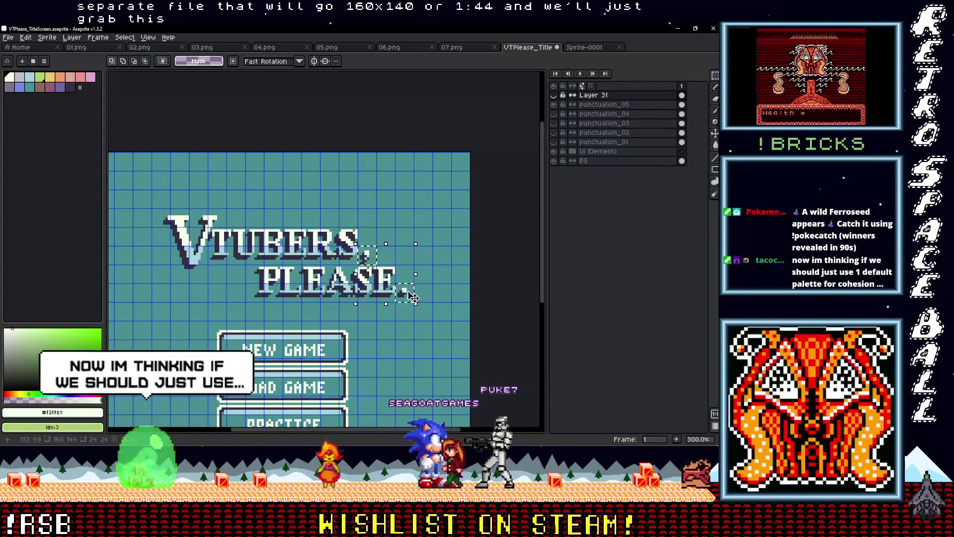
{"action": "left_click", "coordinate": [604, 104]}
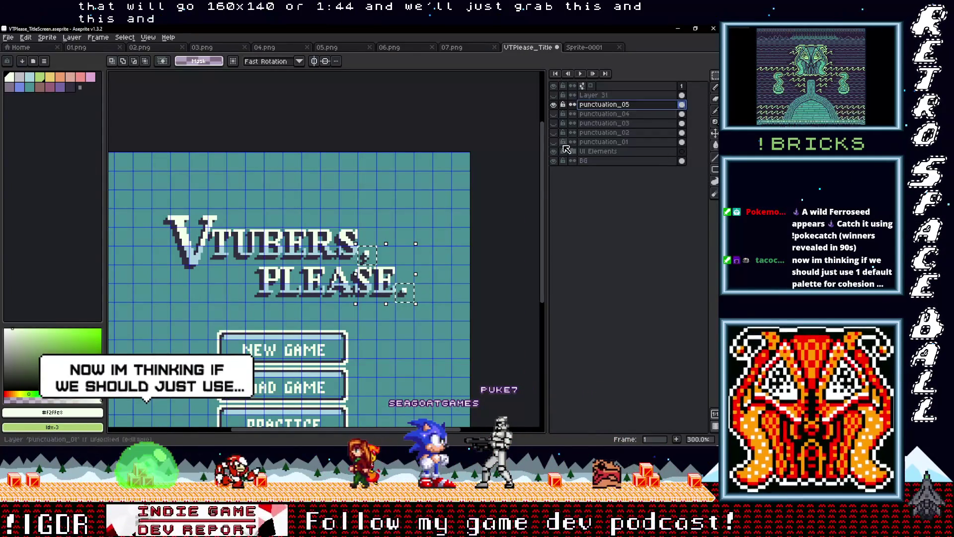
{"action": "left_click", "coordinate": [596, 50]}
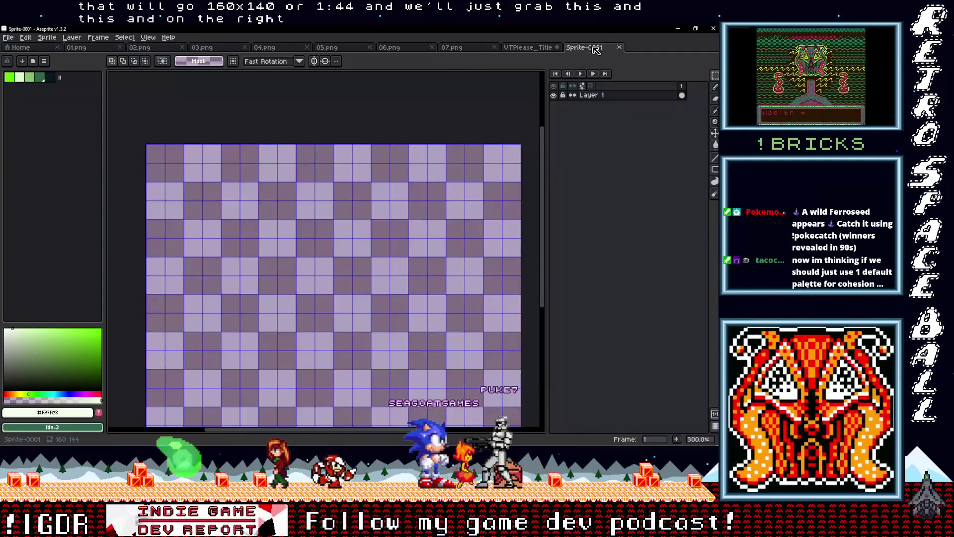
{"action": "key", "text": "ctrl+v"}
{"action": "left_click_drag", "start_coordinate": [432, 249], "coordinate": [175, 158]}
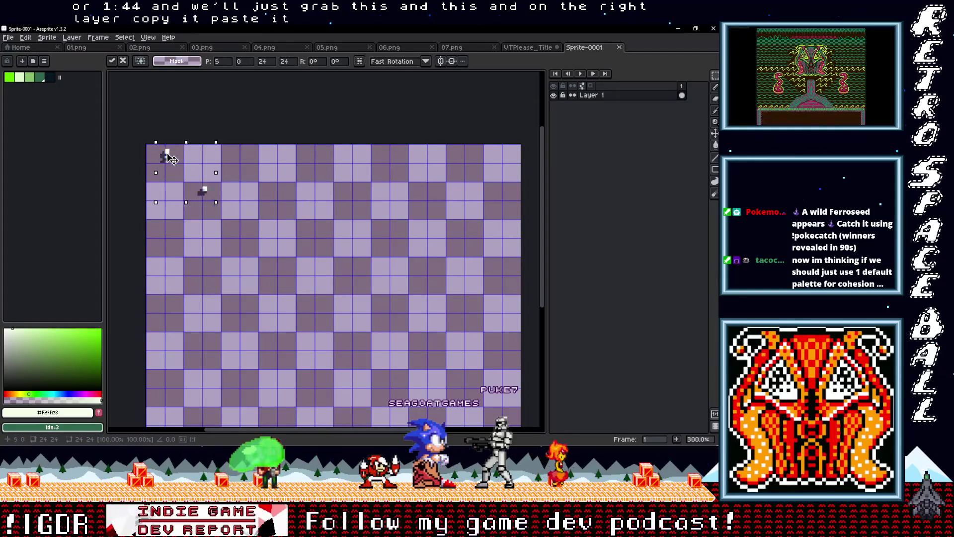
{"action": "scroll", "coordinate": [169, 161], "scroll_direction": "up", "scroll_amount": 2}
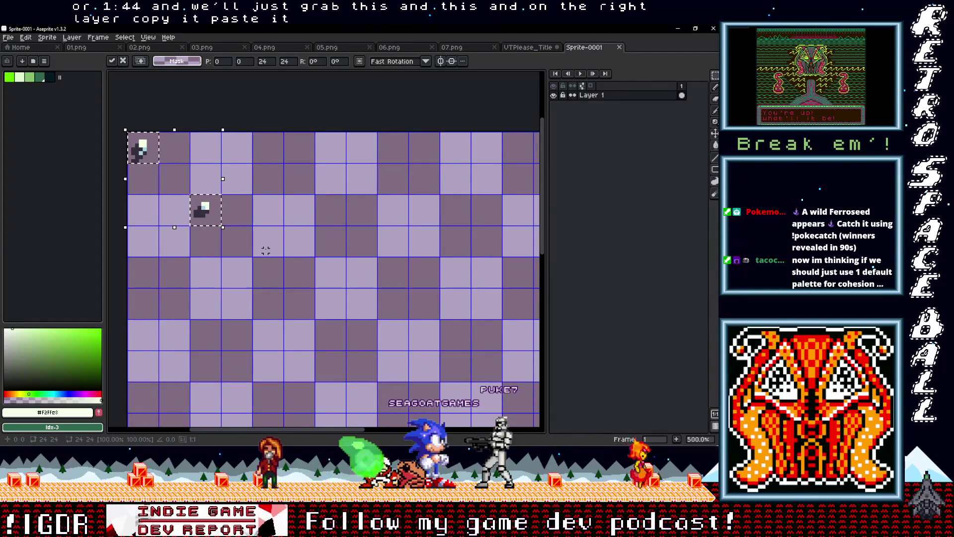
{"action": "mouse_move", "coordinate": [191, 195]}
{"action": "left_mouse_down"}
{"action": "mouse_move", "coordinate": [222, 227]}
{"action": "mouse_move", "coordinate": [184, 162]}
{"action": "left_mouse_up"}
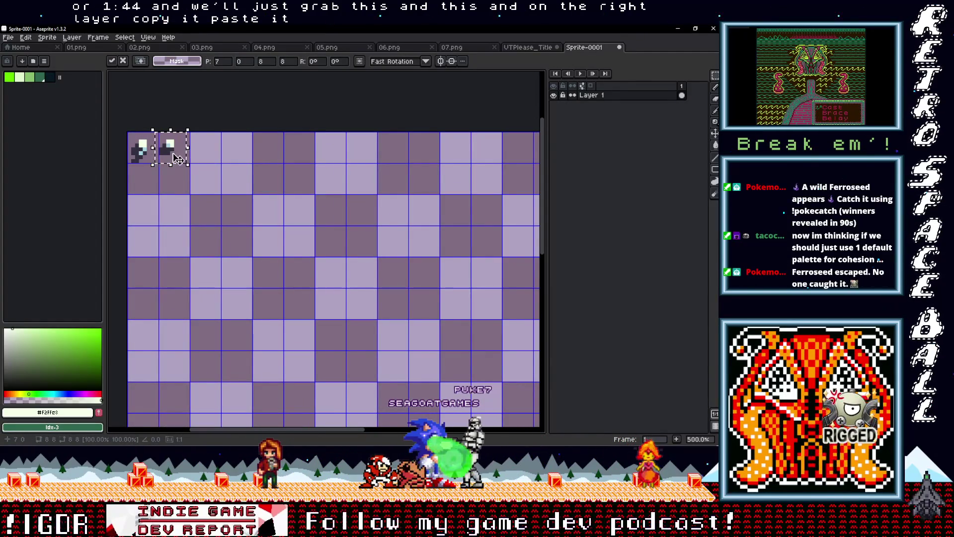
{"action": "left_click", "coordinate": [264, 162]}
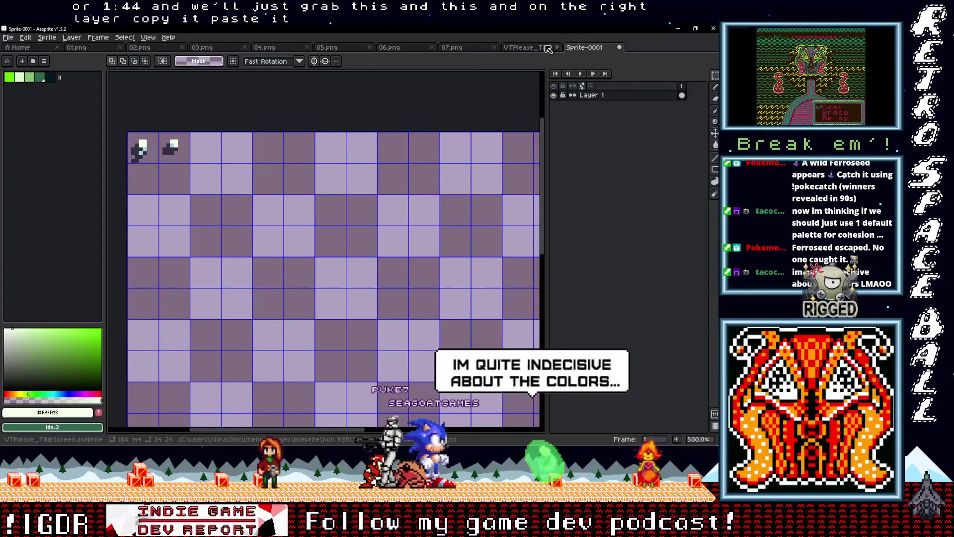
Outline the two punctuation tiles in the title's teal and start filling their background.
{"action": "left_click", "coordinate": [558, 49]}
{"action": "key", "text": "ctrl+v"}
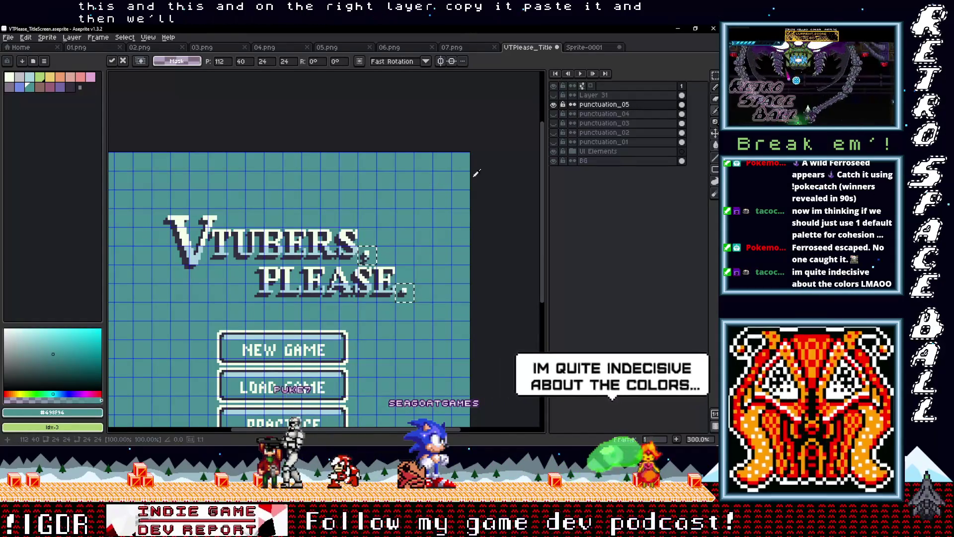
{"action": "key", "text": "ctrl+Tab"}
{"action": "left_click_drag", "start_coordinate": [220, 199], "coordinate": [349, 222]}
{"action": "scroll", "coordinate": [290, 167], "scroll_direction": "up", "scroll_amount": 2}
{"action": "mouse_move", "coordinate": [256, 188]}
{"action": "left_mouse_down"}
{"action": "mouse_move", "coordinate": [332, 188]}
{"action": "mouse_move", "coordinate": [335, 148]}
{"action": "mouse_move", "coordinate": [240, 145]}
{"action": "mouse_move", "coordinate": [238, 189]}
{"action": "left_mouse_up"}
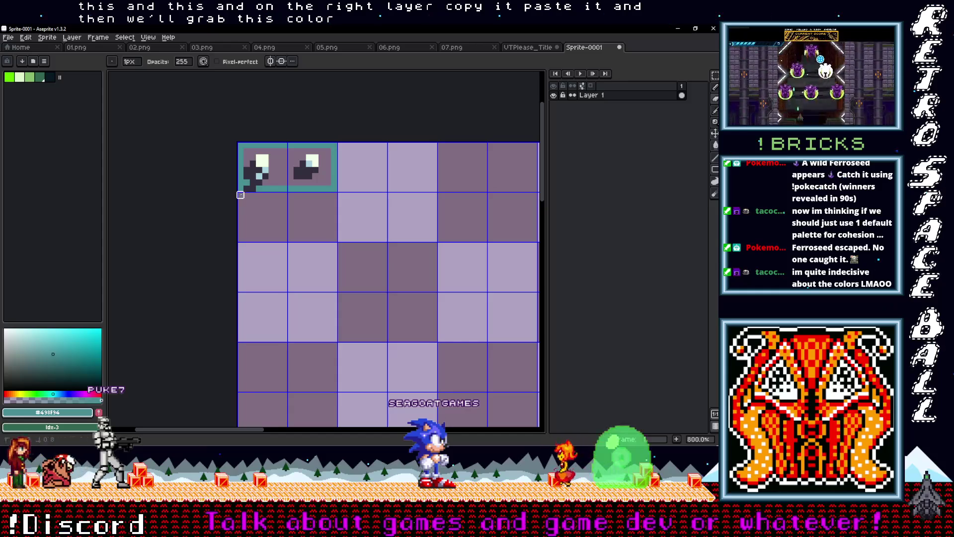
{"action": "key", "text": "i"}
{"action": "key", "text": "g"}
{"action": "left_click", "coordinate": [276, 176]}
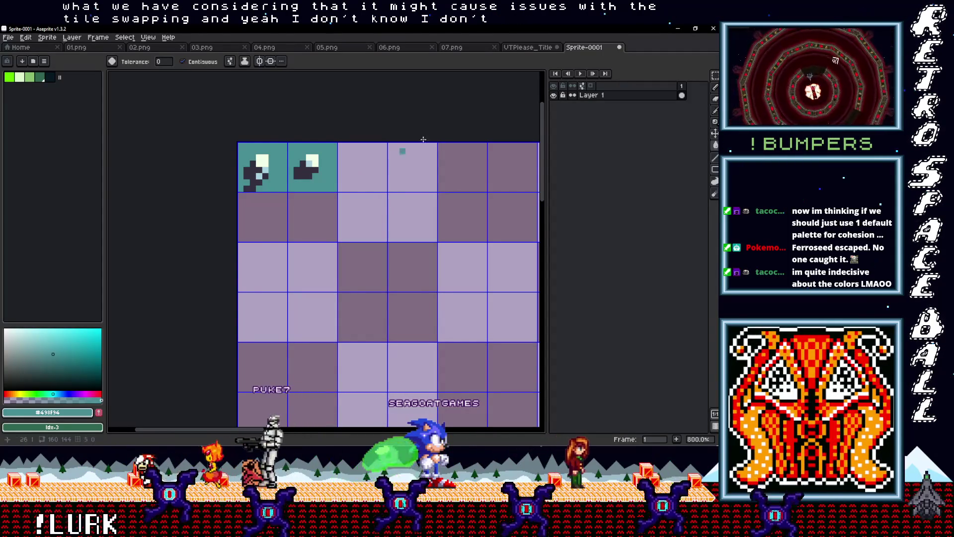
Return to the title screen document.
{"action": "left_click", "coordinate": [531, 46]}
Copy the ? and ! from punctuation_04 and paste them right of the period in Sprite-0001.
{"action": "left_click", "coordinate": [563, 114]}
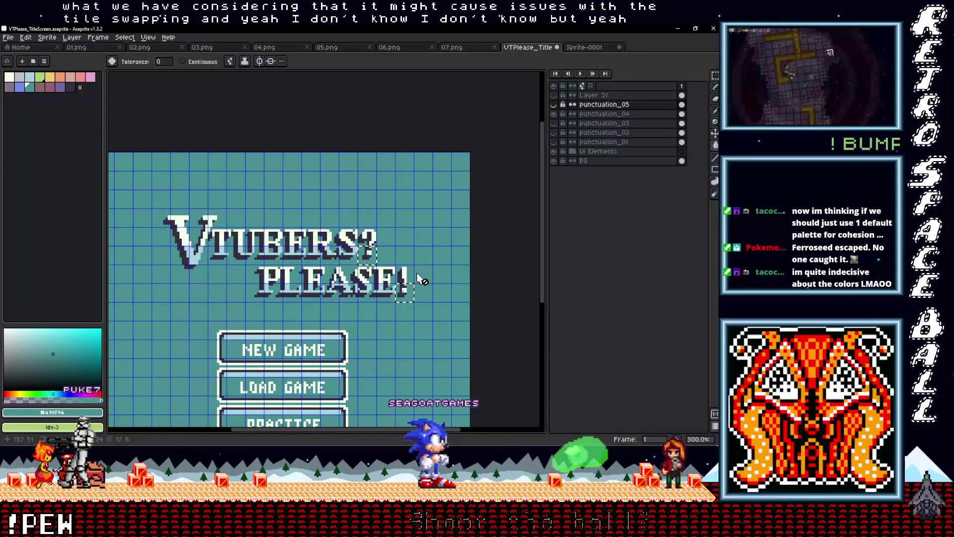
{"action": "scroll", "coordinate": [419, 278], "scroll_direction": "up", "scroll_amount": 1}
{"action": "key", "text": "m"}
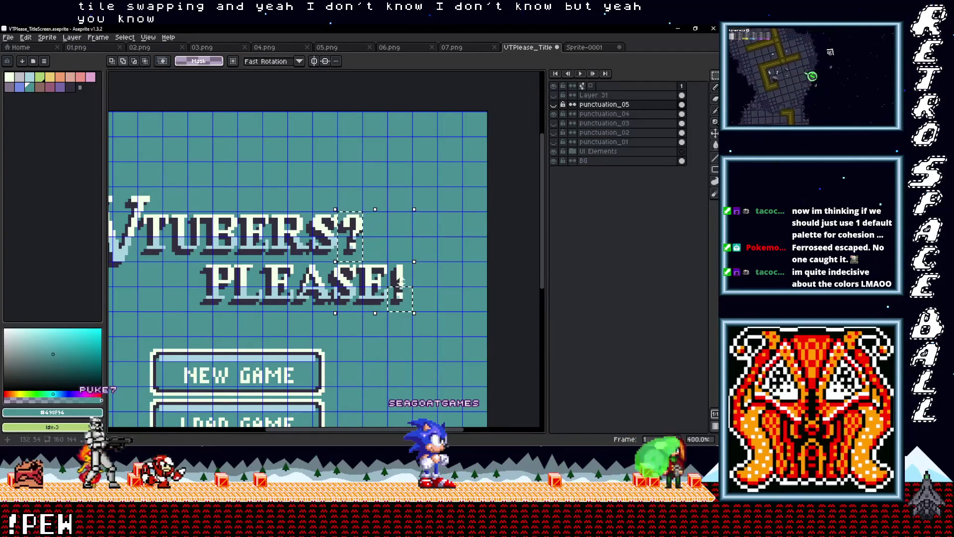
{"action": "key", "text": "ctrl+c"}
{"action": "key", "text": "ctrl+Tab"}
{"action": "key", "text": "ctrl+v"}
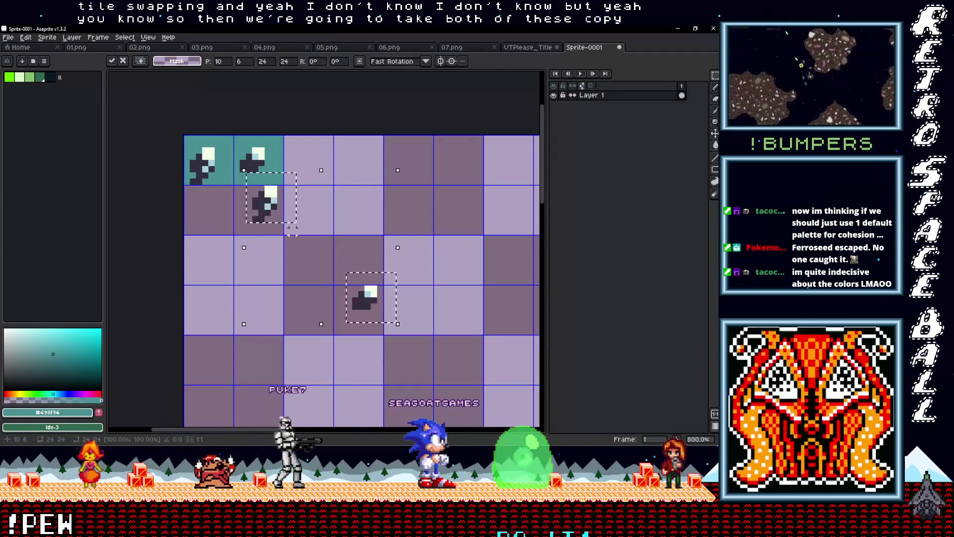
{"action": "key", "text": "Escape"}
{"action": "key", "text": "ctrl+shift+Tab"}
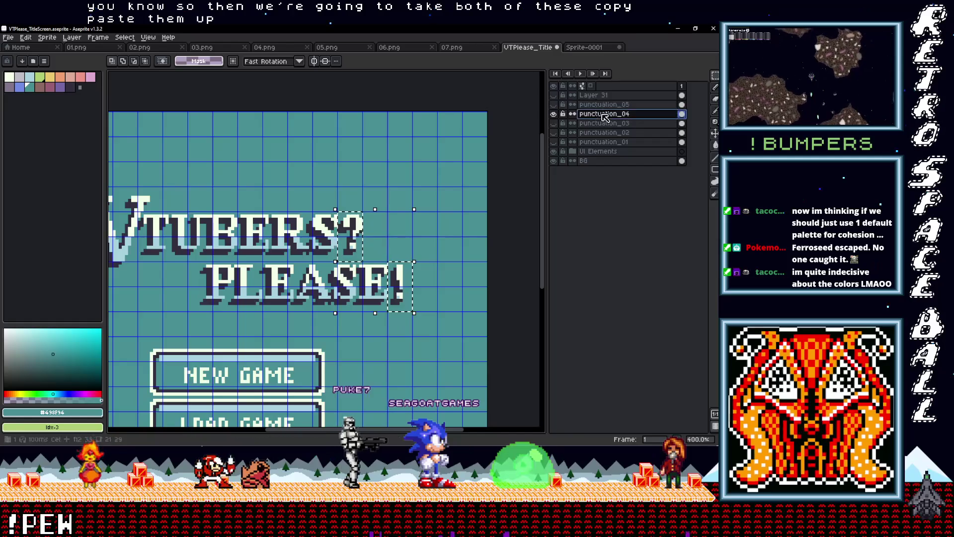
{"action": "left_click", "coordinate": [606, 117]}
{"action": "key", "text": "ctrl+v"}
{"action": "key", "text": "ctrl+Tab"}
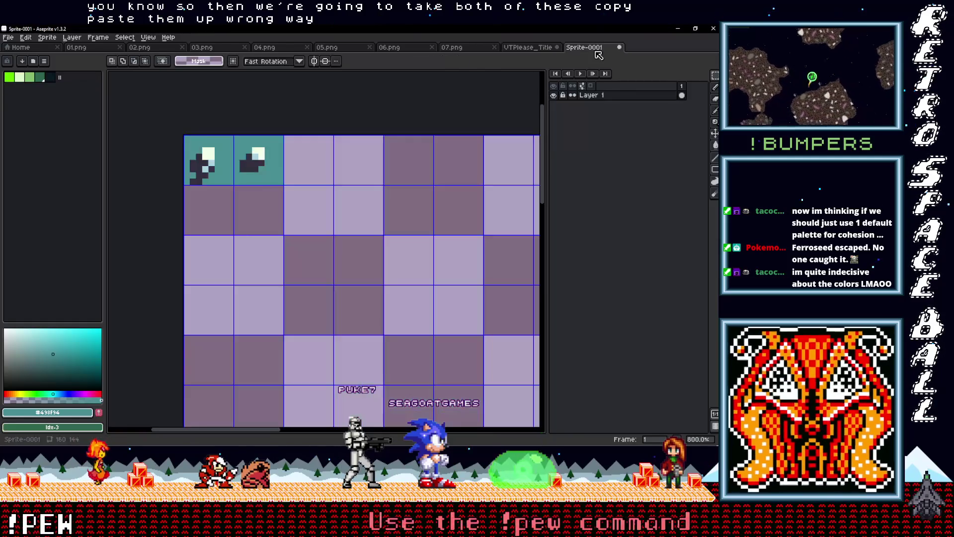
{"action": "key", "text": "ctrl+v"}
{"action": "left_click_drag", "start_coordinate": [288, 219], "coordinate": [315, 217]}
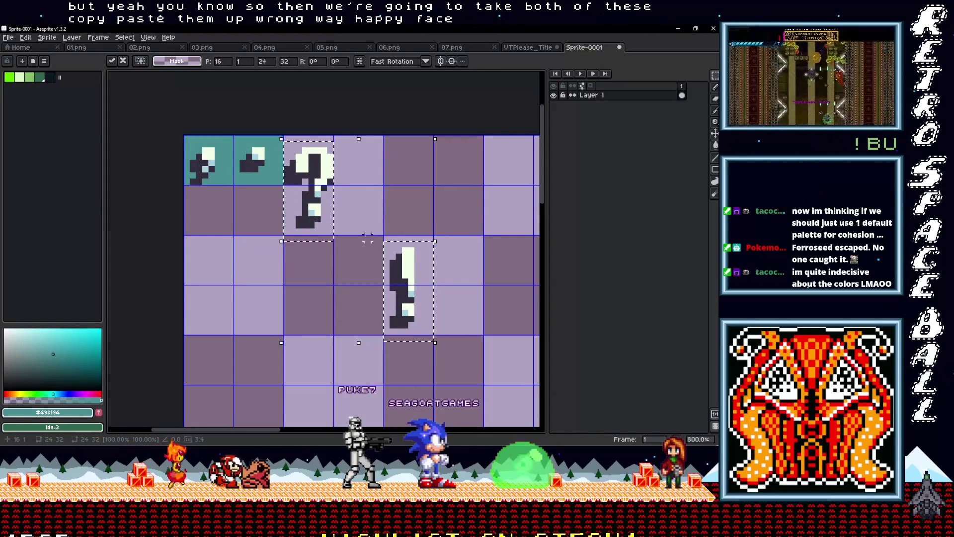
{"action": "key", "text": "Return"}
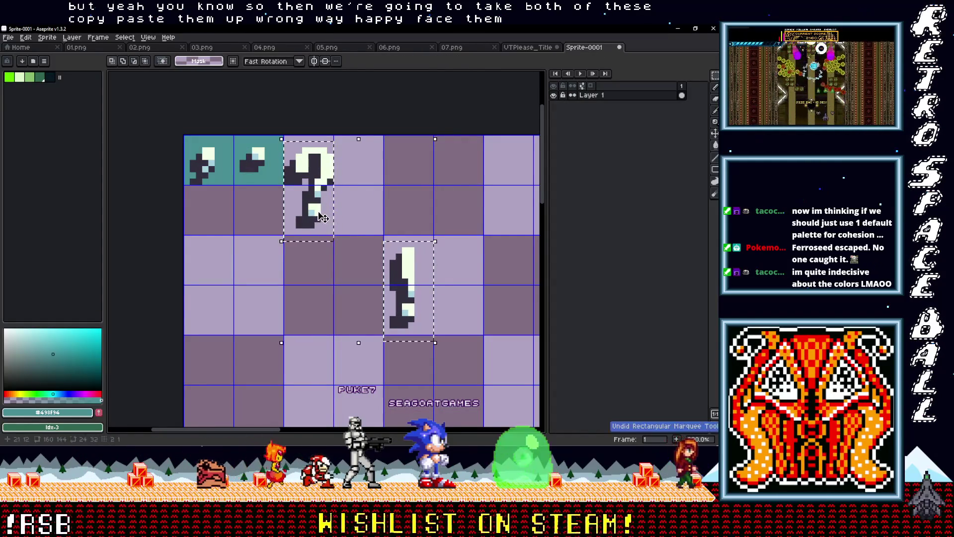
Rearrange the question and exclamation mark pieces into the following top-row tiles.
{"action": "mouse_move", "coordinate": [284, 184]}
{"action": "left_mouse_down"}
{"action": "mouse_move", "coordinate": [334, 234]}
{"action": "mouse_move", "coordinate": [369, 182]}
{"action": "left_mouse_up"}
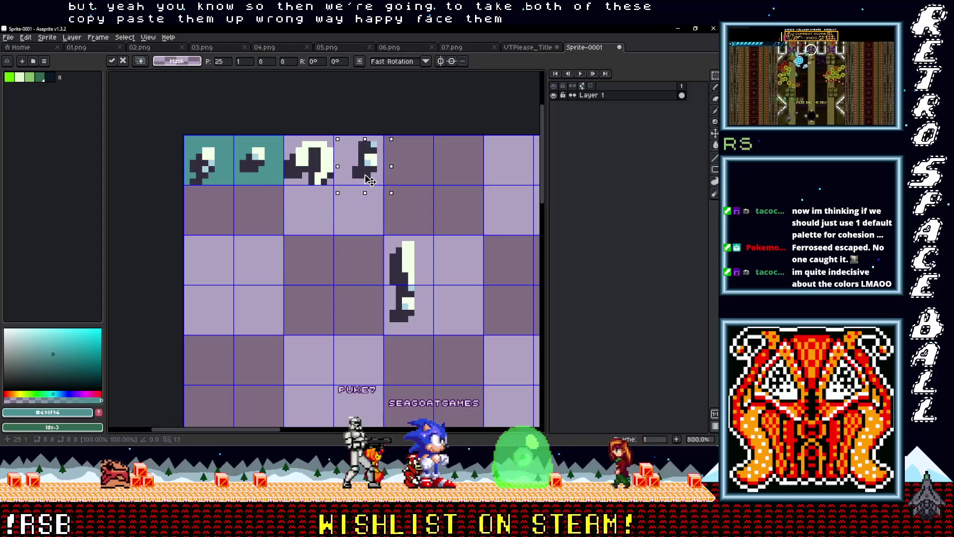
{"action": "mouse_move", "coordinate": [381, 234]}
{"action": "left_mouse_down"}
{"action": "mouse_move", "coordinate": [435, 286]}
{"action": "mouse_move", "coordinate": [412, 178]}
{"action": "left_mouse_up"}
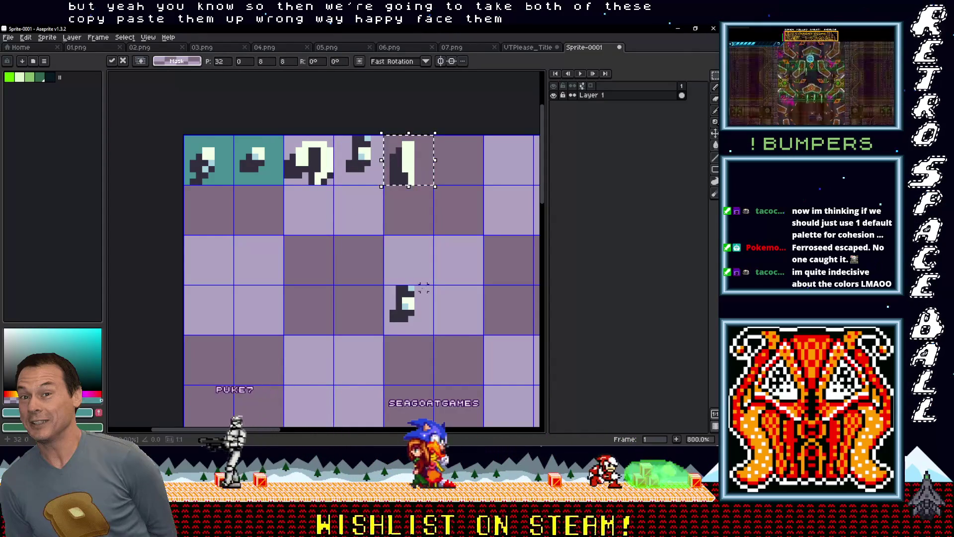
{"action": "left_click_drag", "start_coordinate": [383, 286], "coordinate": [433, 335]}
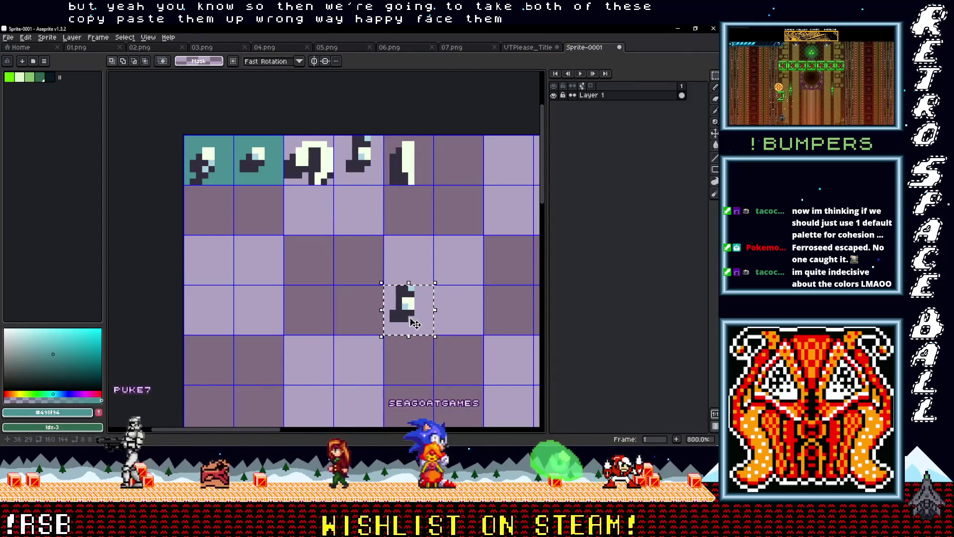
{"action": "left_click_drag", "start_coordinate": [407, 336], "coordinate": [455, 186]}
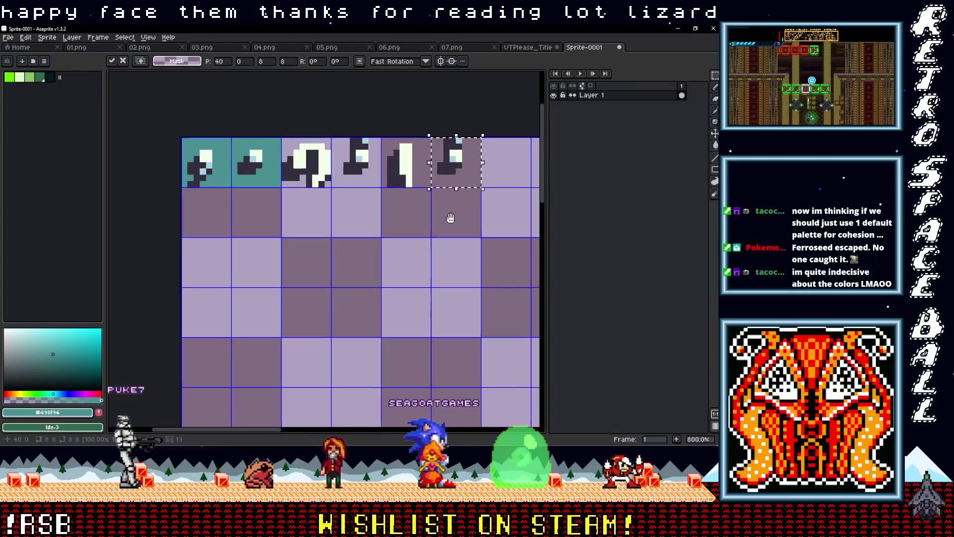
{"action": "left_click", "coordinate": [534, 49]}
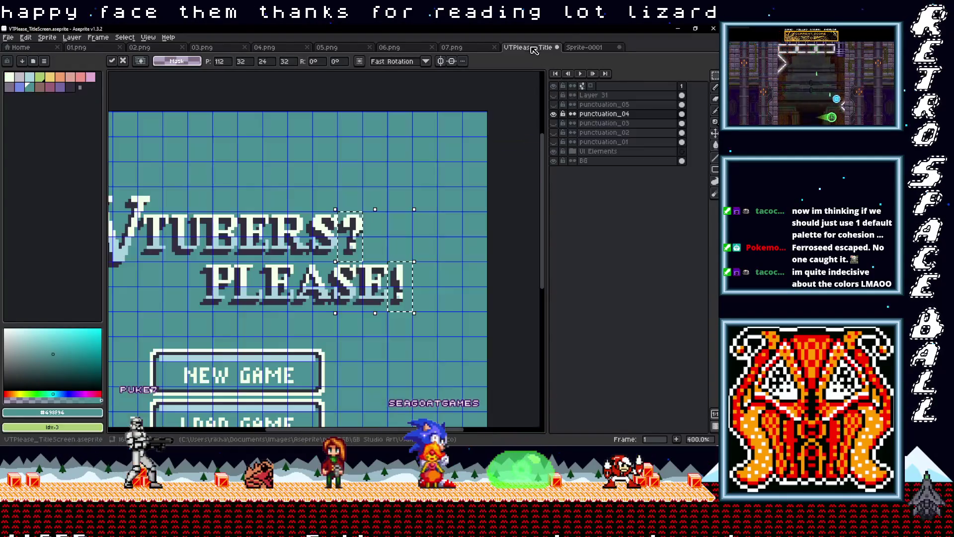
Move the question mark and small glyph tiles up into the tile sheet's top row.
{"action": "left_click", "coordinate": [553, 114]}
{"action": "left_click", "coordinate": [553, 124]}
{"action": "left_click", "coordinate": [604, 124]}
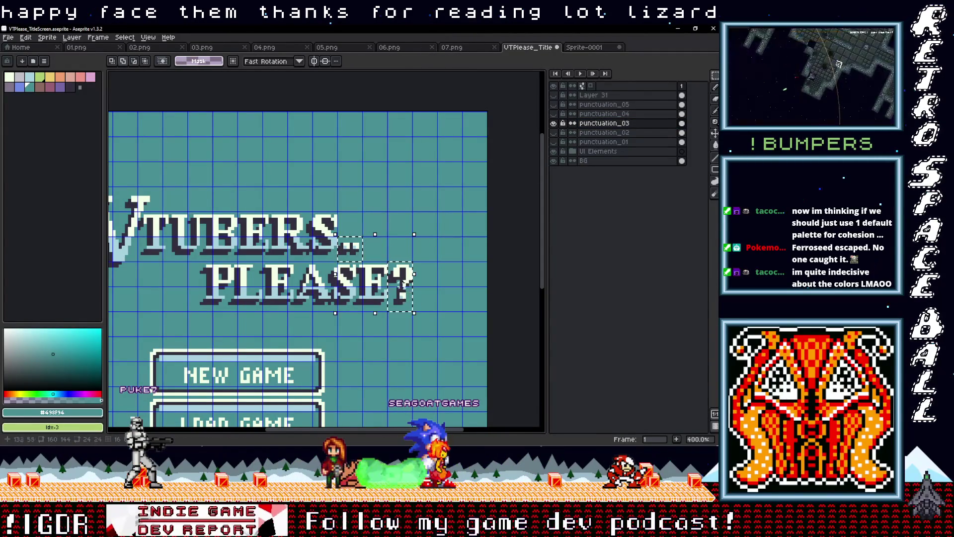
{"action": "left_click", "coordinate": [409, 284]}
{"action": "left_click", "coordinate": [584, 47]}
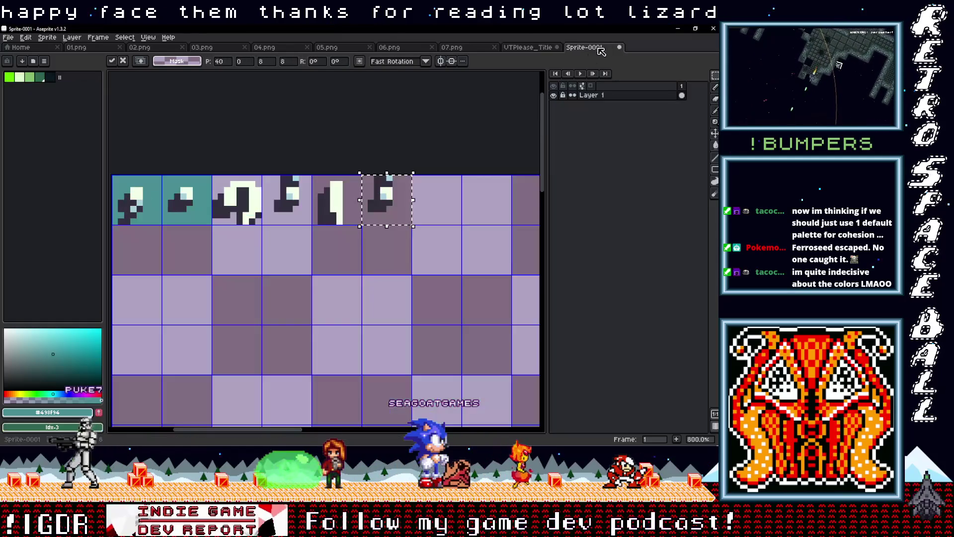
{"action": "left_click_drag", "start_coordinate": [280, 202], "coordinate": [320, 192]}
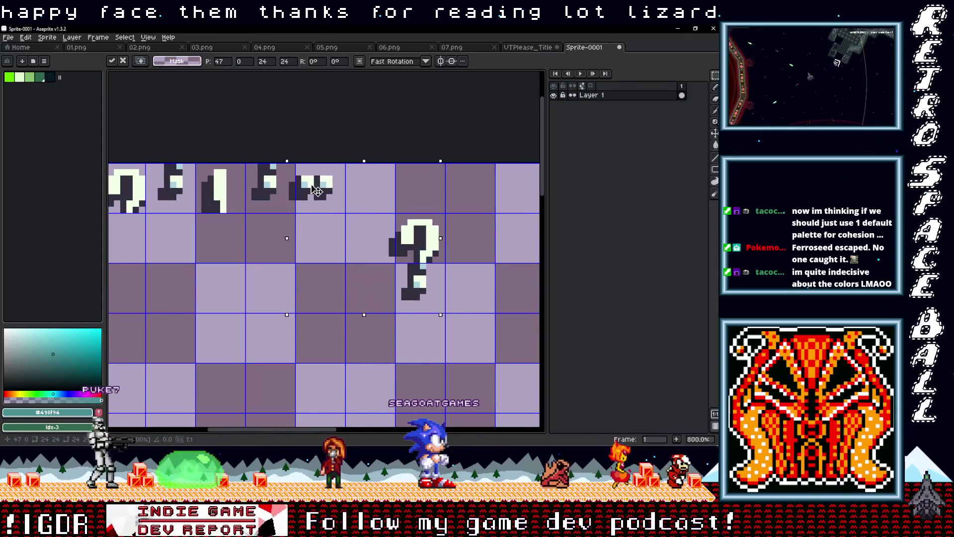
{"action": "mouse_move", "coordinate": [397, 215]}
{"action": "left_mouse_down"}
{"action": "mouse_move", "coordinate": [443, 259]}
{"action": "mouse_move", "coordinate": [376, 200]}
{"action": "left_mouse_up"}
{"action": "left_click_drag", "start_coordinate": [433, 296], "coordinate": [432, 201]}
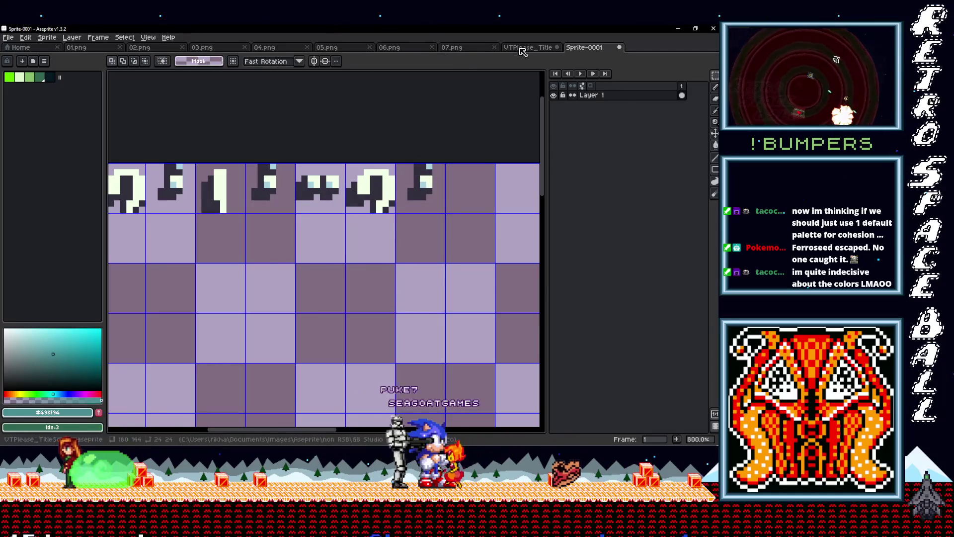
Compare the sheet's glyphs against the title screen's punctuation_02 layer.
{"action": "left_click", "coordinate": [527, 47]}
{"action": "left_click", "coordinate": [555, 132]}
{"action": "left_click", "coordinate": [599, 133]}
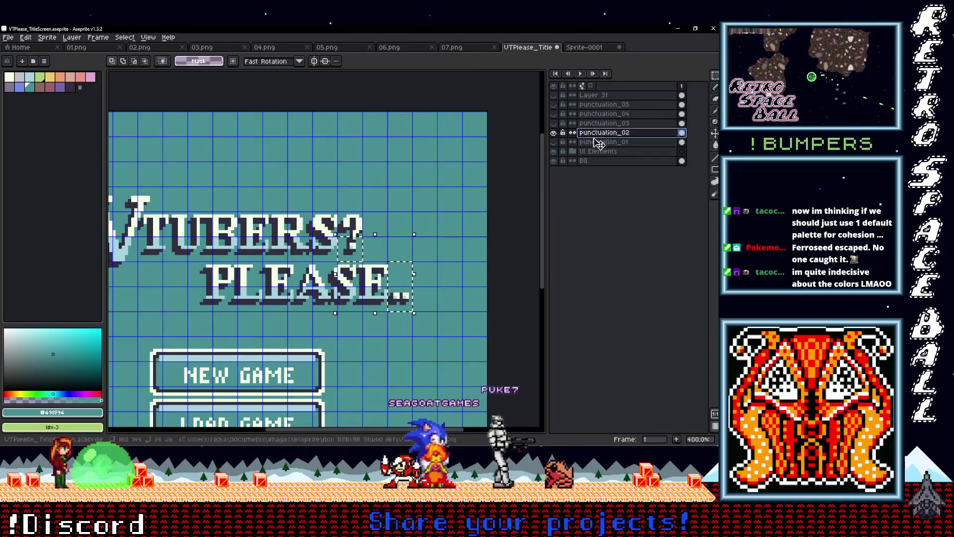
{"action": "mouse_move", "coordinate": [337, 209]}
{"action": "left_mouse_down"}
{"action": "mouse_move", "coordinate": [365, 238]}
{"action": "mouse_move", "coordinate": [323, 240]}
{"action": "mouse_move", "coordinate": [380, 257]}
{"action": "mouse_move", "coordinate": [310, 263]}
{"action": "left_mouse_up"}
{"action": "key", "text": "ctrl+Tab"}
{"action": "left_click", "coordinate": [536, 49]}
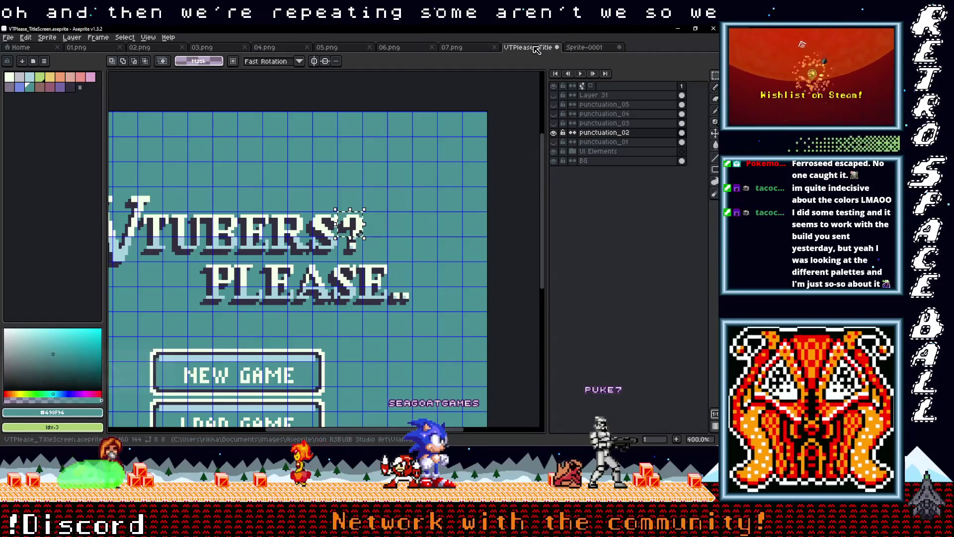
{"action": "left_click", "coordinate": [592, 49]}
{"action": "left_click_drag", "start_coordinate": [396, 214], "coordinate": [415, 207]}
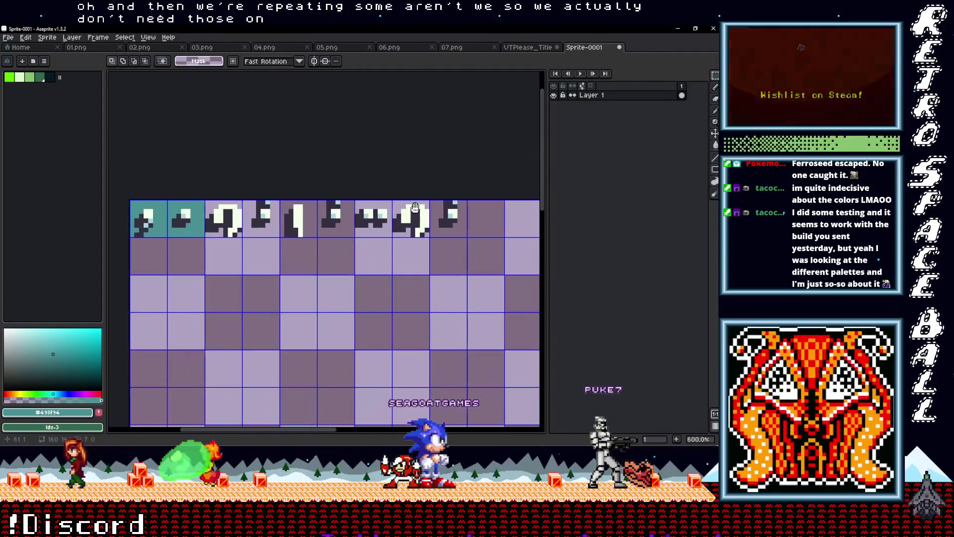
{"action": "left_click_drag", "start_coordinate": [239, 234], "coordinate": [227, 245]}
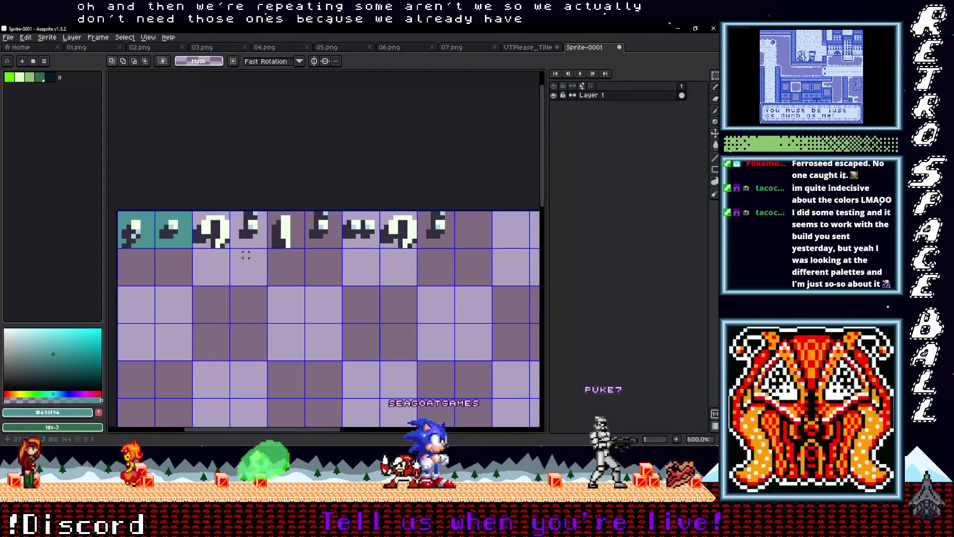
Eyedrop teal and fill the tile sheet's transparent background with it.
{"action": "key", "text": "i"}
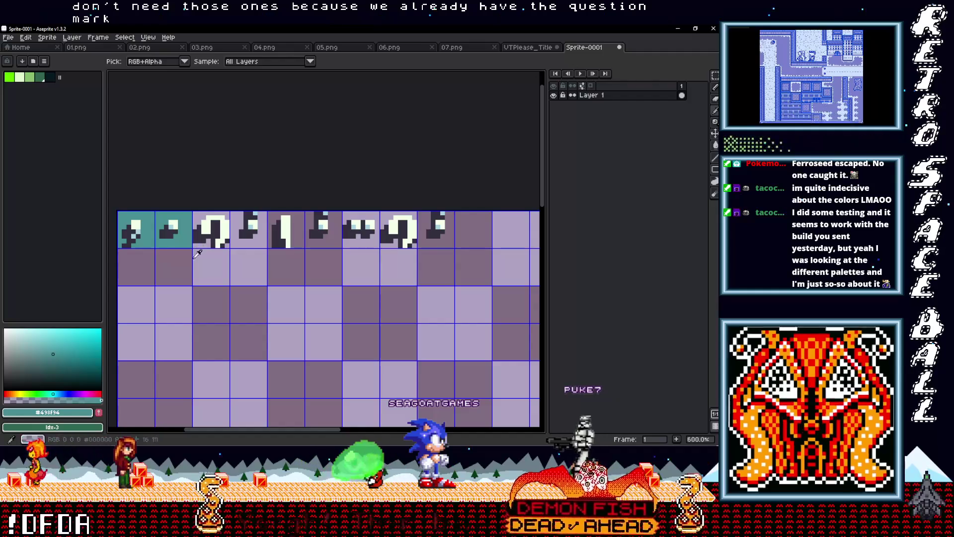
{"action": "key", "text": "g"}
{"action": "left_click", "coordinate": [272, 278]}
{"action": "scroll", "coordinate": [271, 278], "scroll_direction": "down", "scroll_amount": 2}
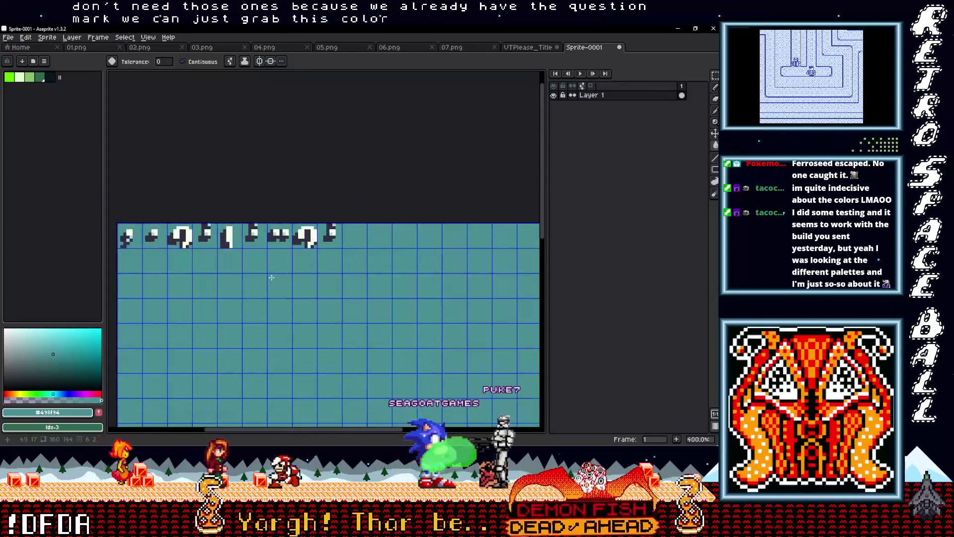
{"action": "scroll", "coordinate": [272, 277], "scroll_direction": "down", "scroll_amount": 1}
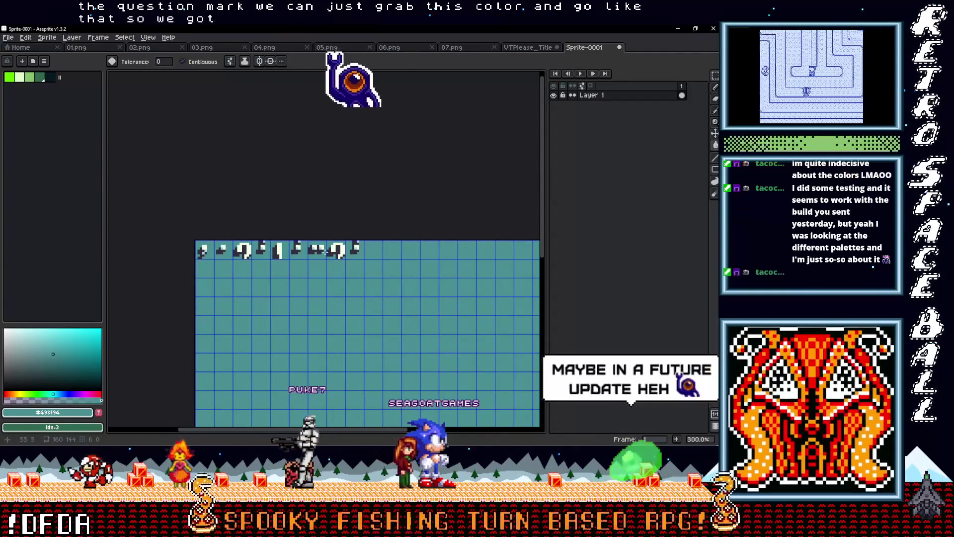
{"action": "scroll", "coordinate": [317, 252], "scroll_direction": "up", "scroll_amount": 2}
Delete the repeated sixth, eighth and ninth tiles and shift the seventh glyph left.
{"action": "key", "text": "m"}
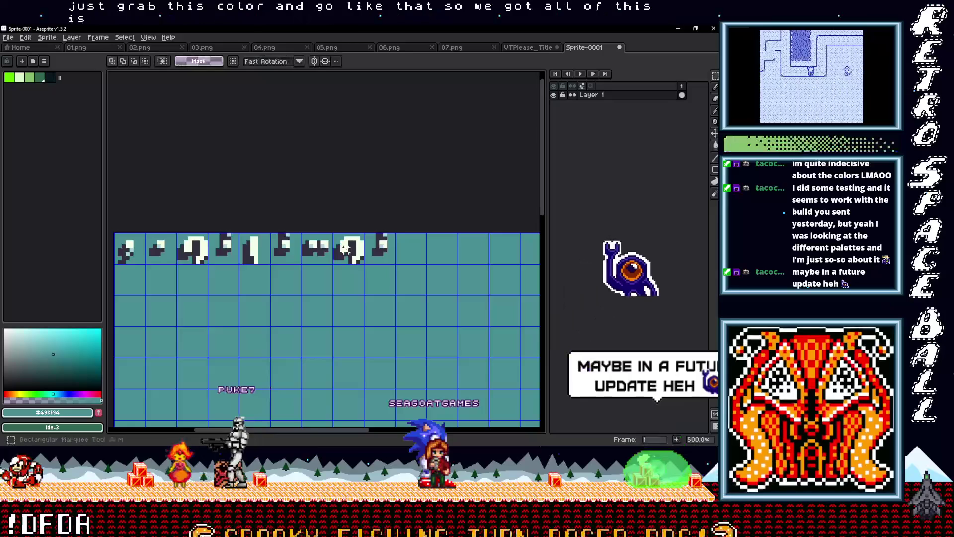
{"action": "left_click_drag", "start_coordinate": [272, 234], "coordinate": [300, 263]}
{"action": "key", "text": "Delete"}
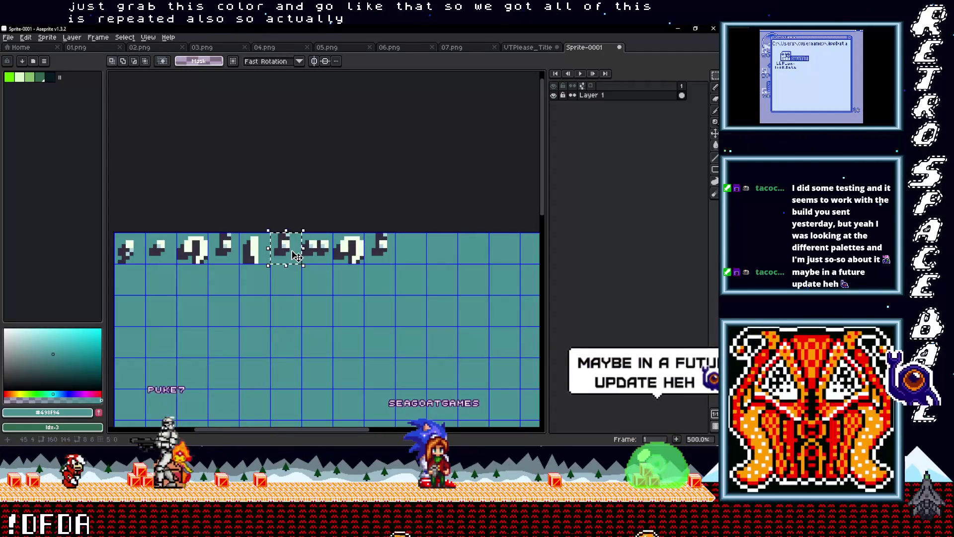
{"action": "key", "text": "Delete"}
{"action": "mouse_move", "coordinate": [334, 234]}
{"action": "left_mouse_down"}
{"action": "mouse_move", "coordinate": [363, 263]}
{"action": "mouse_move", "coordinate": [396, 263]}
{"action": "left_mouse_up"}
{"action": "key", "text": "Delete"}
{"action": "left_click", "coordinate": [318, 257]}
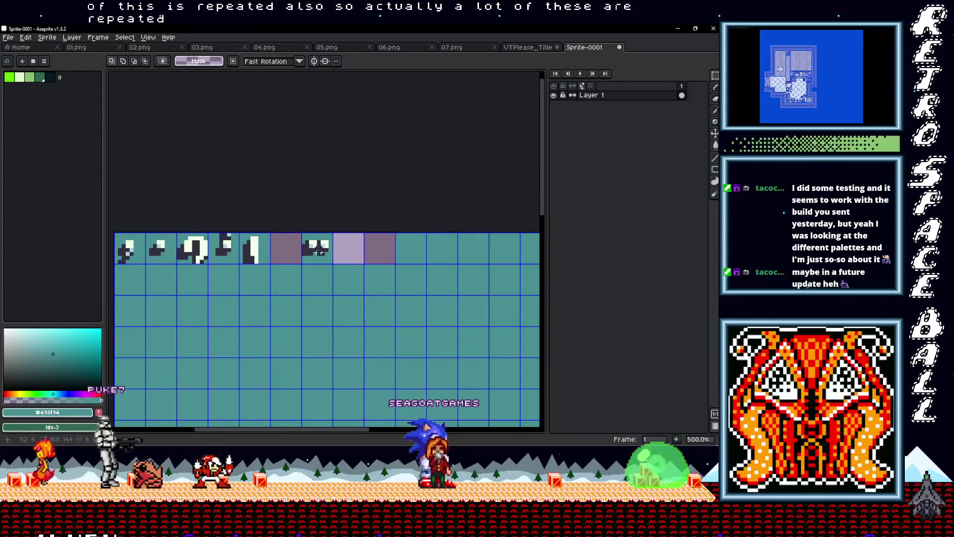
{"action": "left_click_drag", "start_coordinate": [323, 259], "coordinate": [290, 260]}
Fill the cleared tiles with teal.
{"action": "key", "text": "g"}
{"action": "left_click", "coordinate": [328, 248]}
{"action": "scroll", "coordinate": [308, 285], "scroll_direction": "down", "scroll_amount": 2}
{"action": "left_click_drag", "start_coordinate": [307, 285], "coordinate": [335, 276]}
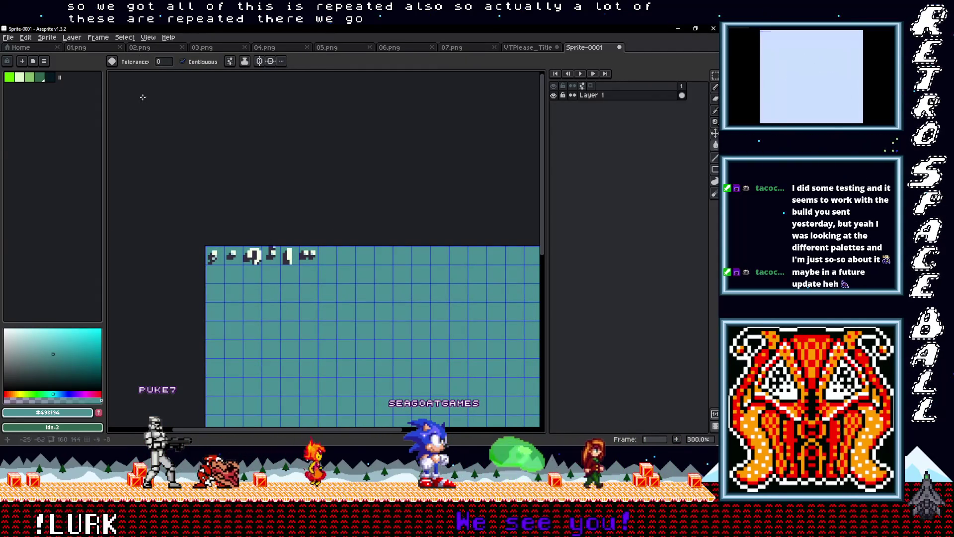
{"action": "left_click", "coordinate": [8, 37]}
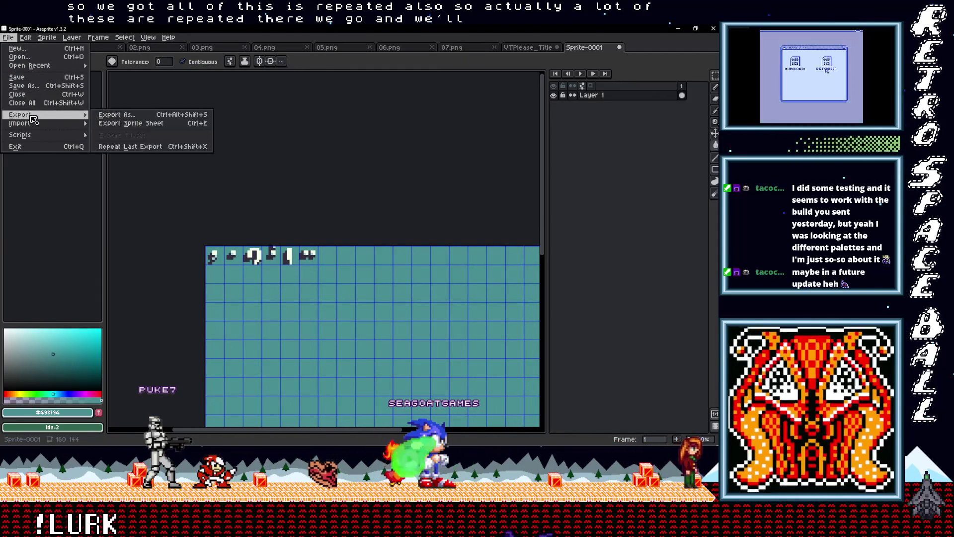
Rename the export output to PuncuationSwap.png and attempt the export, dismissing the save error.
{"action": "mouse_move", "coordinate": [50, 114]}
{"action": "left_click", "coordinate": [128, 115]}
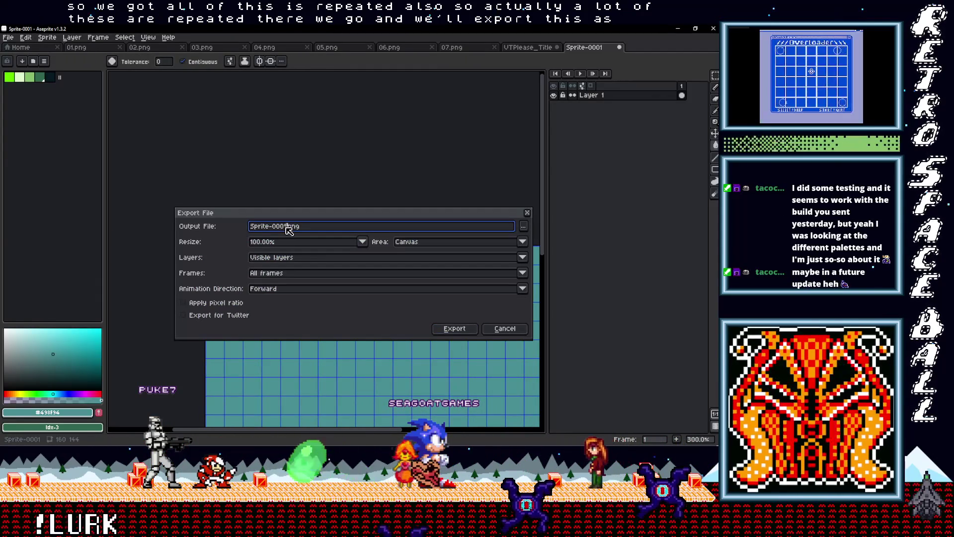
{"action": "left_click_drag", "start_coordinate": [286, 227], "coordinate": [232, 235]}
{"action": "type", "text": "i"}
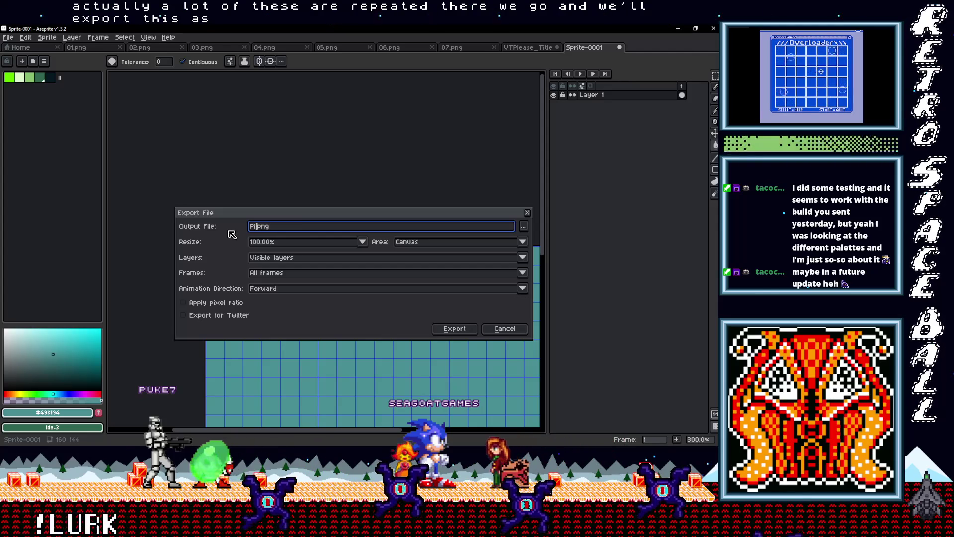
{"action": "type", "text": "uationSwap"}
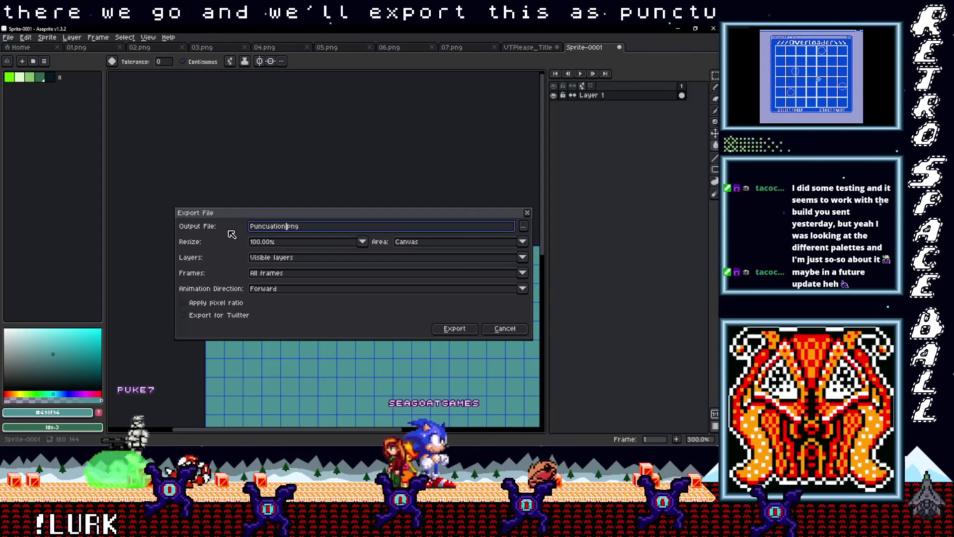
{"action": "left_click", "coordinate": [454, 328]}
{"action": "left_click", "coordinate": [361, 350]}
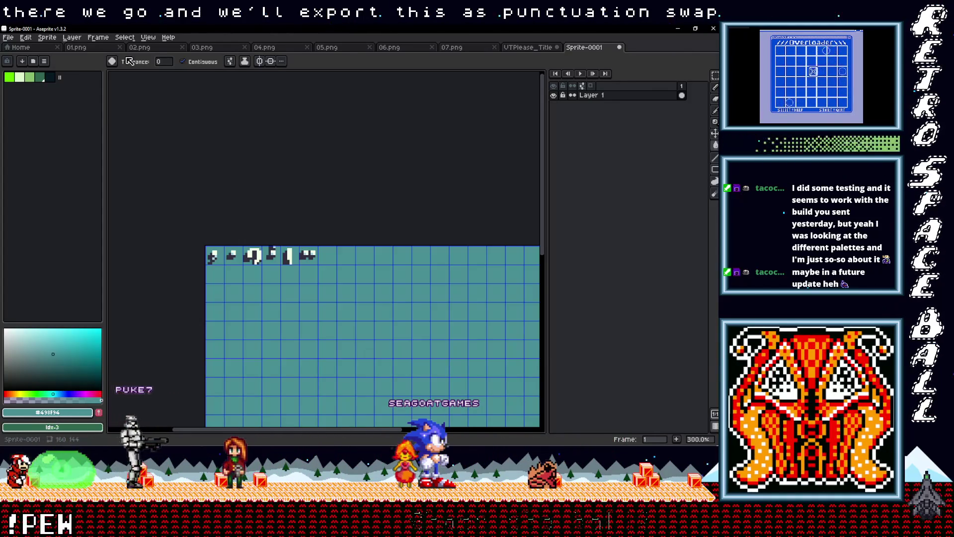
Choose the 'from Taco' folder as the save location and export PuncuationSwap.png.
{"action": "left_click", "coordinate": [8, 37]}
{"action": "mouse_move", "coordinate": [32, 113]}
{"action": "left_click", "coordinate": [106, 115]}
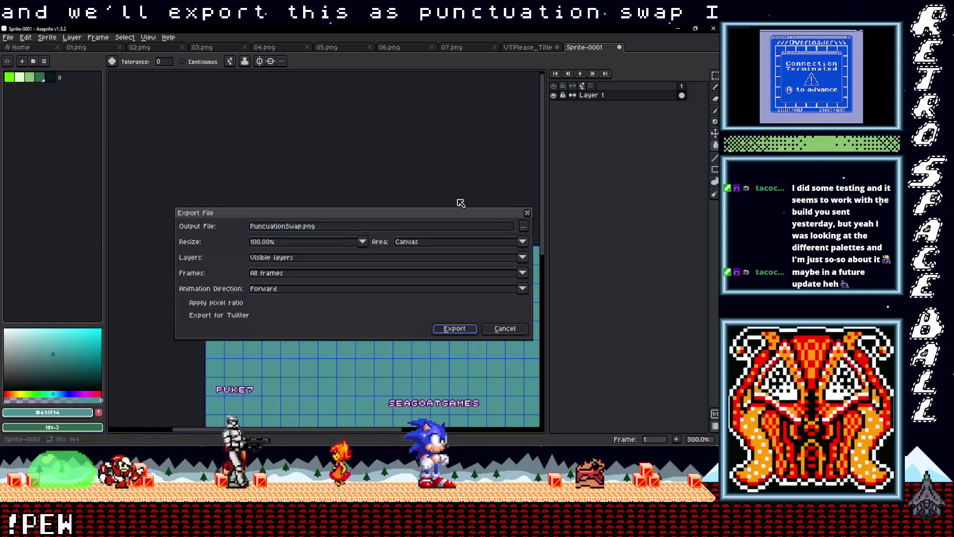
{"action": "left_click", "coordinate": [516, 234]}
{"action": "scroll", "coordinate": [388, 328], "scroll_direction": "down", "scroll_amount": 3}
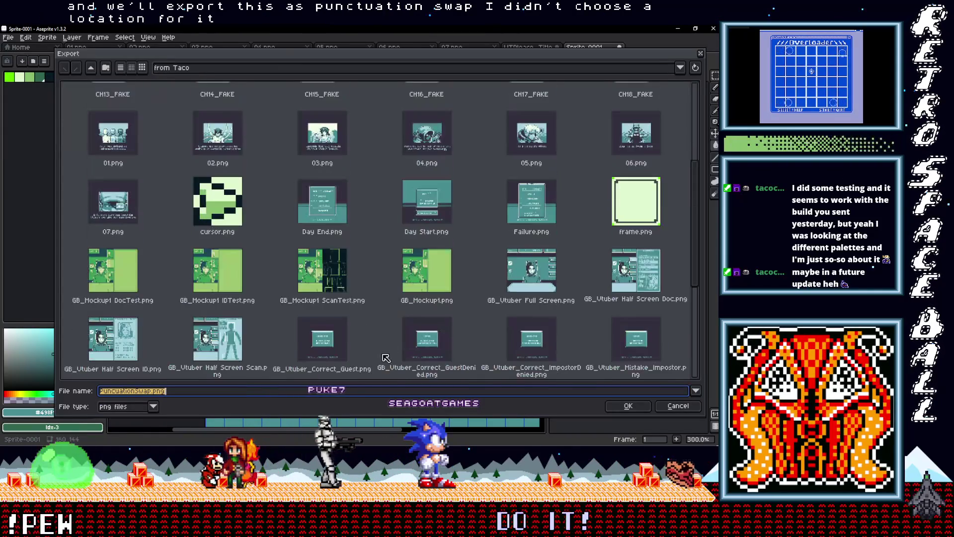
{"action": "left_click", "coordinate": [623, 407]}
{"action": "left_click", "coordinate": [449, 327]}
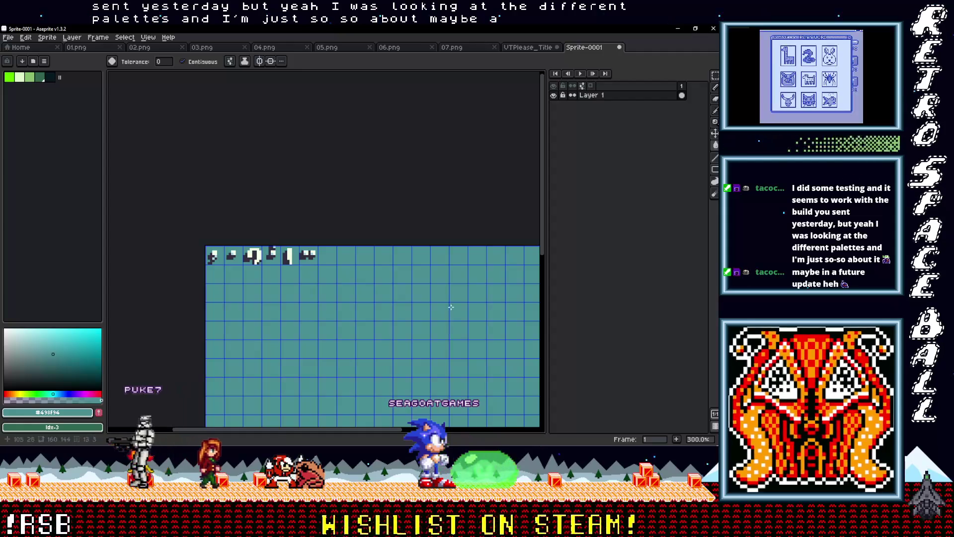
{"action": "scroll", "coordinate": [444, 302], "scroll_direction": "down", "scroll_amount": 2}
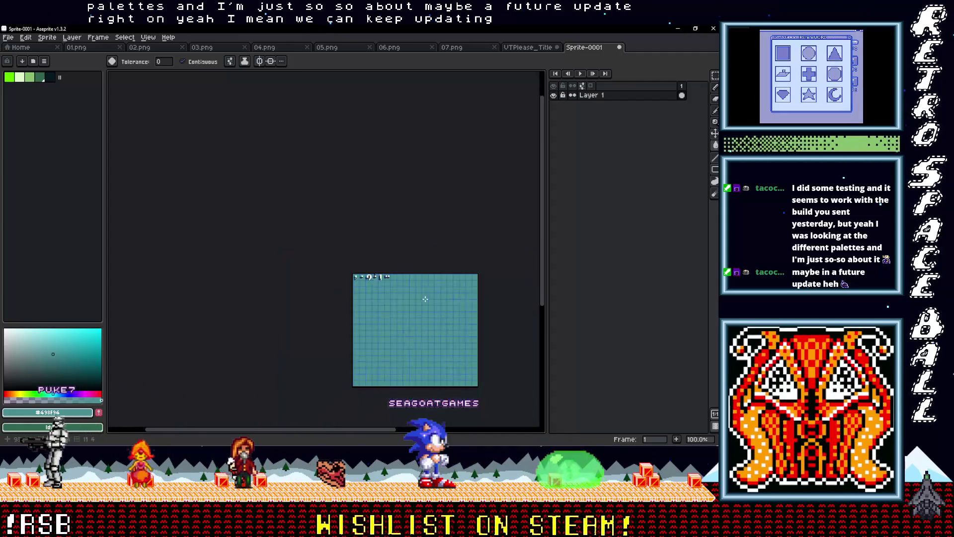
{"action": "scroll", "coordinate": [321, 244], "scroll_direction": "up", "scroll_amount": 2}
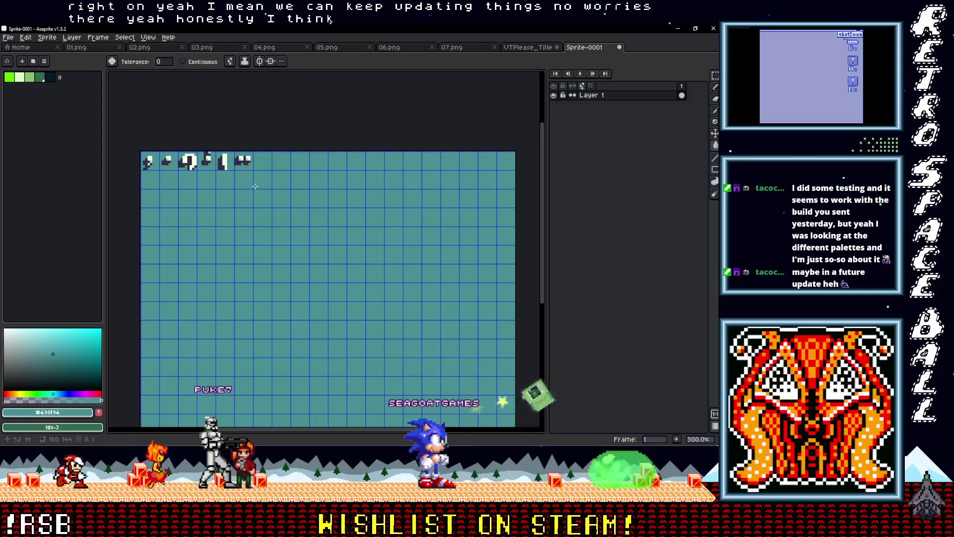
{"action": "left_click", "coordinate": [677, 31]}
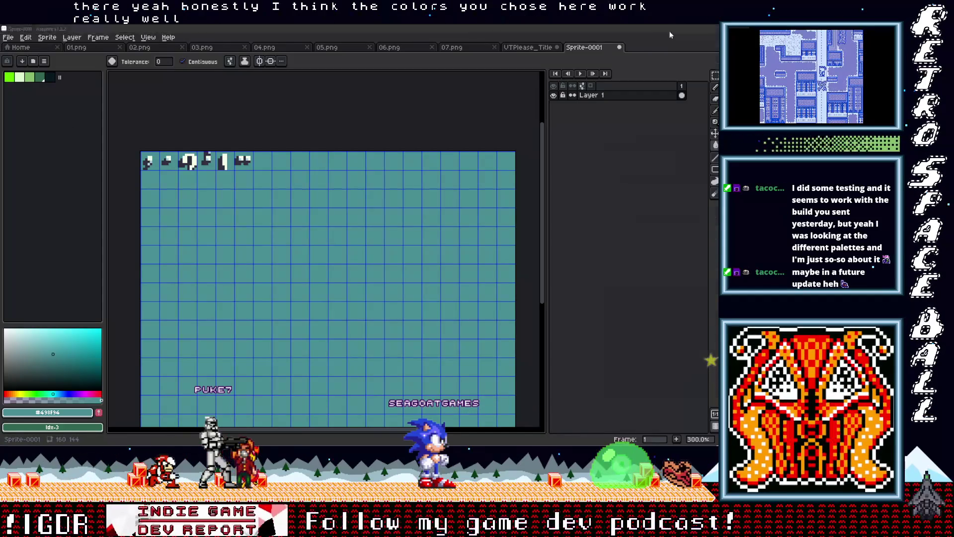
Pan the world view to the Swap scenes and select Number Tops Swap to show its NumbersTop settings.
{"action": "scroll", "coordinate": [168, 171], "scroll_direction": "left", "scroll_amount": 5}
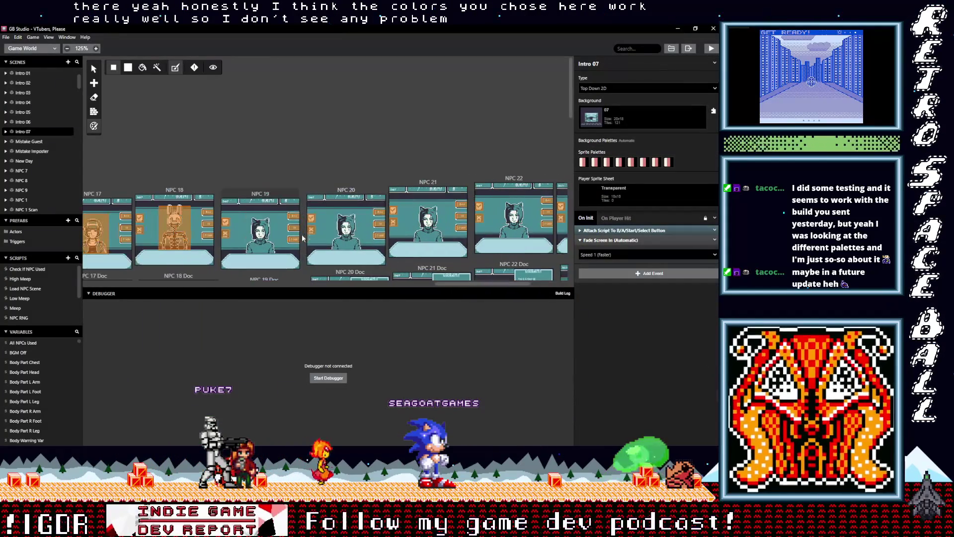
{"action": "scroll", "coordinate": [300, 213], "scroll_direction": "down", "scroll_amount": 1}
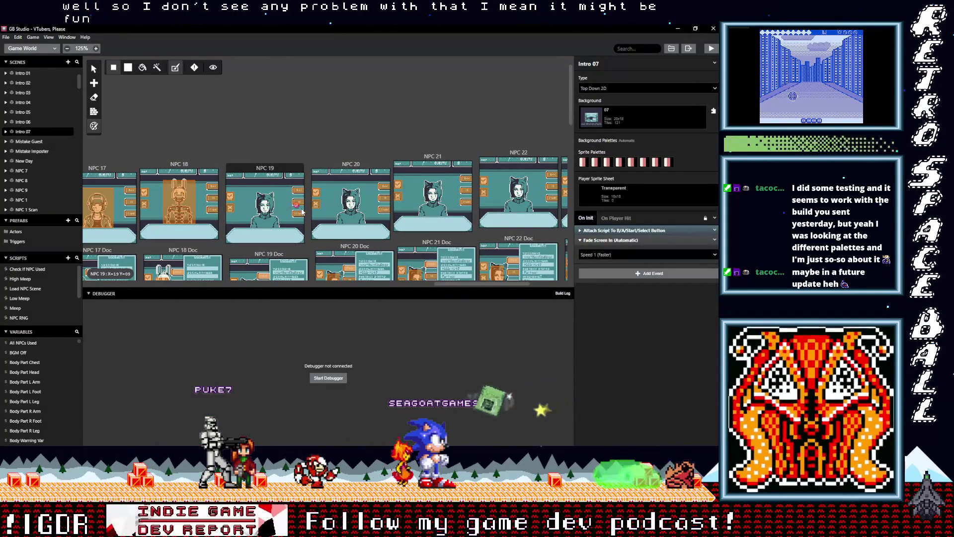
{"action": "scroll", "coordinate": [303, 206], "scroll_direction": "left", "scroll_amount": 5}
{"action": "scroll", "coordinate": [303, 206], "scroll_direction": "up", "scroll_amount": 1}
{"action": "scroll", "coordinate": [305, 201], "scroll_direction": "left", "scroll_amount": 20}
{"action": "scroll", "coordinate": [304, 200], "scroll_direction": "up", "scroll_amount": 1}
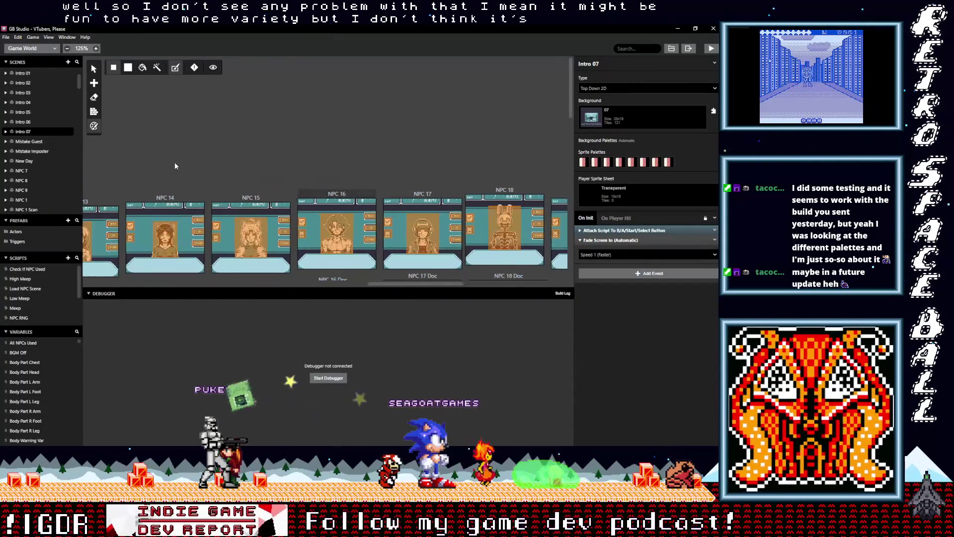
{"action": "scroll", "coordinate": [149, 188], "scroll_direction": "left", "scroll_amount": 20}
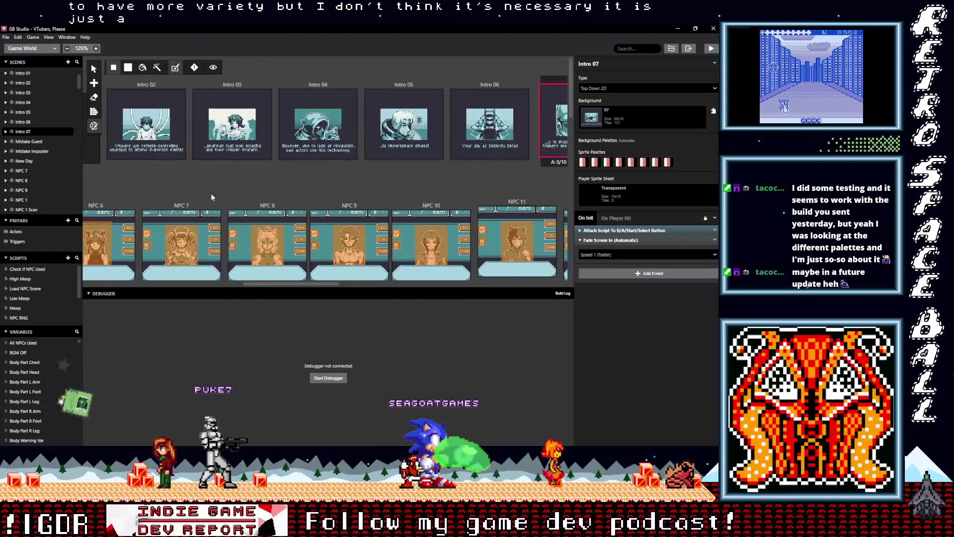
{"action": "left_click_drag", "start_coordinate": [184, 200], "coordinate": [337, 202]}
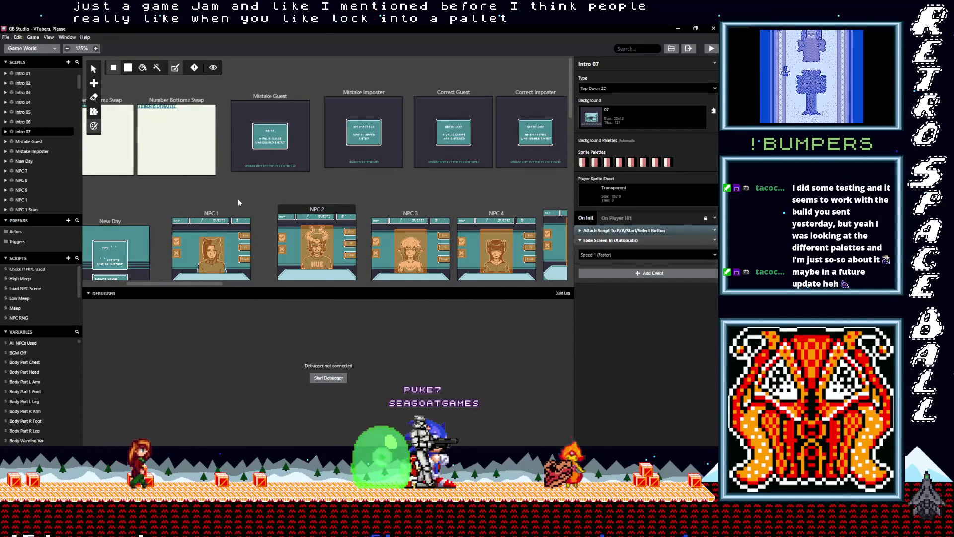
{"action": "scroll", "coordinate": [200, 198], "scroll_direction": "left", "scroll_amount": 8}
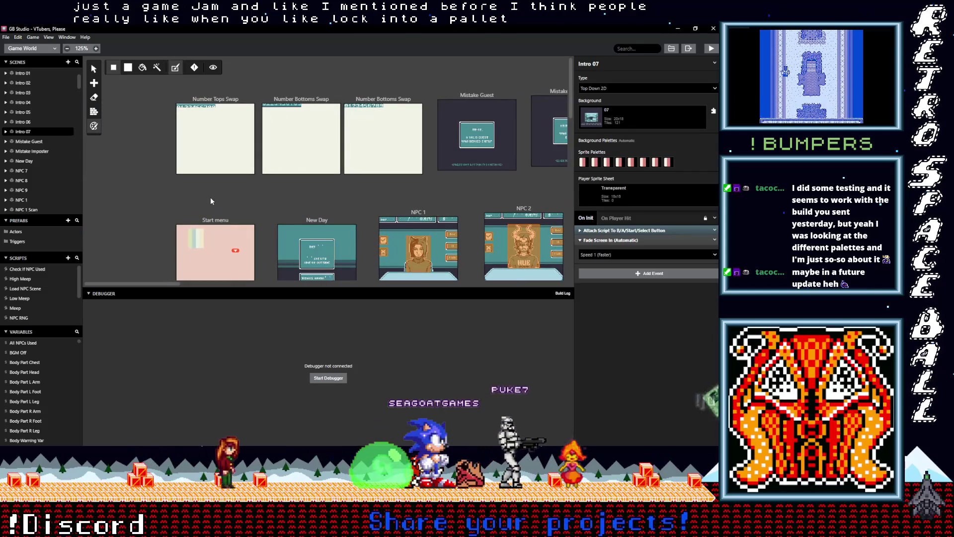
{"action": "scroll", "coordinate": [262, 158], "scroll_direction": "down", "scroll_amount": 2}
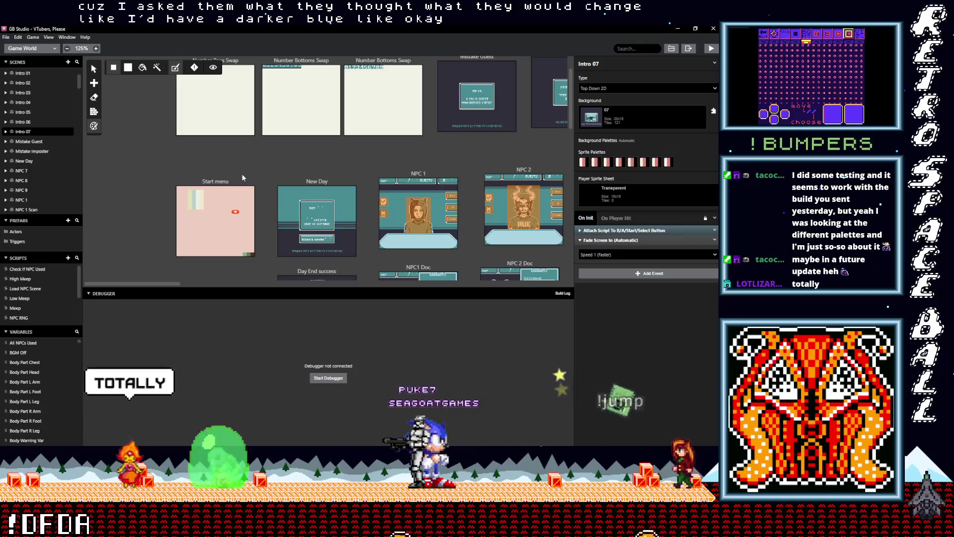
{"action": "left_click_drag", "start_coordinate": [267, 163], "coordinate": [218, 203]}
{"action": "scroll", "coordinate": [202, 203], "scroll_direction": "left", "scroll_amount": 3}
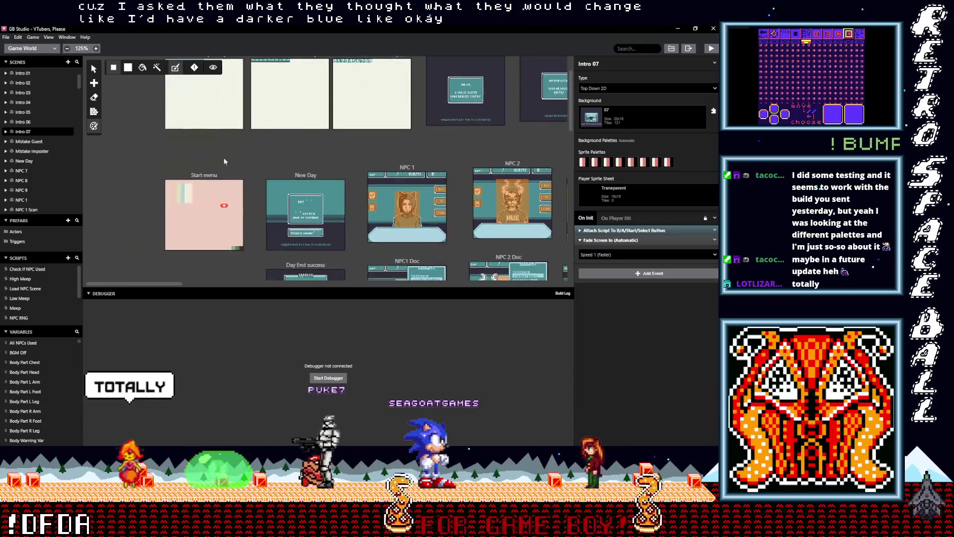
{"action": "left_click", "coordinate": [230, 100]}
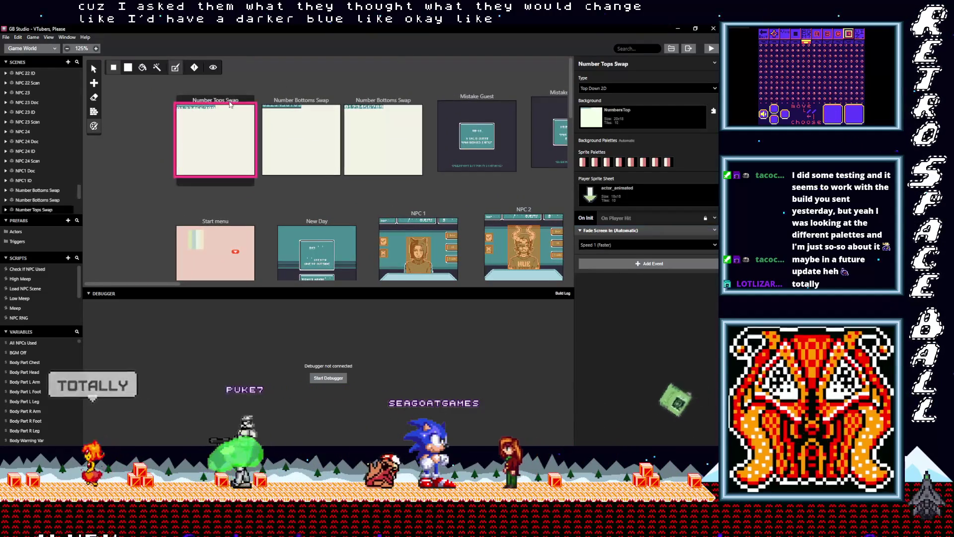
Drop a duplicate of Number Tops Swap left of the other scenes and browse its Background list.
{"action": "left_click", "coordinate": [125, 100]}
{"action": "left_click_drag", "start_coordinate": [127, 77], "coordinate": [142, 143]}
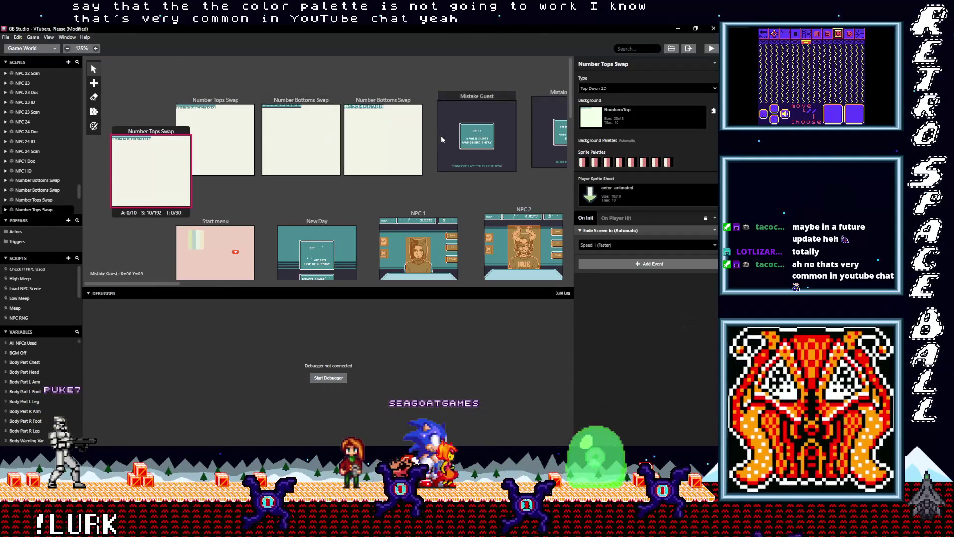
{"action": "left_click", "coordinate": [627, 117]}
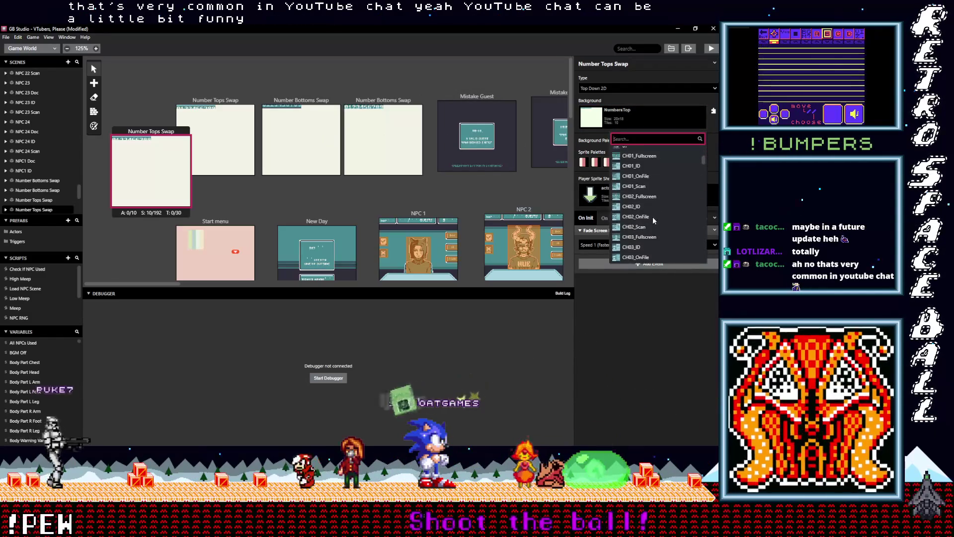
{"action": "scroll", "coordinate": [651, 216], "scroll_direction": "down", "scroll_amount": 1}
{"action": "scroll", "coordinate": [651, 219], "scroll_direction": "down", "scroll_amount": 10}
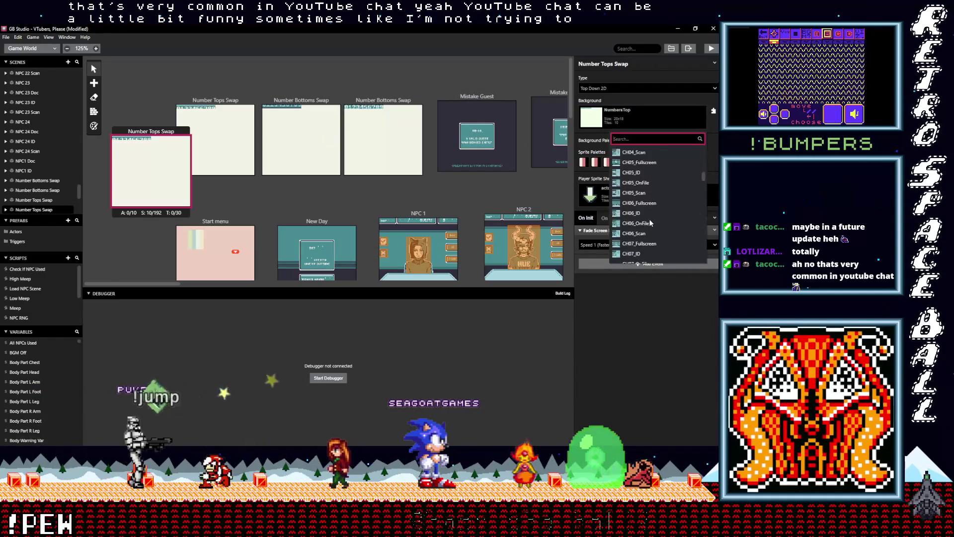
{"action": "scroll", "coordinate": [649, 224], "scroll_direction": "down", "scroll_amount": 10}
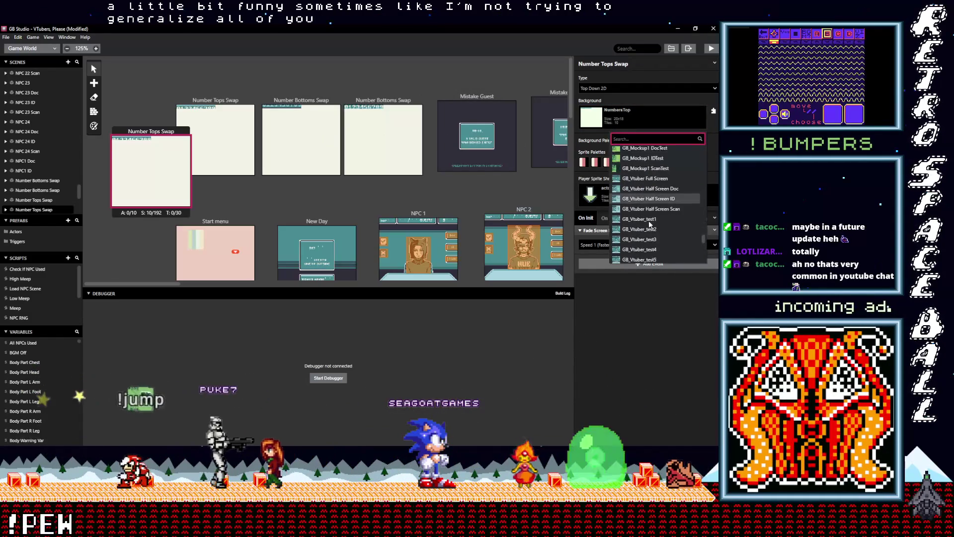
{"action": "scroll", "coordinate": [648, 224], "scroll_direction": "down", "scroll_amount": 4}
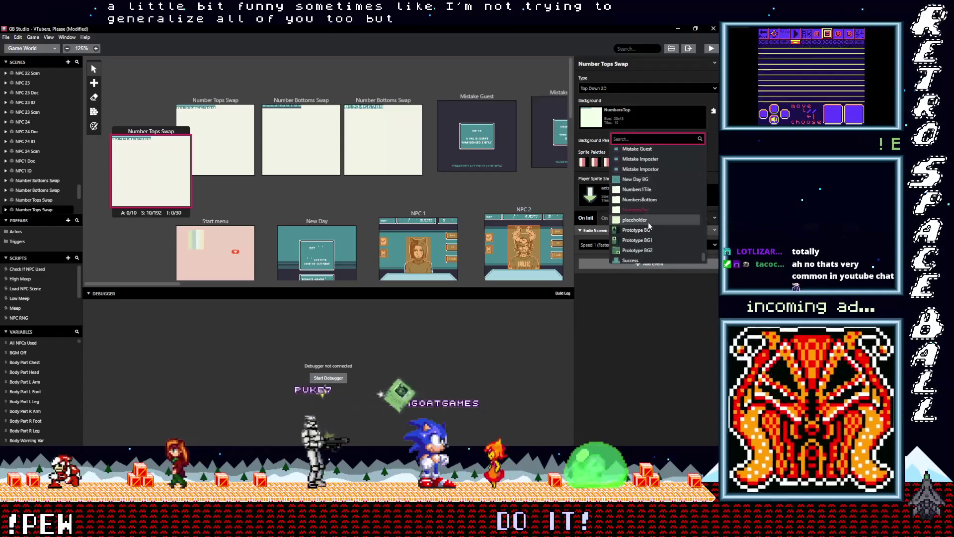
{"action": "scroll", "coordinate": [649, 228], "scroll_direction": "down", "scroll_amount": 1}
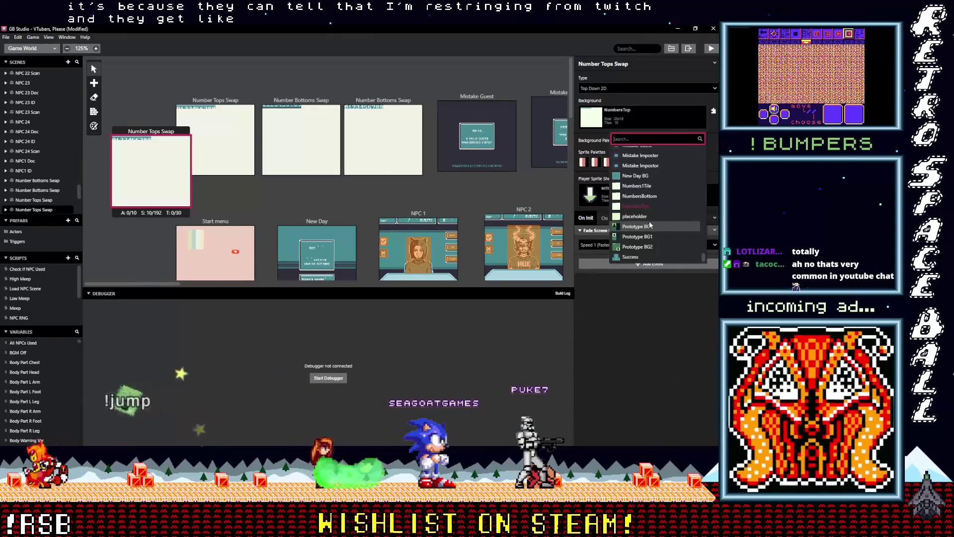
{"action": "scroll", "coordinate": [657, 218], "scroll_direction": "up", "scroll_amount": 1}
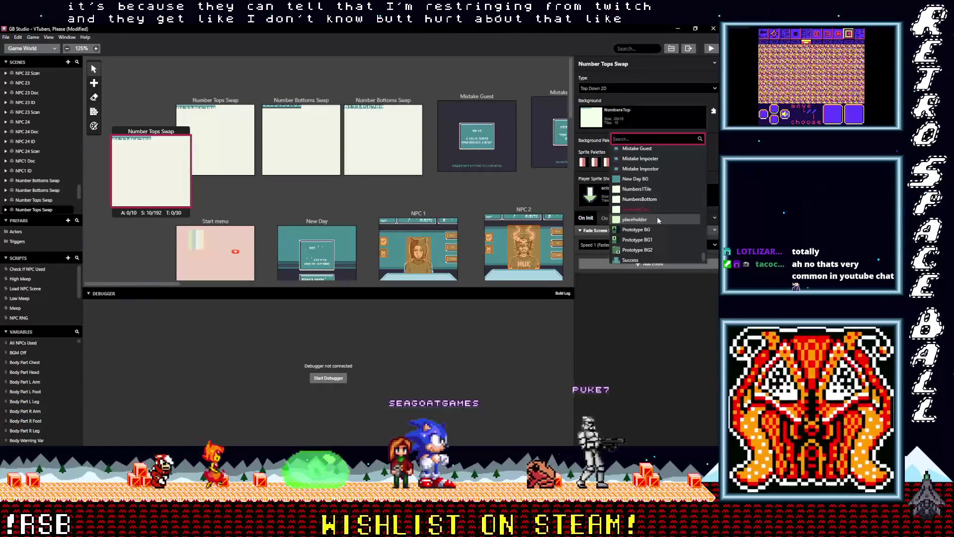
{"action": "scroll", "coordinate": [658, 217], "scroll_direction": "up", "scroll_amount": 10}
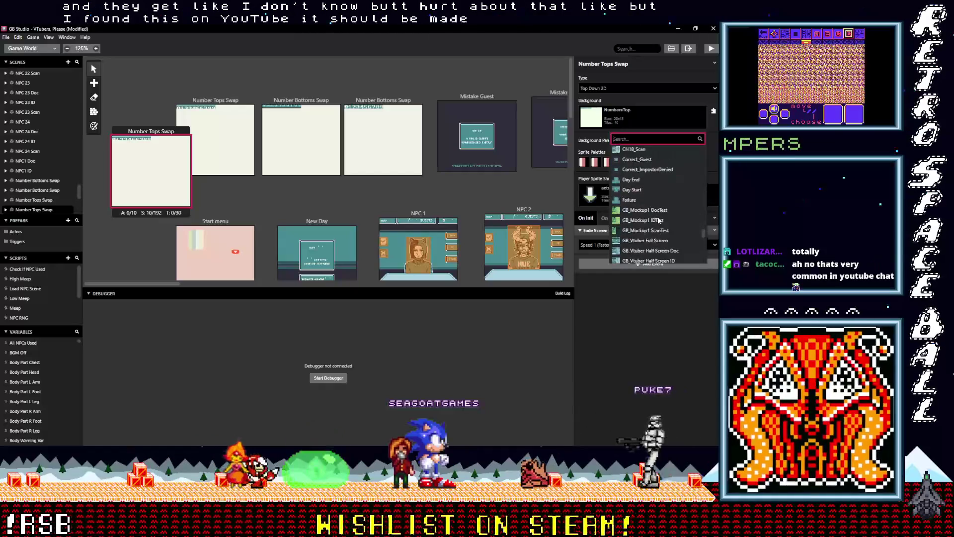
Close the Background list and open the project's assets\backgrounds folder in File Explorer.
{"action": "left_click", "coordinate": [595, 47]}
{"action": "left_click", "coordinate": [671, 50]}
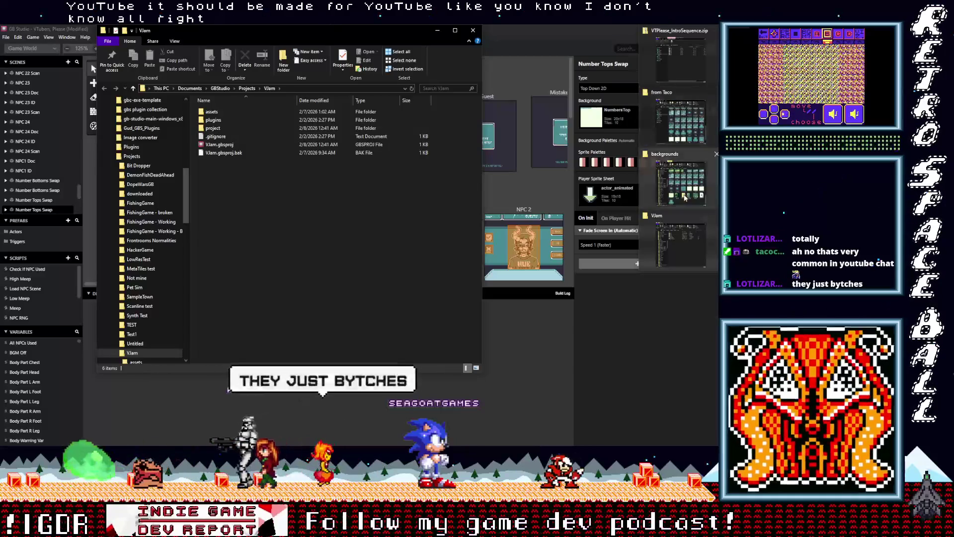
{"action": "left_click", "coordinate": [714, 111]}
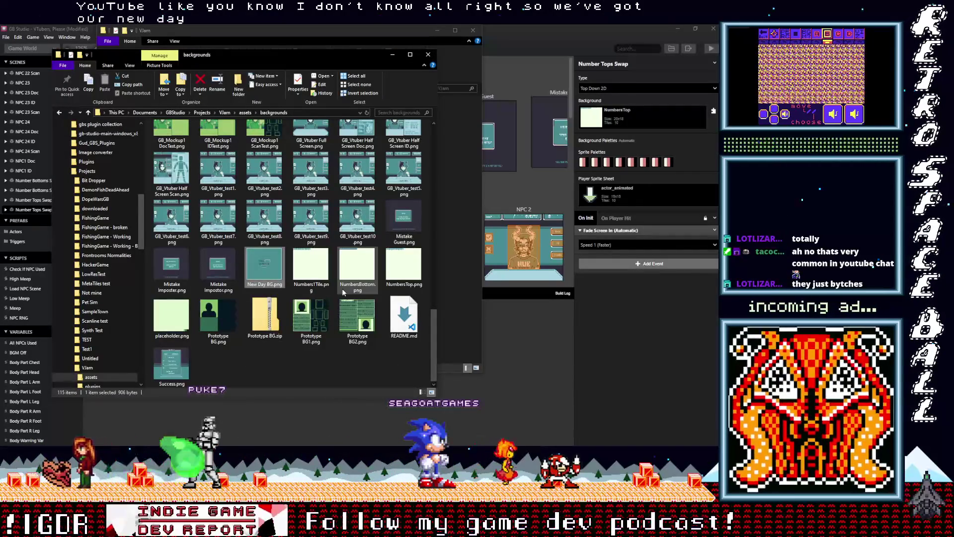
{"action": "scroll", "coordinate": [358, 298], "scroll_direction": "up", "scroll_amount": 5}
{"action": "scroll", "coordinate": [357, 311], "scroll_direction": "up", "scroll_amount": 5}
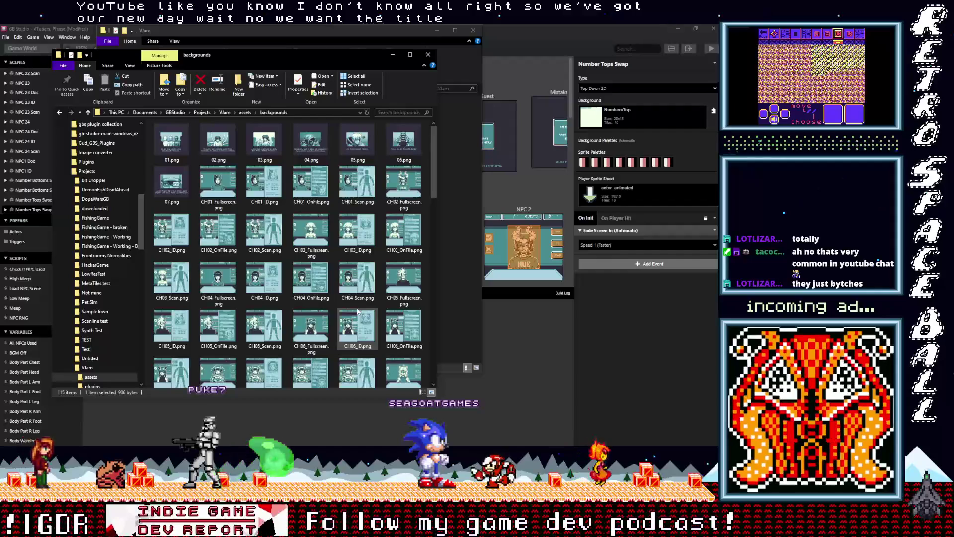
Check the title screen artwork in Aseprite, then return to File Explorer.
{"action": "key", "text": "alt+Tab"}
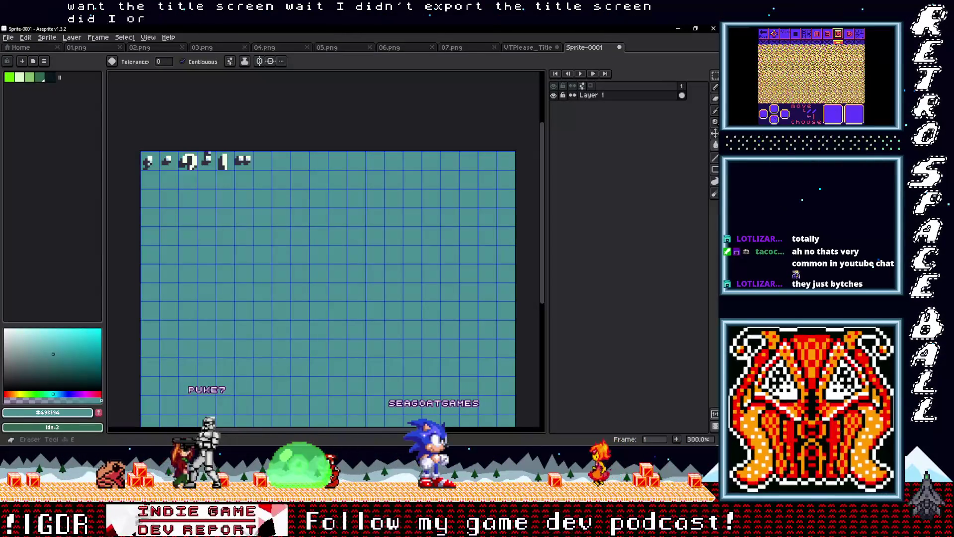
{"action": "mouse_move", "coordinate": [718, 121]}
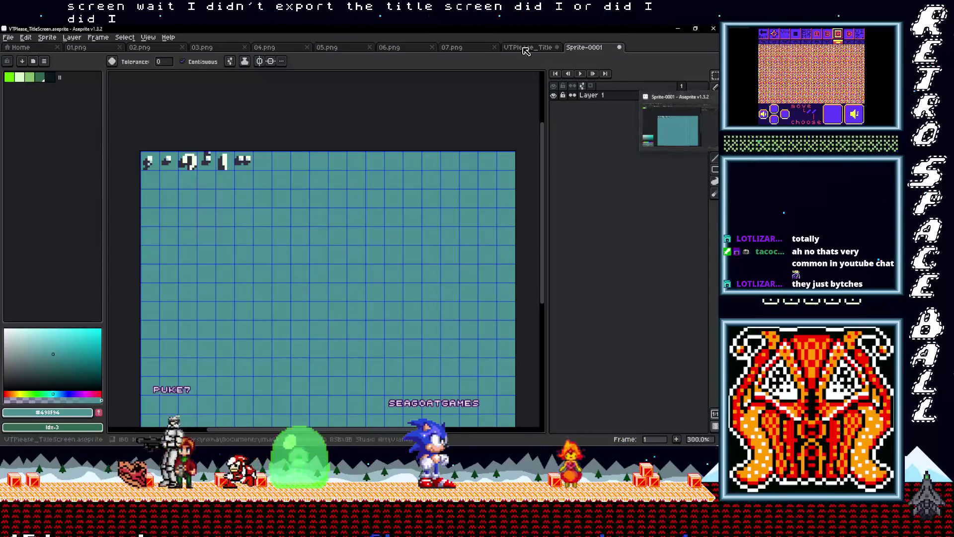
{"action": "left_click", "coordinate": [523, 48]}
{"action": "key", "text": "alt+Tab"}
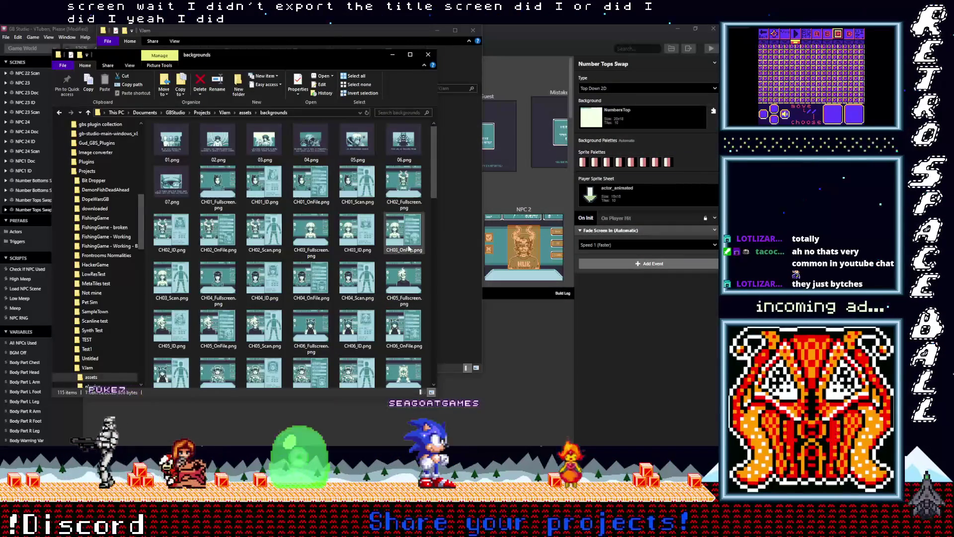
Copy VTPlease_TitleScreen.png and PuncuationSwap.png from the 'from Taco' folder.
{"action": "mouse_move", "coordinate": [438, 163]}
{"action": "left_mouse_down"}
{"action": "mouse_move", "coordinate": [428, 224]}
{"action": "mouse_move", "coordinate": [432, 350]}
{"action": "mouse_move", "coordinate": [426, 150]}
{"action": "mouse_move", "coordinate": [428, 343]}
{"action": "left_mouse_up"}
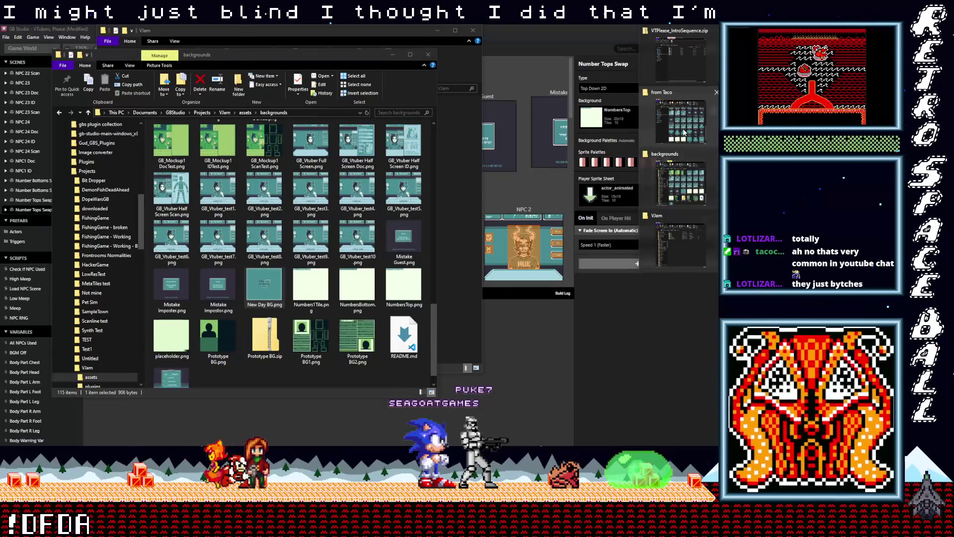
{"action": "mouse_move", "coordinate": [689, 160]}
{"action": "left_click", "coordinate": [680, 120]}
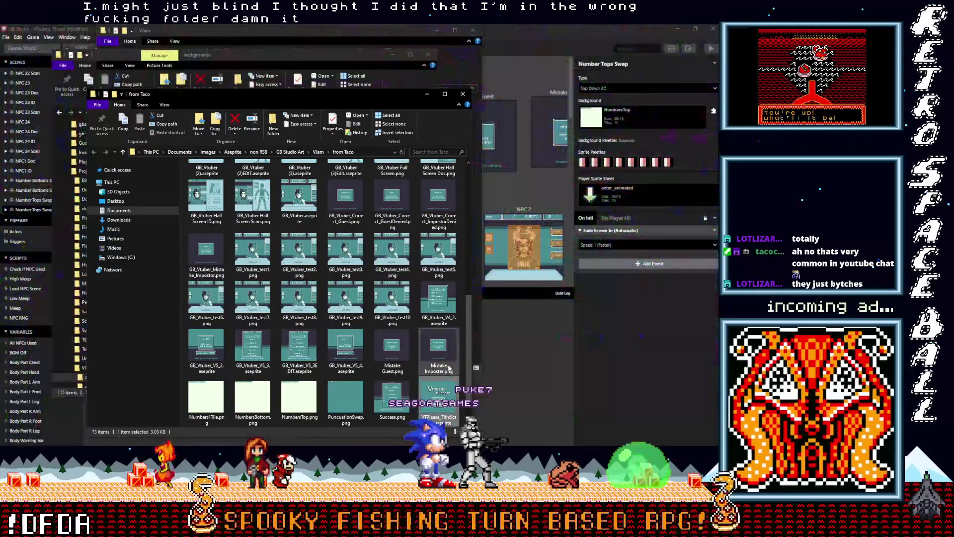
{"action": "scroll", "coordinate": [470, 310], "scroll_direction": "down", "scroll_amount": 2}
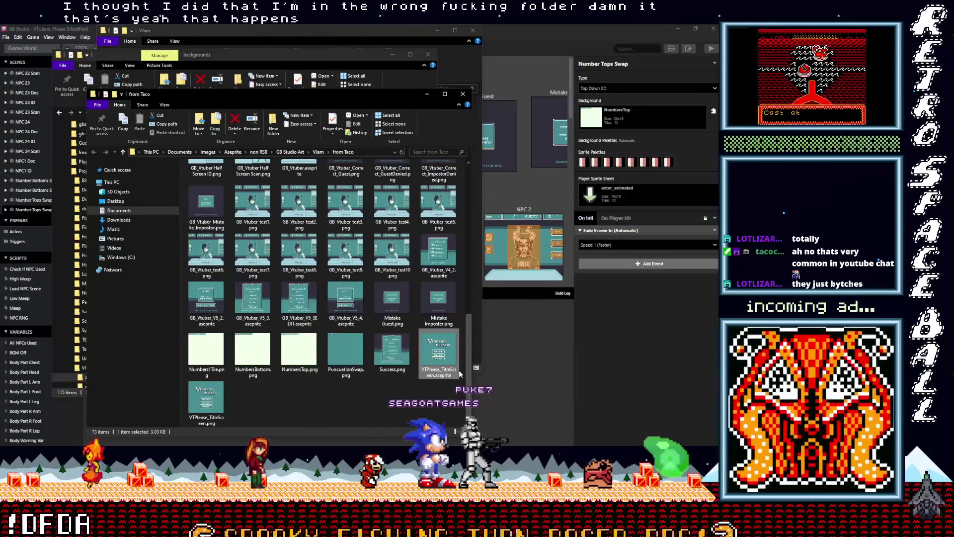
{"action": "left_click", "coordinate": [206, 398]}
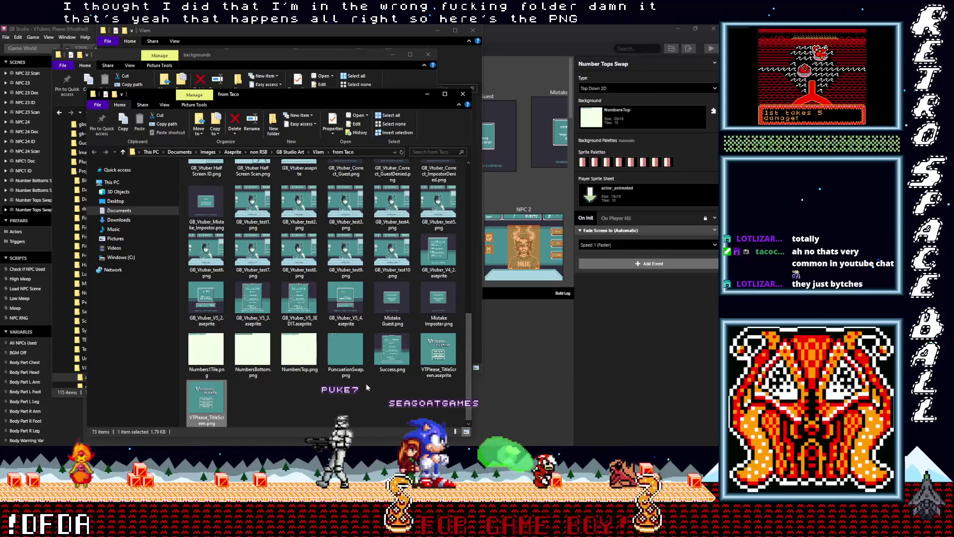
{"action": "left_click", "coordinate": [348, 352], "text": "ctrl"}
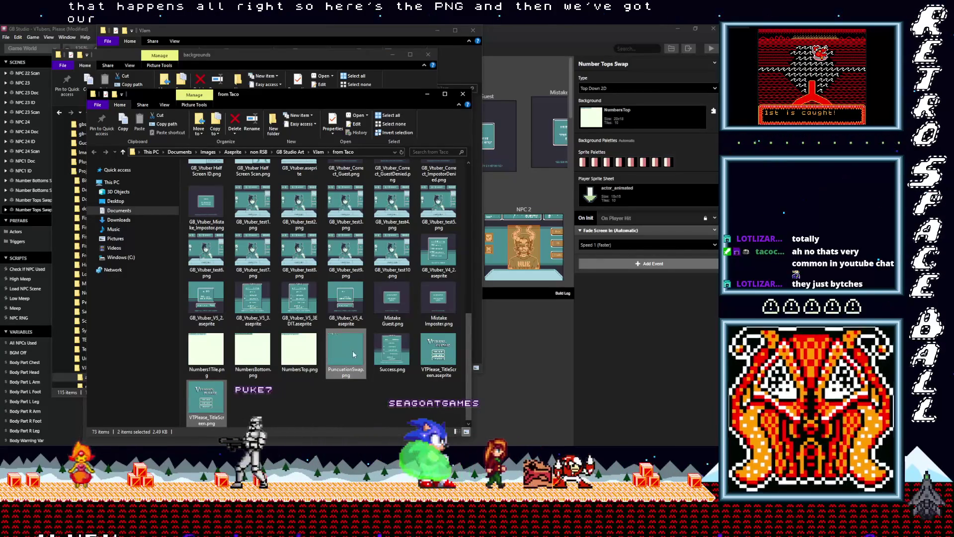
{"action": "right_click", "coordinate": [346, 350]}
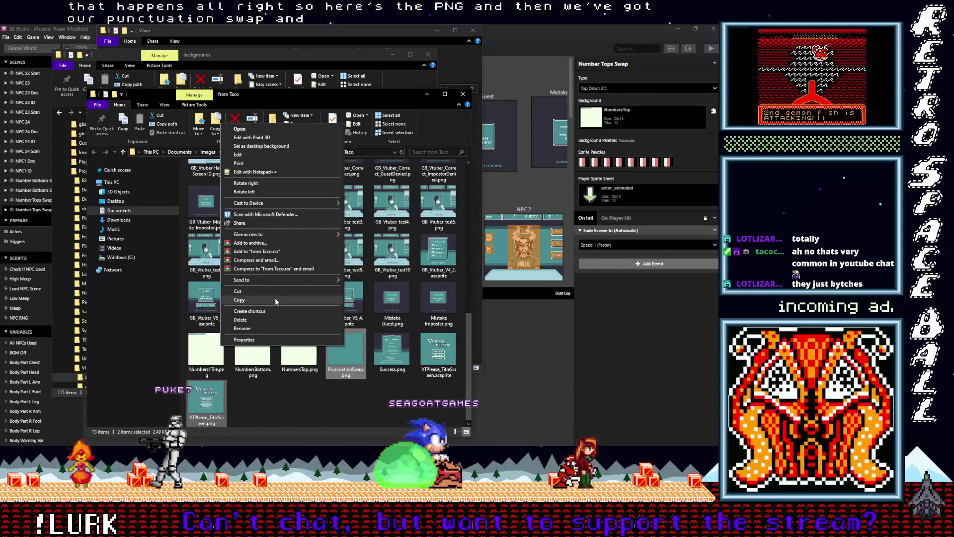
{"action": "left_click", "coordinate": [276, 299]}
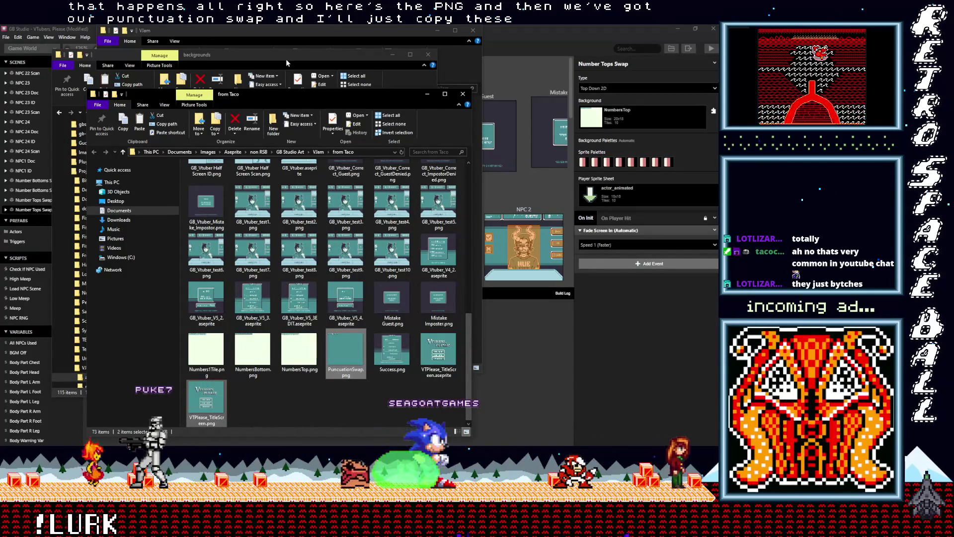
Paste both images into the backgrounds folder and minimize its window.
{"action": "left_click", "coordinate": [279, 56]}
{"action": "right_click", "coordinate": [281, 374]}
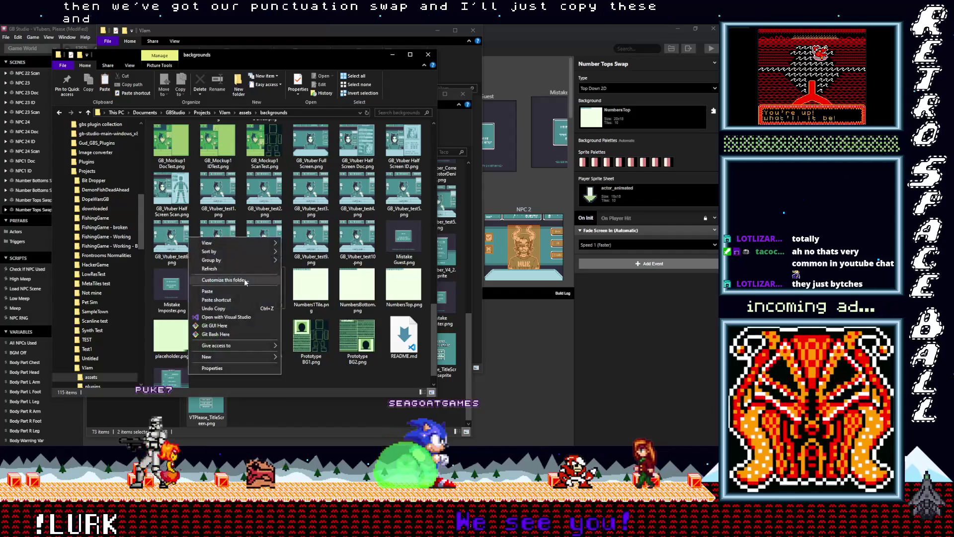
{"action": "left_click", "coordinate": [244, 291]}
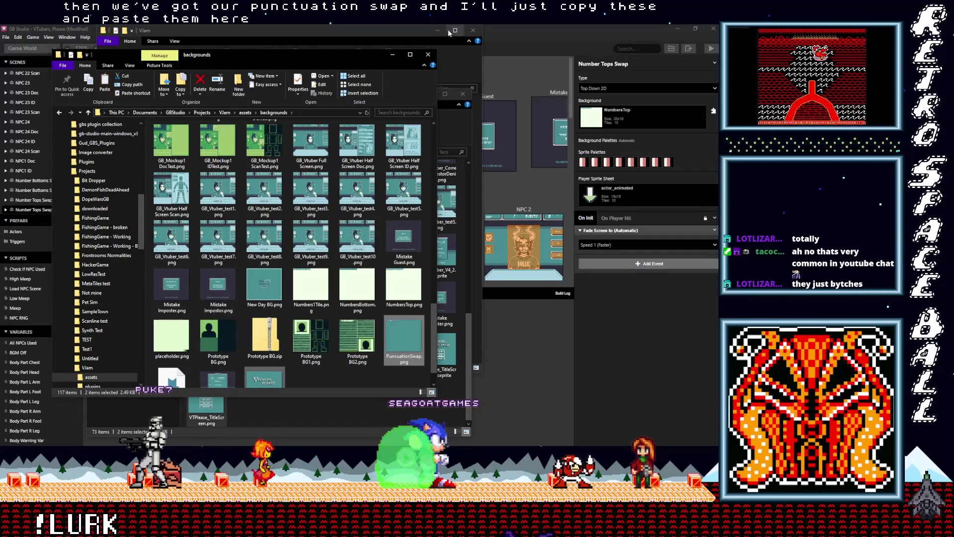
{"action": "left_click", "coordinate": [392, 53]}
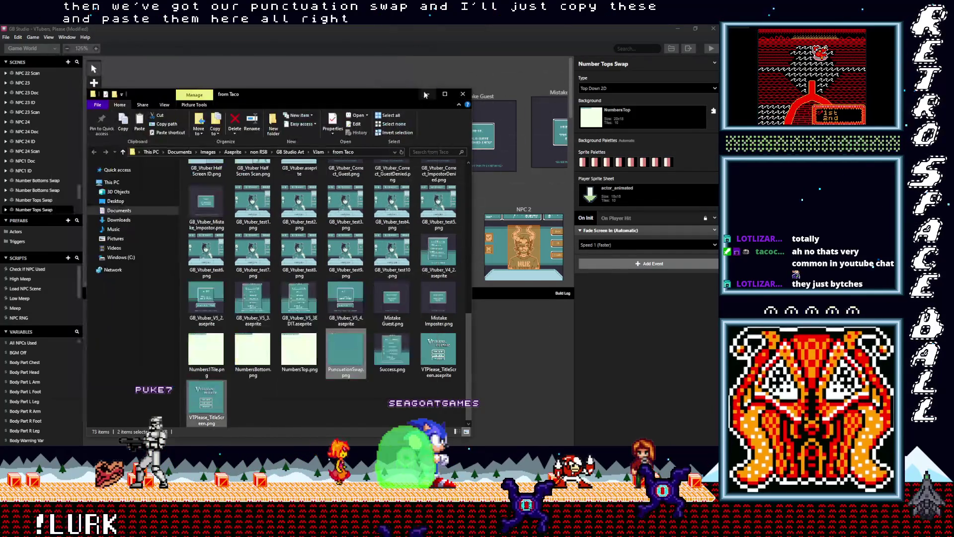
Position the duplicated scene and rename it 'Puncuation Sawap'.
{"action": "left_click", "coordinate": [420, 91]}
{"action": "left_click_drag", "start_coordinate": [152, 118], "coordinate": [139, 98]}
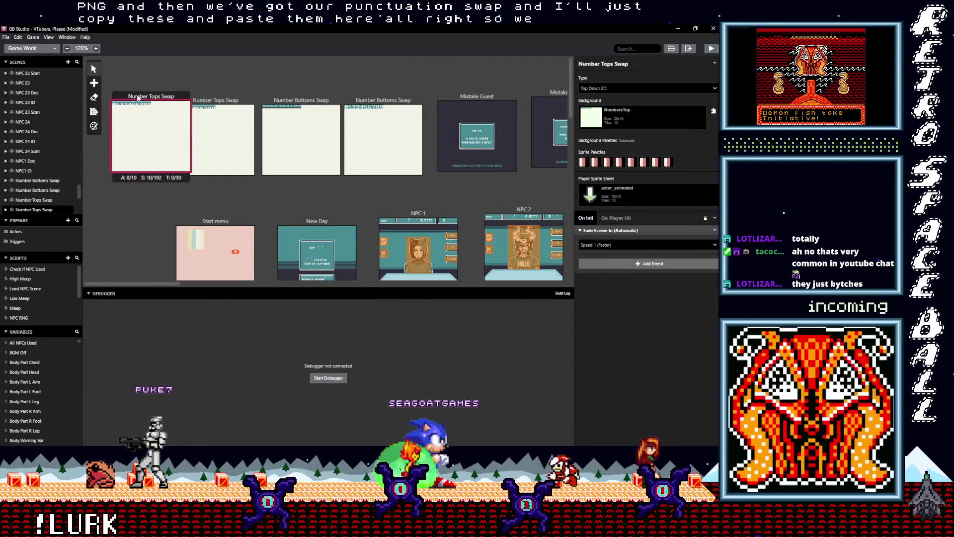
{"action": "left_click", "coordinate": [635, 63]}
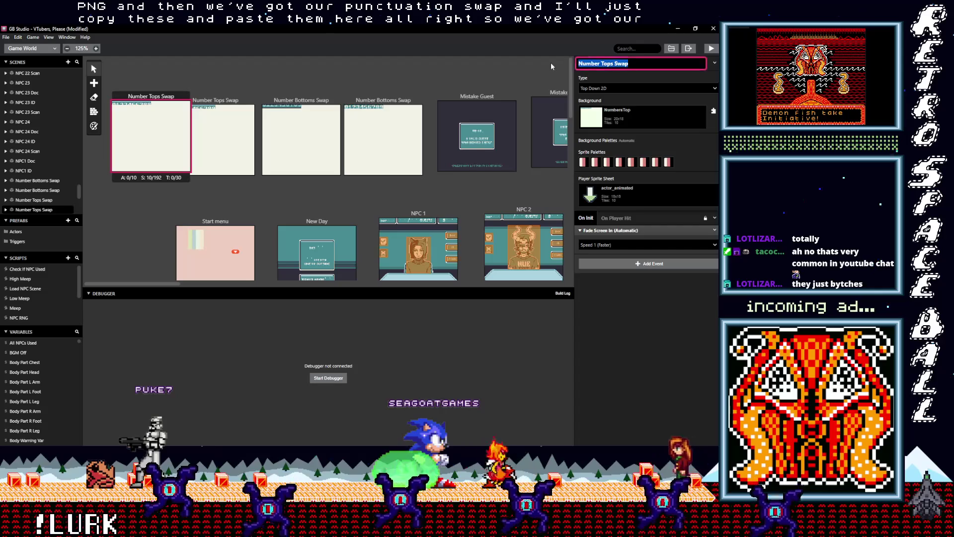
{"action": "type", "text": "Puncuation Sa"}
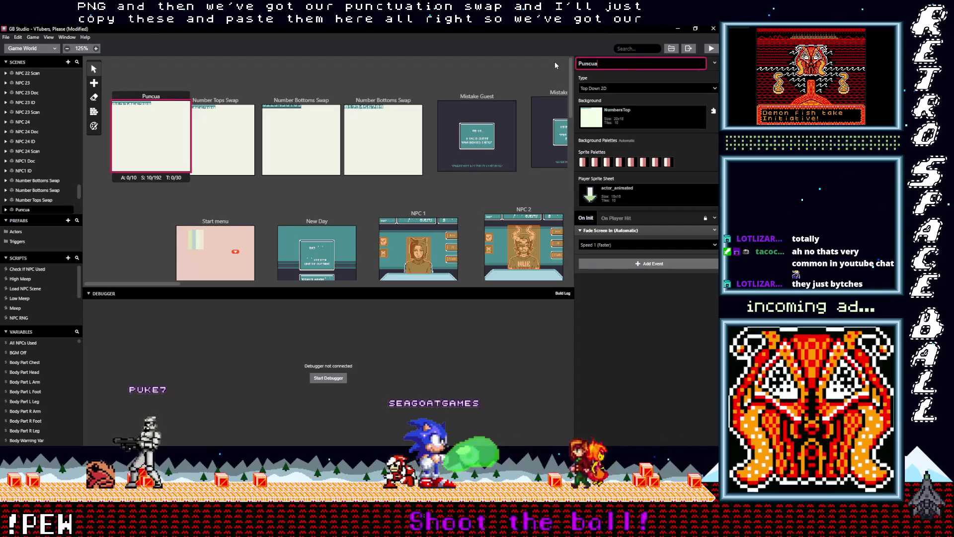
{"action": "type", "text": "wap"}
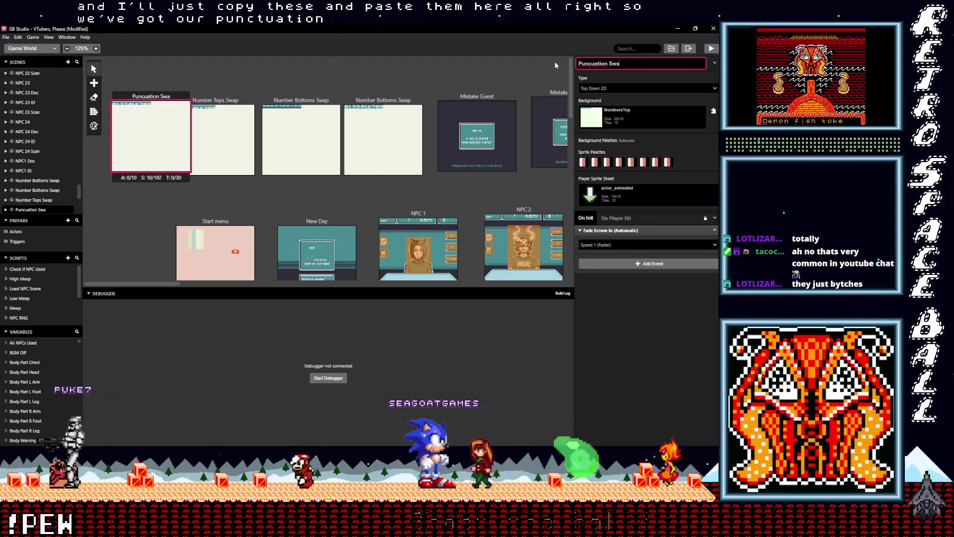
Set the scene's background to PuncuationSwap and switch its palettes to Automatic.
{"action": "left_click", "coordinate": [616, 121]}
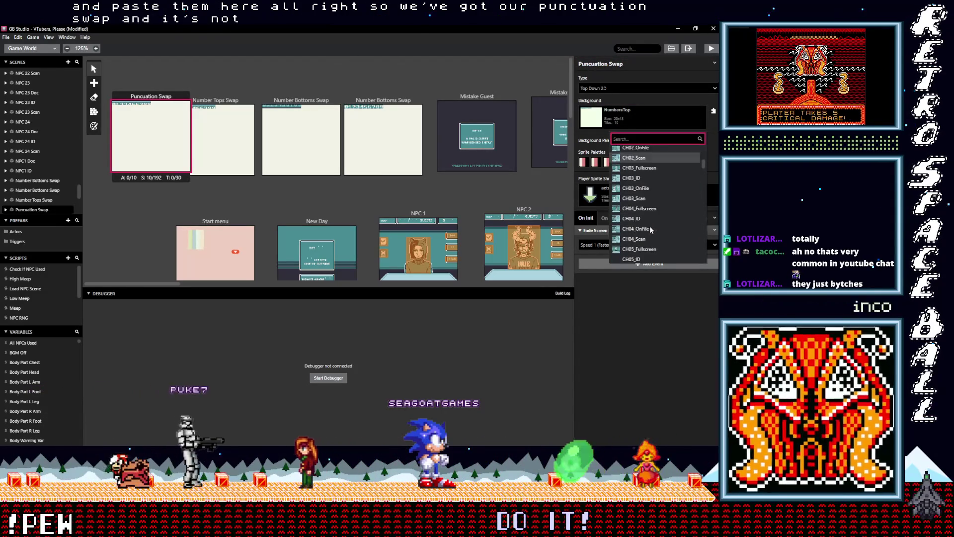
{"action": "type", "text": "p"}
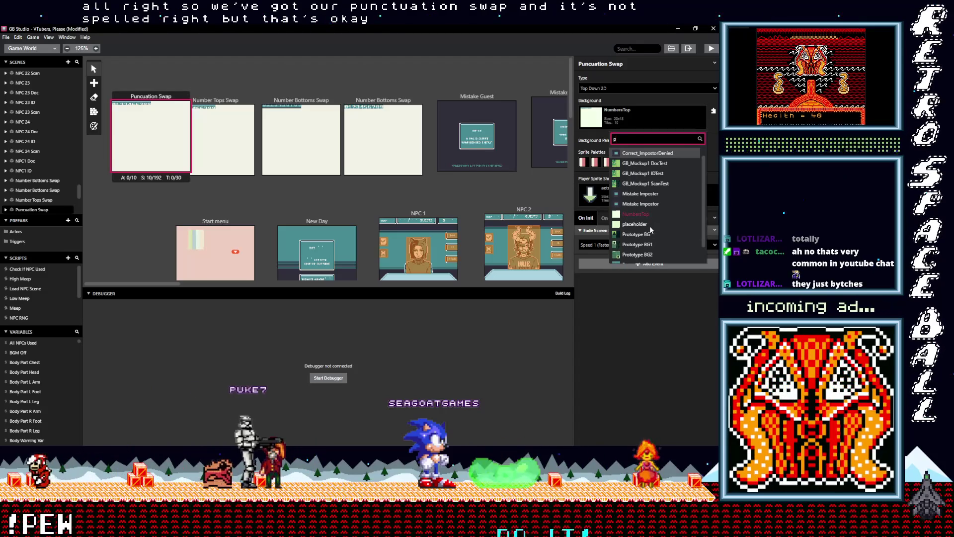
{"action": "type", "text": "u"}
{"action": "left_click", "coordinate": [645, 163]}
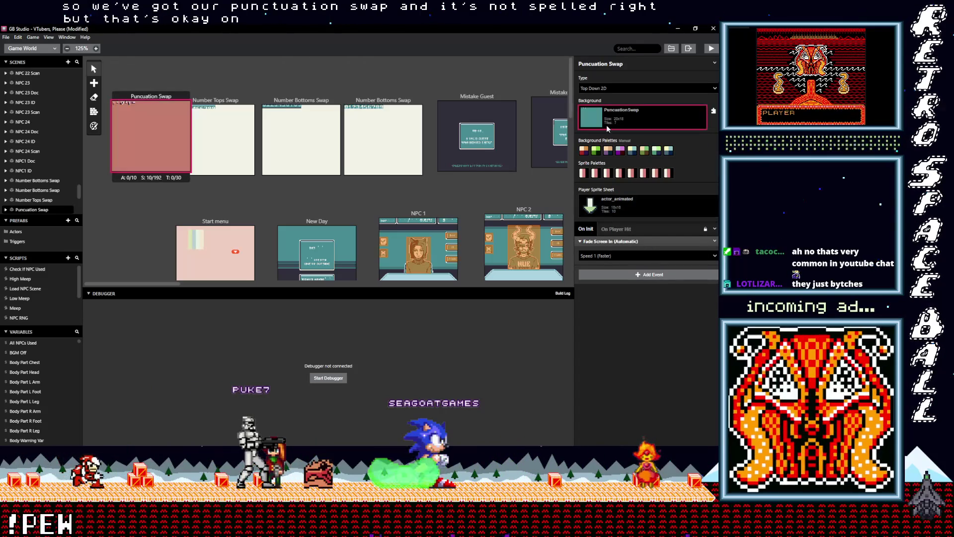
{"action": "left_click", "coordinate": [639, 65]}
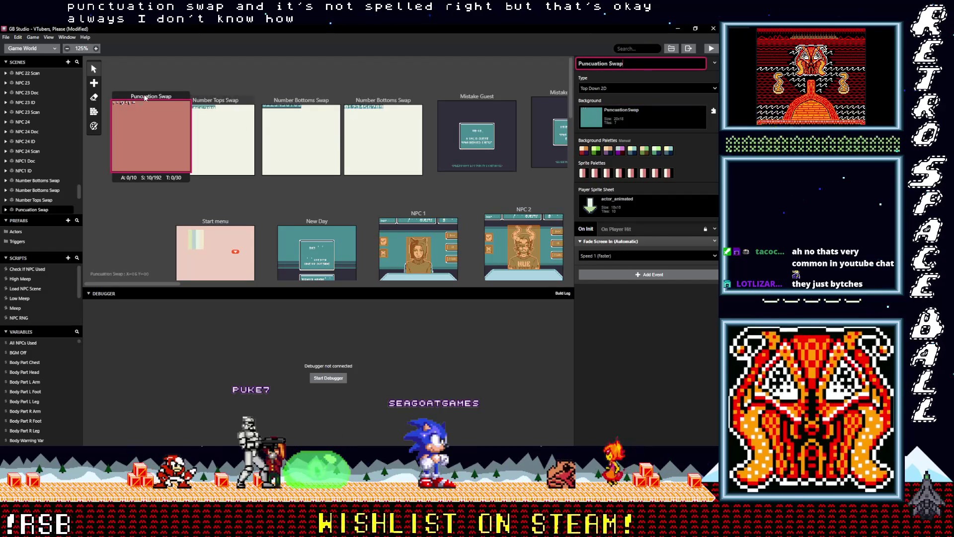
{"action": "left_click", "coordinate": [117, 99]}
{"action": "left_click", "coordinate": [94, 127]}
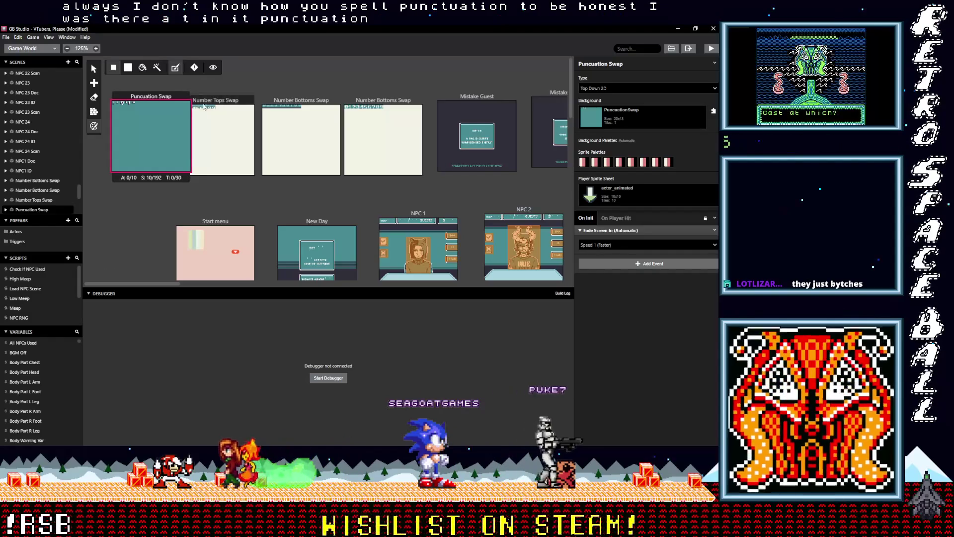
{"action": "scroll", "coordinate": [163, 212], "scroll_direction": "down", "scroll_amount": 2}
{"action": "left_click", "coordinate": [209, 188]}
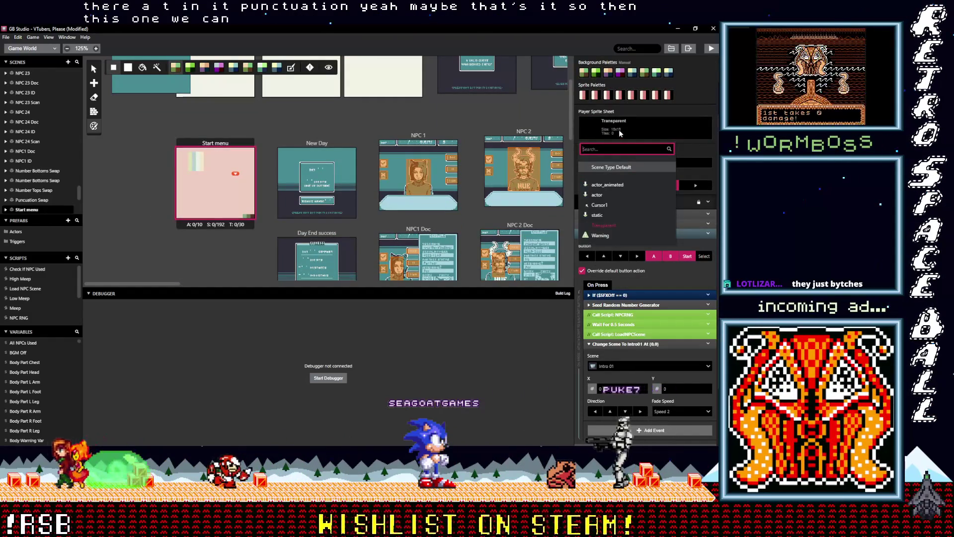
Set the Start menu background to VTPlease_TitleScreen with Automatic palettes.
{"action": "left_click", "coordinate": [619, 126]}
{"action": "scroll", "coordinate": [621, 126], "scroll_direction": "up", "scroll_amount": 2}
{"action": "left_click", "coordinate": [625, 121]}
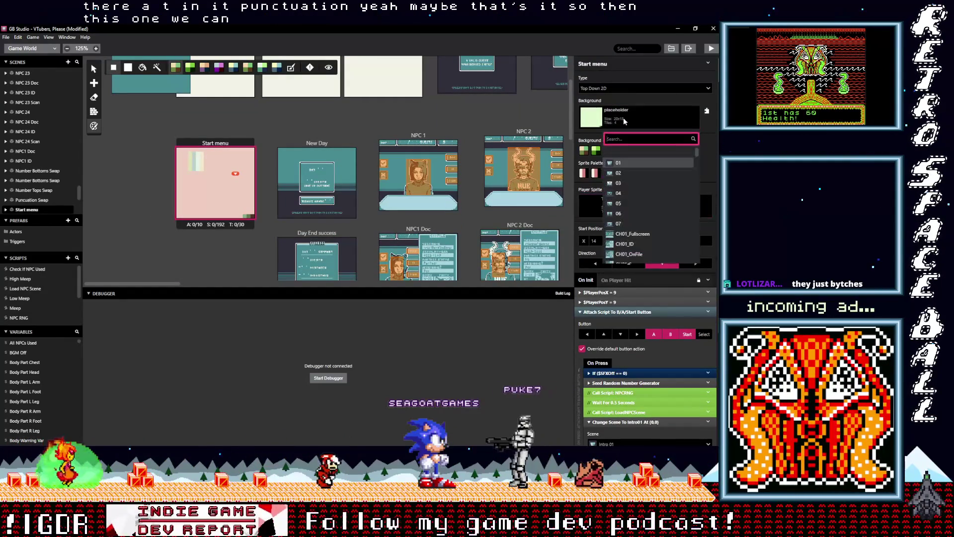
{"action": "type", "text": "ti"}
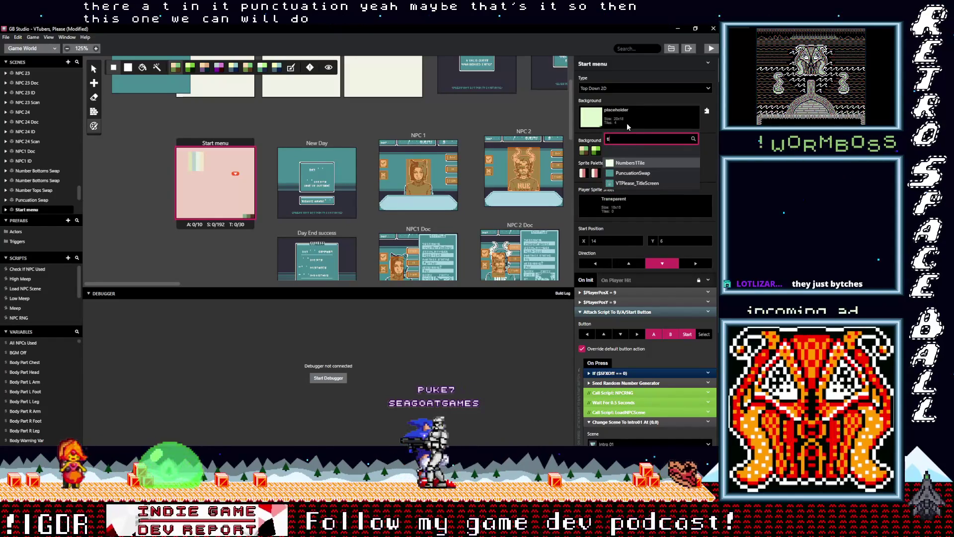
{"action": "left_click", "coordinate": [636, 184]}
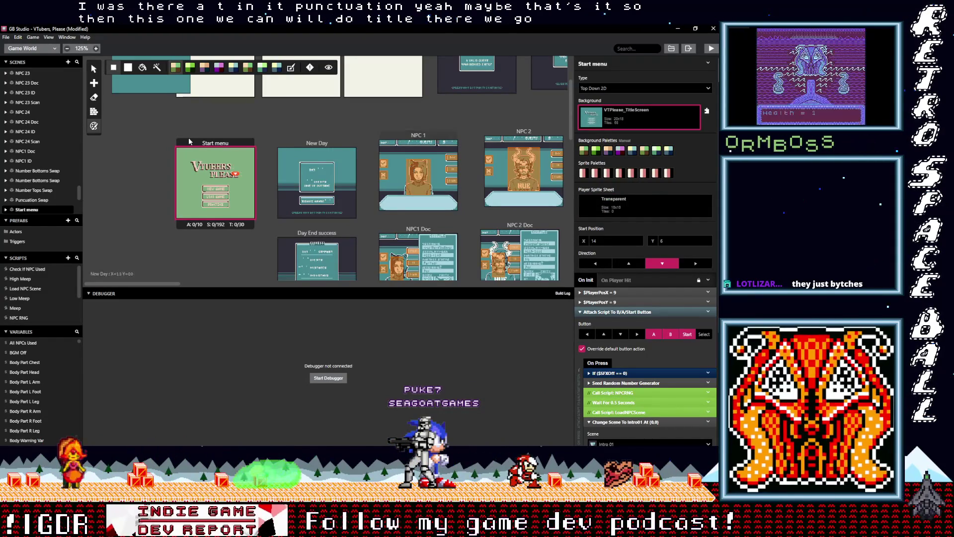
{"action": "left_click", "coordinate": [292, 72]}
Nudge the Start menu scene slightly on the canvas and reselect it.
{"action": "left_click_drag", "start_coordinate": [223, 144], "coordinate": [226, 143]}
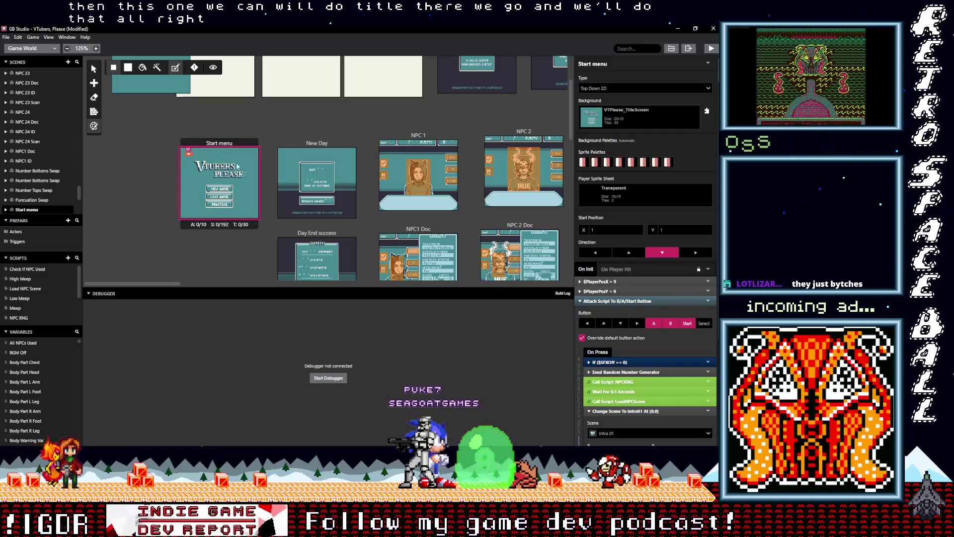
{"action": "left_click_drag", "start_coordinate": [222, 144], "coordinate": [214, 141]}
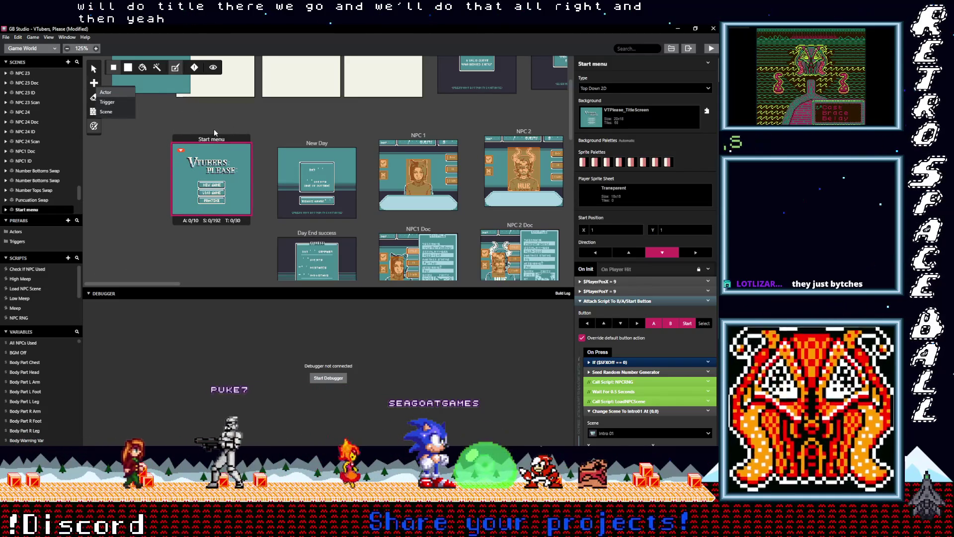
{"action": "left_click", "coordinate": [173, 125]}
{"action": "scroll", "coordinate": [174, 126], "scroll_direction": "up", "scroll_amount": 3}
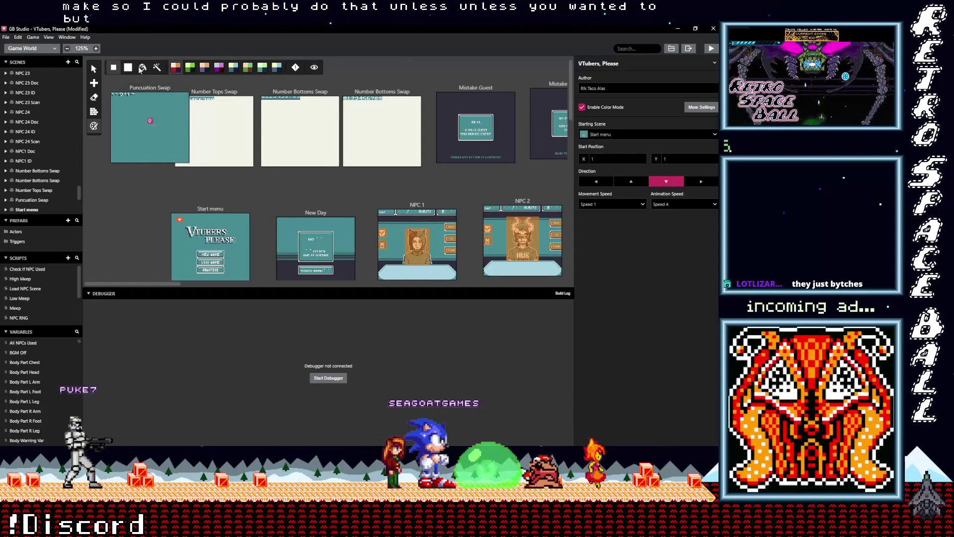
{"action": "scroll", "coordinate": [204, 177], "scroll_direction": "down", "scroll_amount": 3}
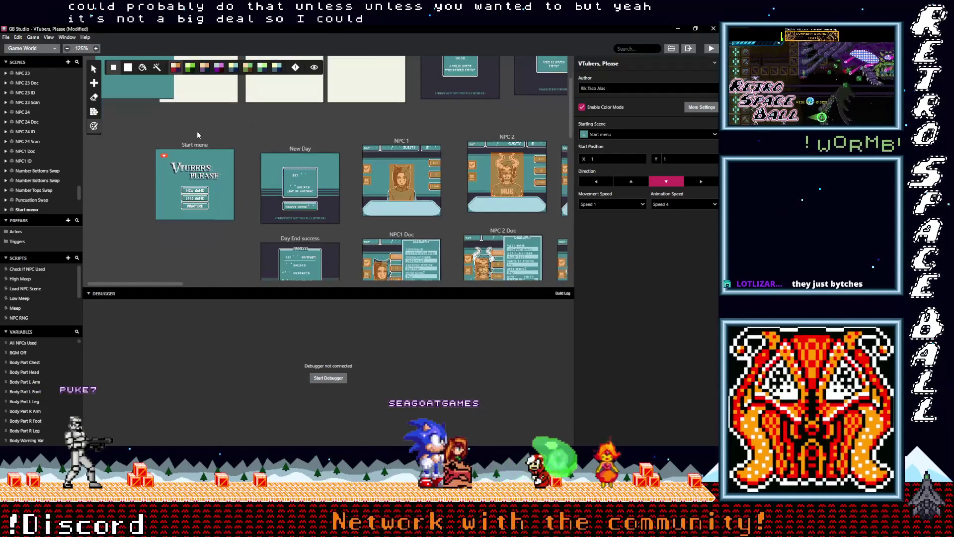
{"action": "left_click", "coordinate": [195, 146]}
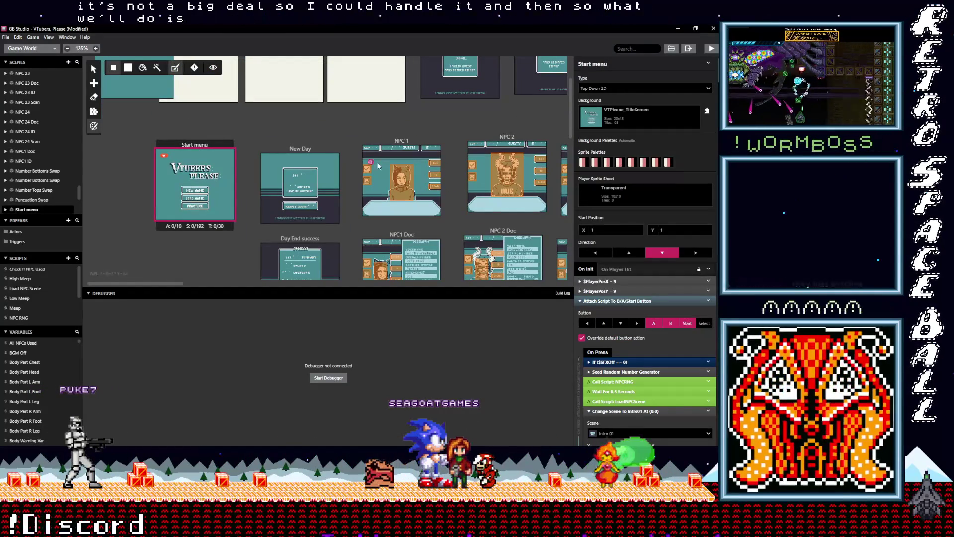
{"action": "left_click", "coordinate": [294, 149]}
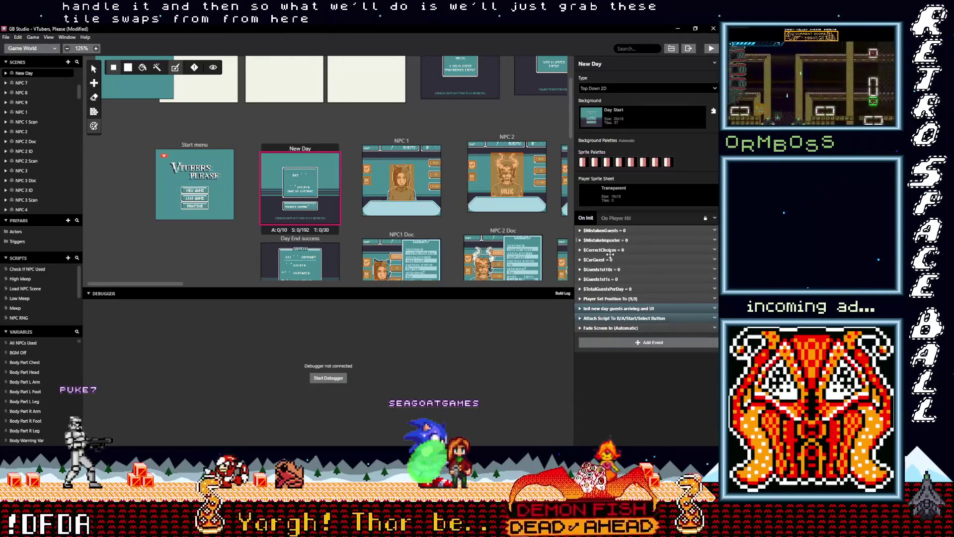
{"action": "left_click", "coordinate": [605, 308]}
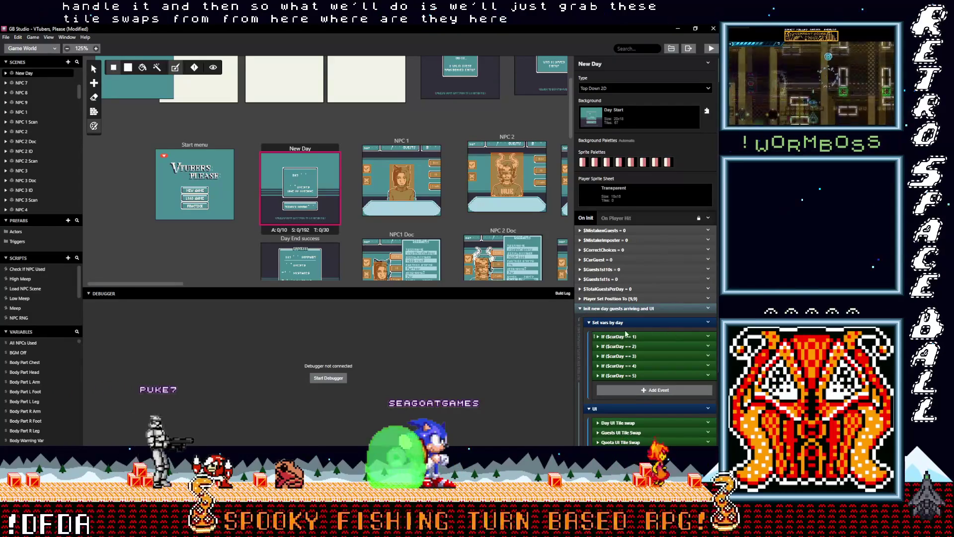
{"action": "left_click", "coordinate": [620, 322]}
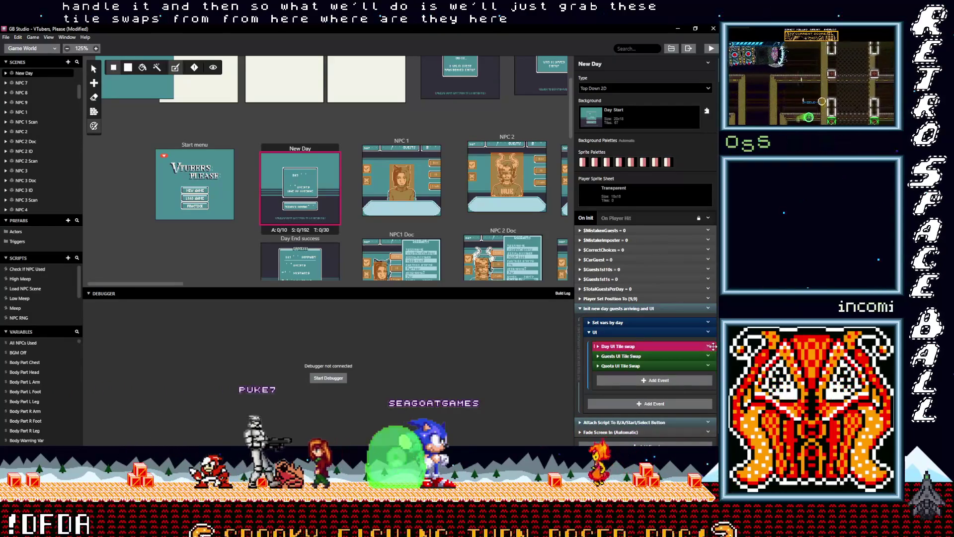
{"action": "left_click", "coordinate": [708, 347]}
{"action": "left_click", "coordinate": [684, 418]}
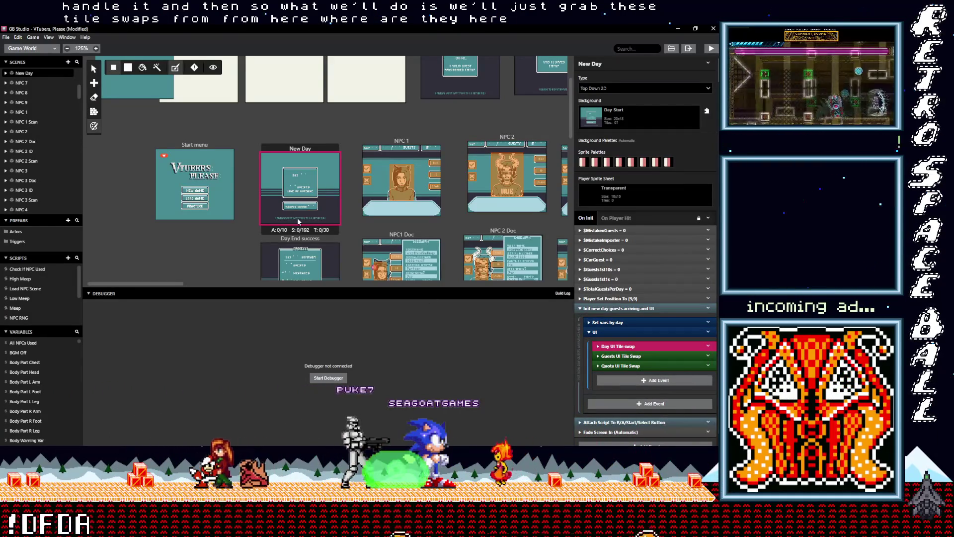
{"action": "left_click", "coordinate": [190, 148]}
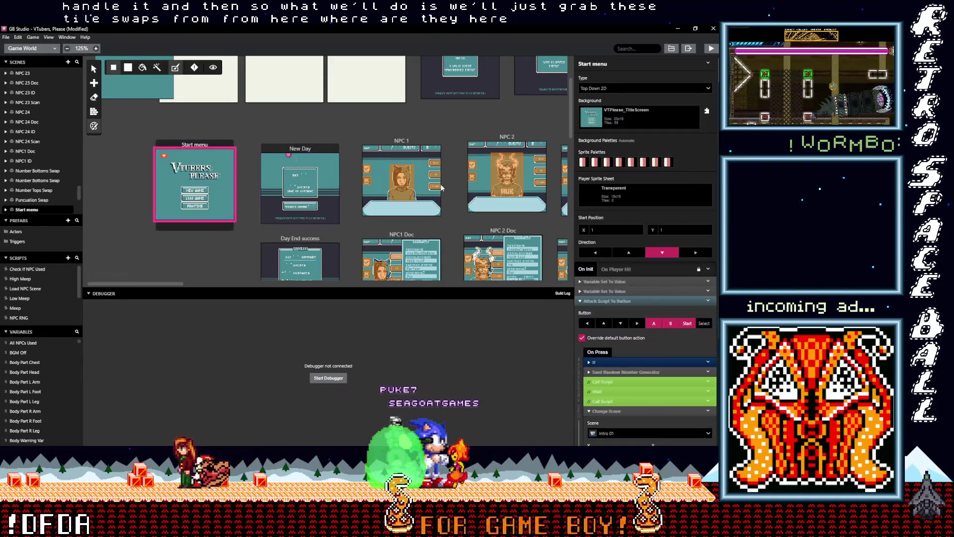
{"action": "left_click", "coordinate": [626, 301]}
{"action": "key", "text": "ctrl+v"}
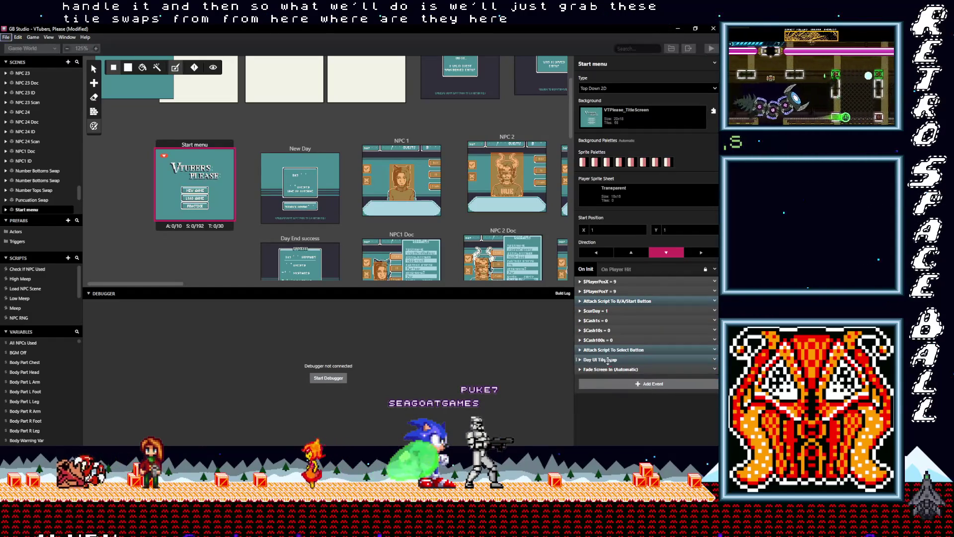
{"action": "left_click_drag", "start_coordinate": [608, 359], "coordinate": [615, 281]}
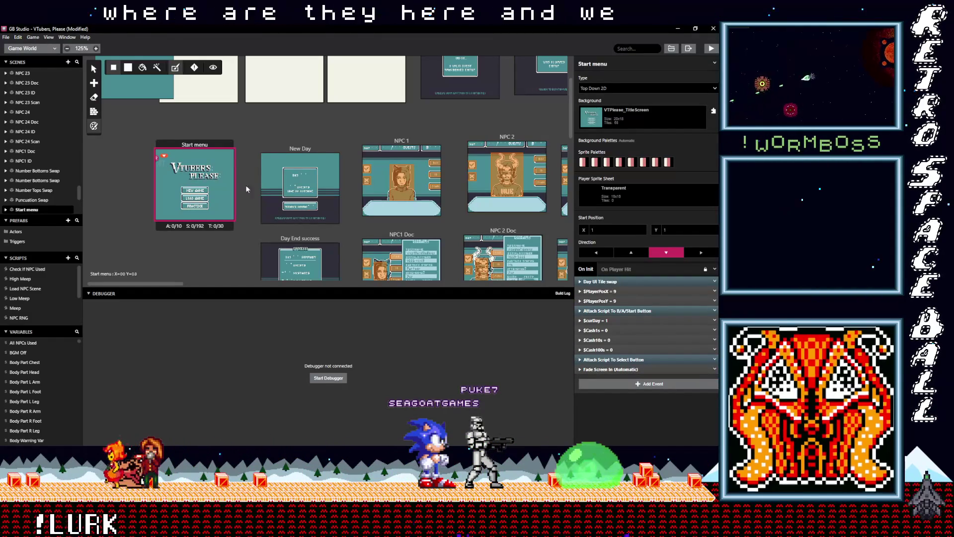
{"action": "left_click", "coordinate": [714, 281]}
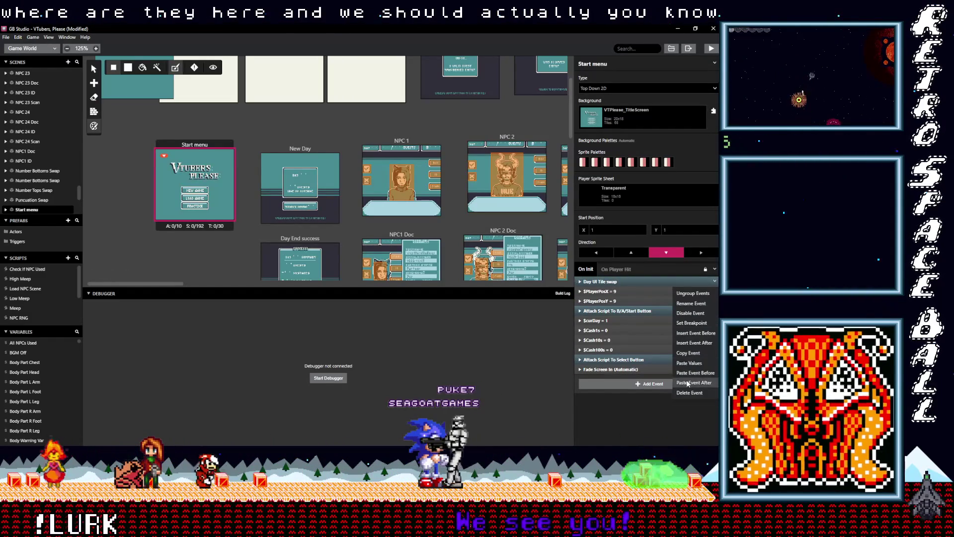
{"action": "left_click", "coordinate": [715, 282]}
{"action": "left_click", "coordinate": [716, 282]}
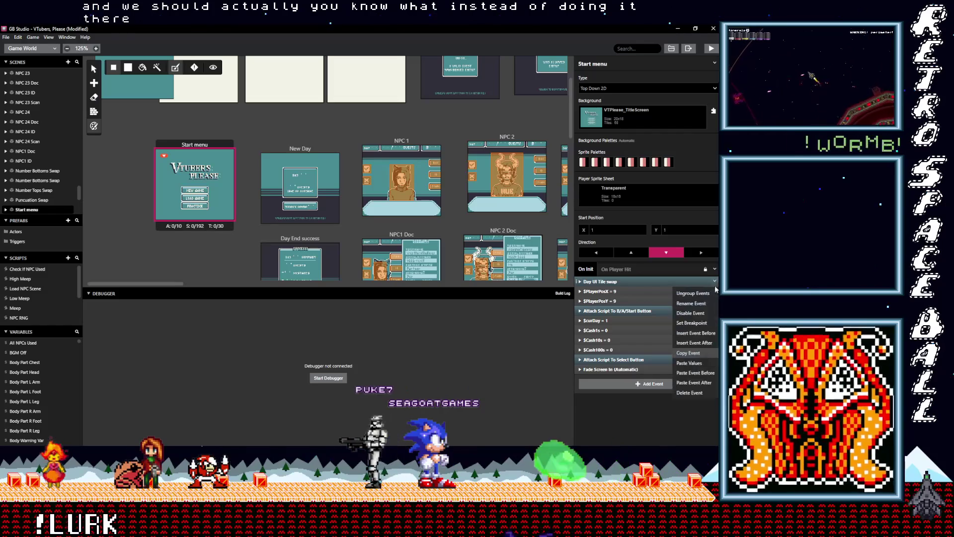
{"action": "left_click", "coordinate": [694, 394]}
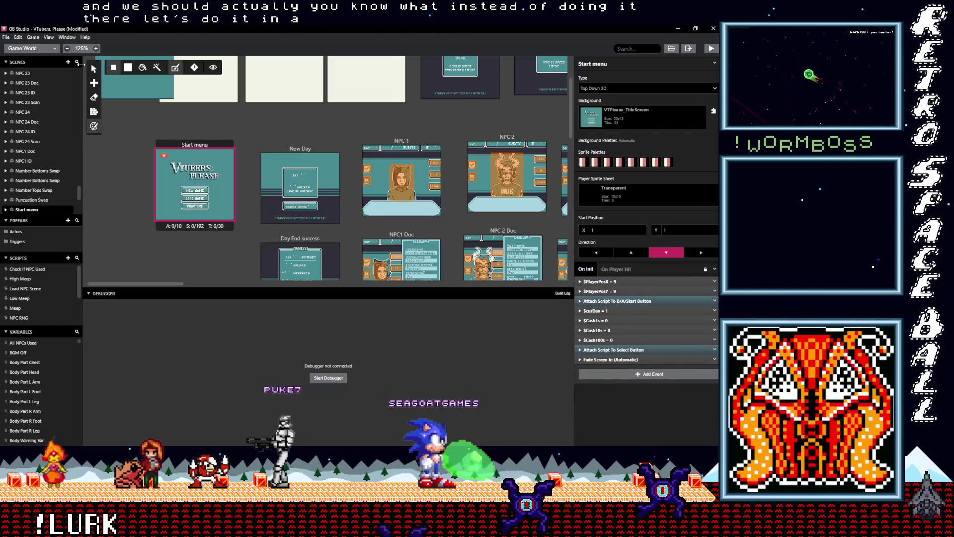
{"action": "left_click", "coordinate": [108, 102]}
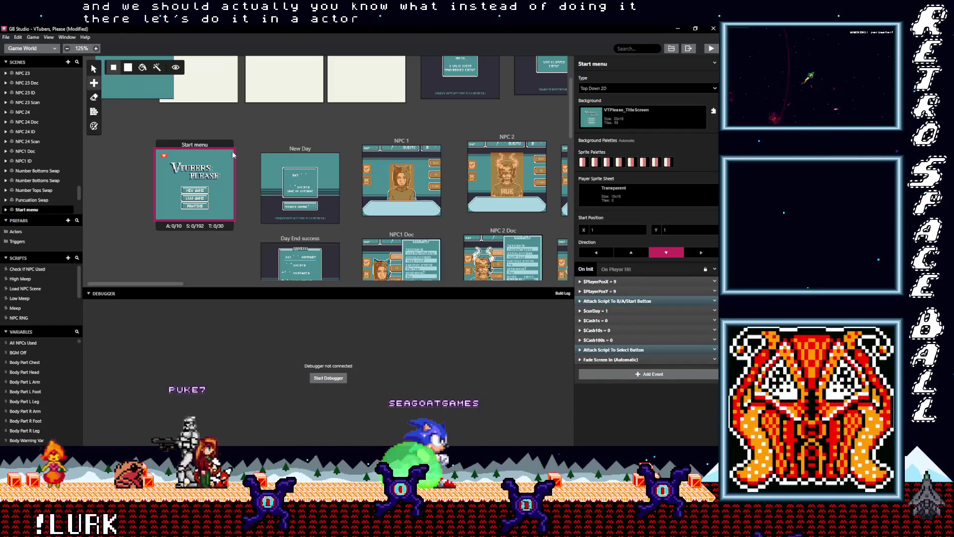
{"action": "left_click", "coordinate": [229, 155]}
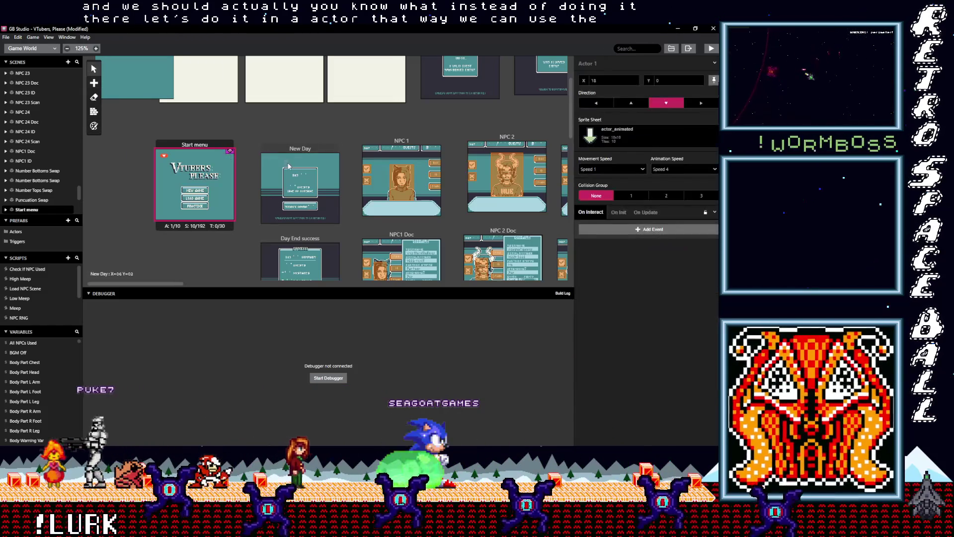
Give the actor the Transparent sprite and add a Variable Compare With Value event to On Update.
{"action": "left_click", "coordinate": [613, 217]}
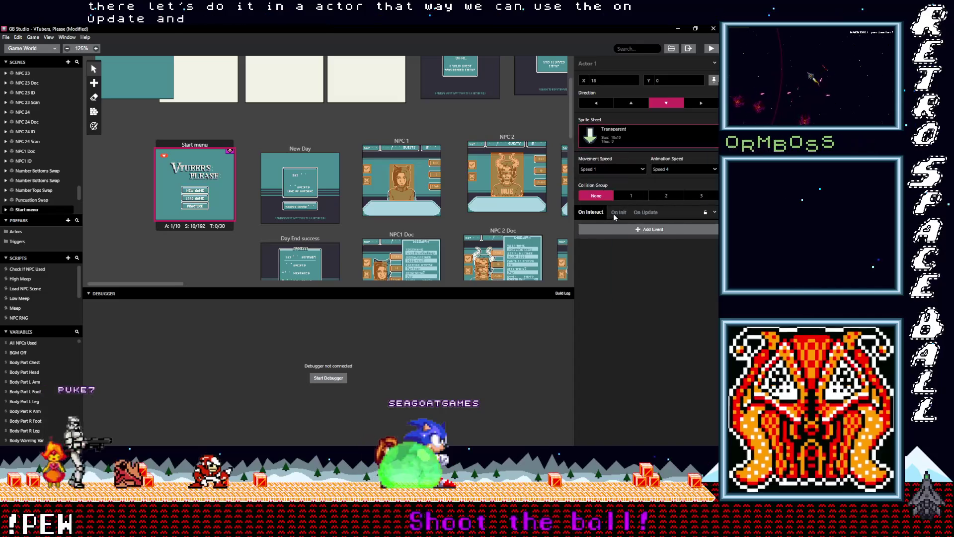
{"action": "left_click", "coordinate": [649, 211]}
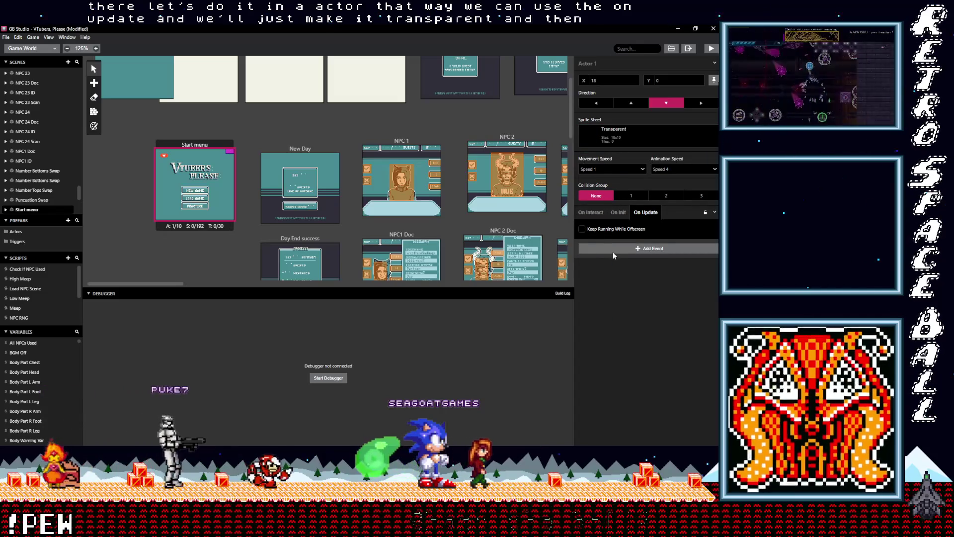
{"action": "left_click", "coordinate": [612, 252]}
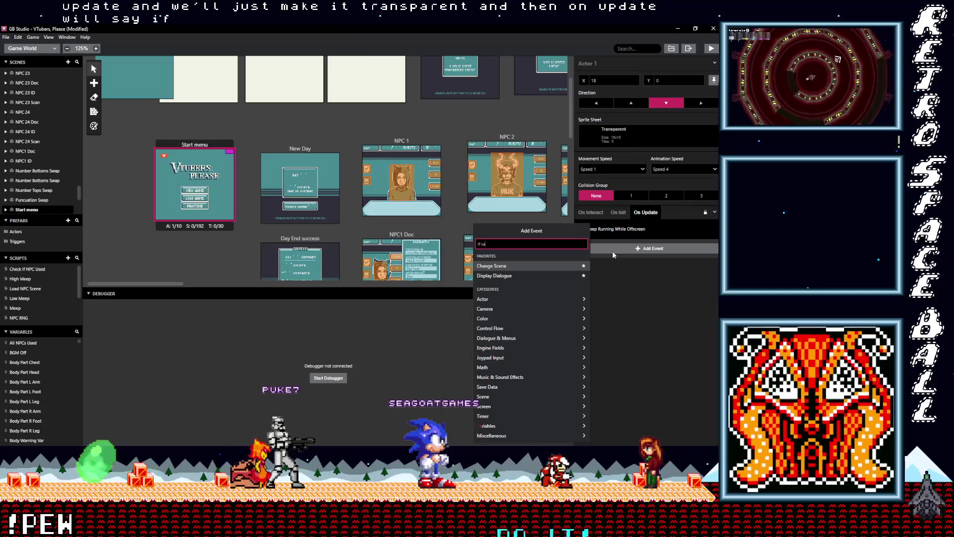
{"action": "type", "text": "If var val"}
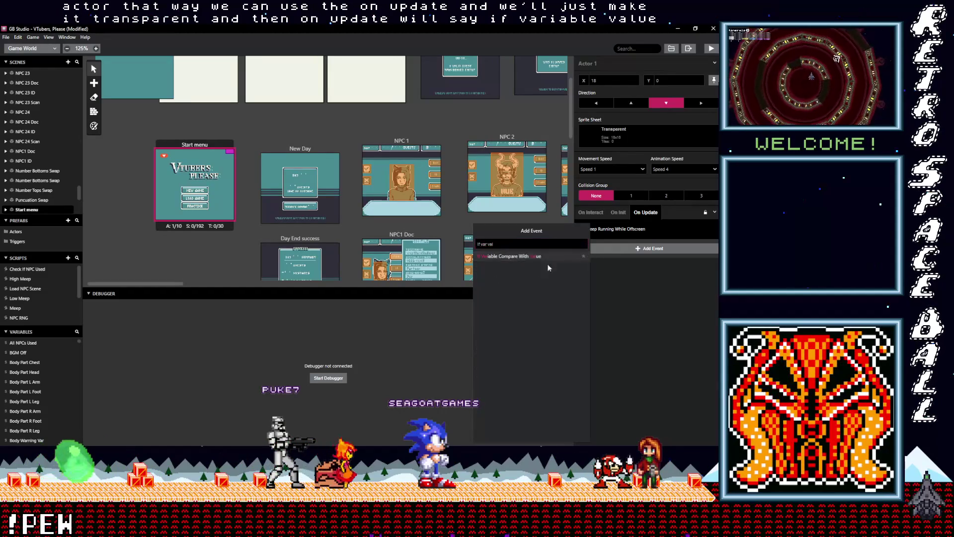
{"action": "left_click", "coordinate": [518, 258]}
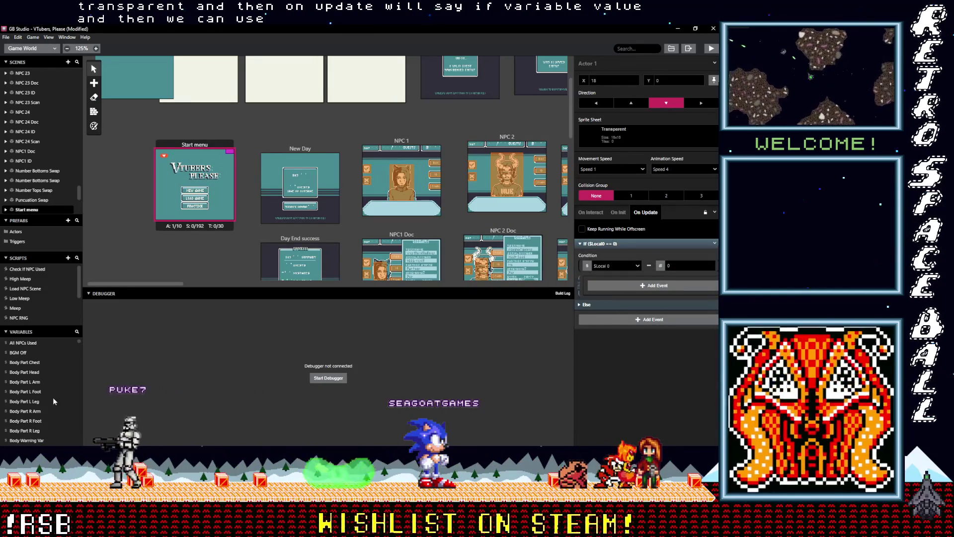
Make the condition compare Local 1.
{"action": "scroll", "coordinate": [44, 400], "scroll_direction": "down", "scroll_amount": 5}
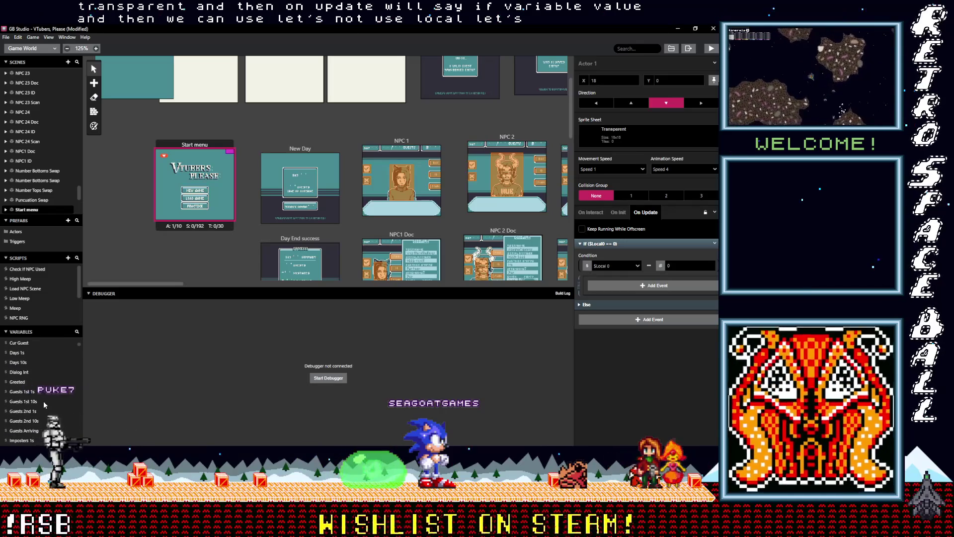
{"action": "scroll", "coordinate": [41, 402], "scroll_direction": "up", "scroll_amount": 5}
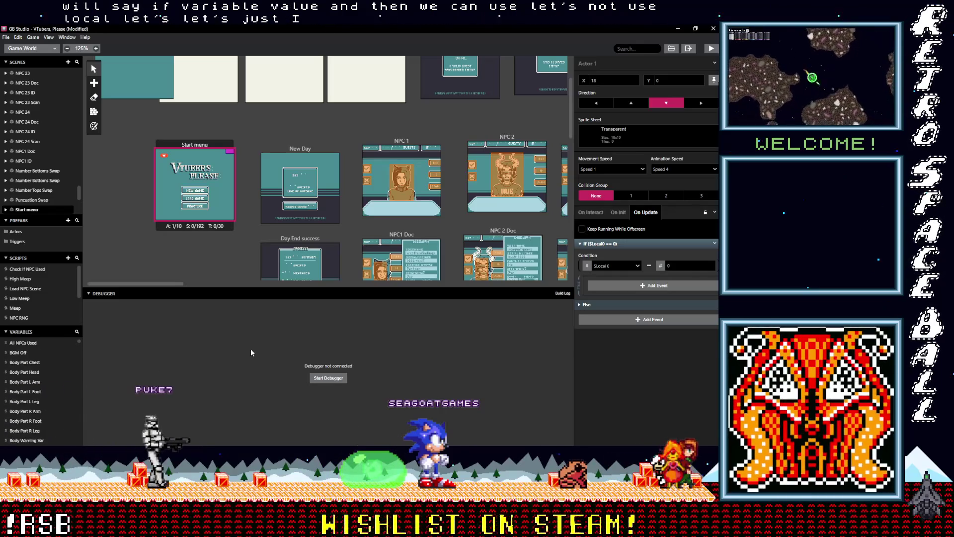
{"action": "left_click", "coordinate": [614, 265]}
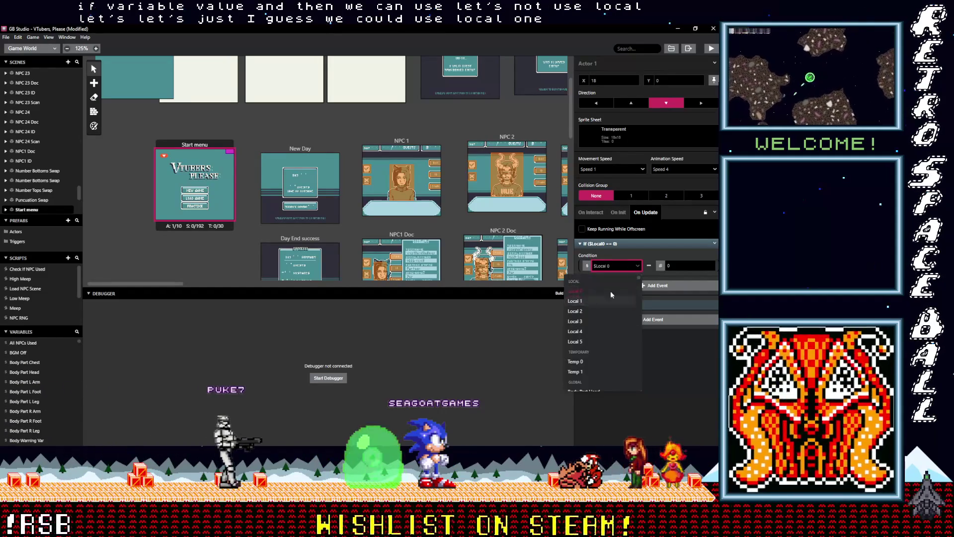
{"action": "left_click", "coordinate": [595, 302]}
{"action": "key", "text": "Tab"}
{"action": "key", "text": "Tab"}
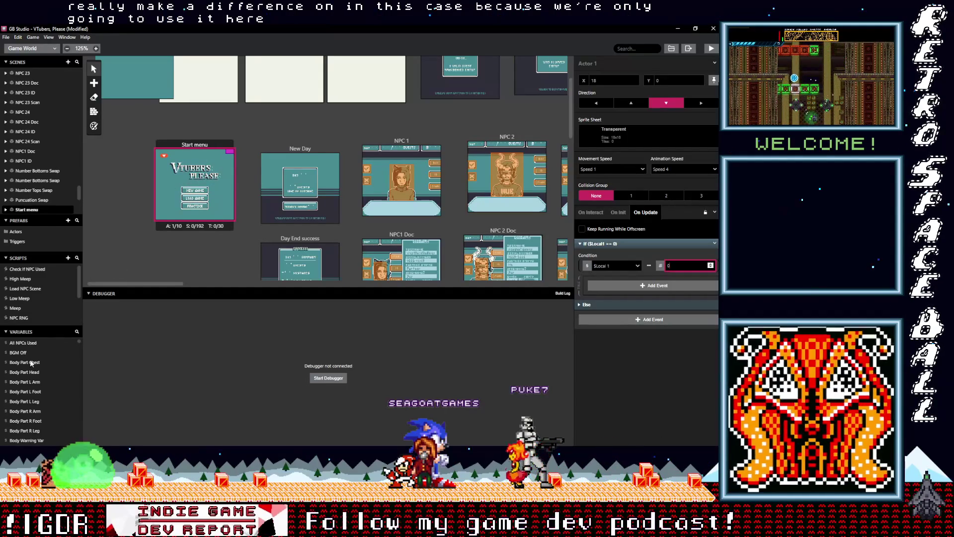
Confirm the If Local 1 == 0 condition and open the event picker inside it.
{"action": "scroll", "coordinate": [40, 404], "scroll_direction": "down", "scroll_amount": 3}
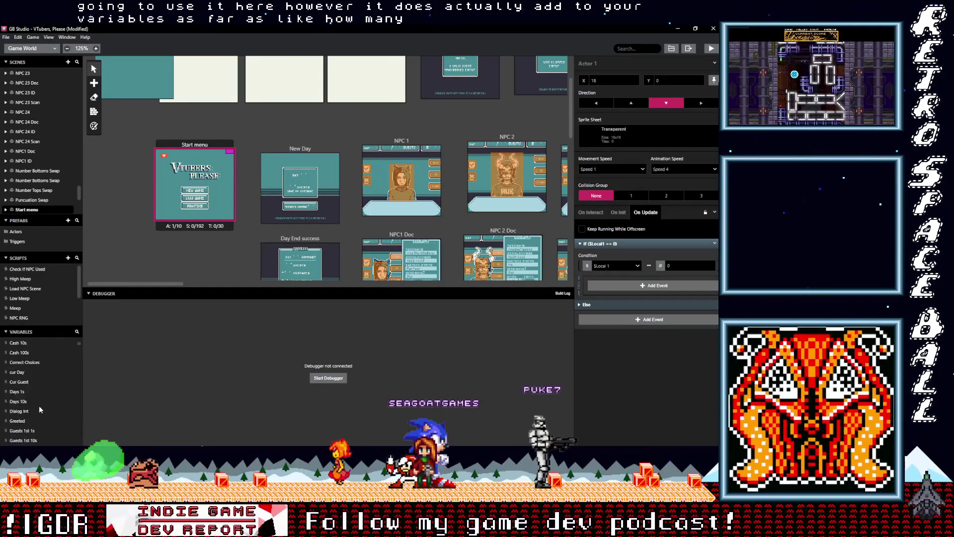
{"action": "mouse_move", "coordinate": [78, 343]}
{"action": "left_mouse_down"}
{"action": "mouse_move", "coordinate": [78, 443]}
{"action": "mouse_move", "coordinate": [79, 342]}
{"action": "left_mouse_up"}
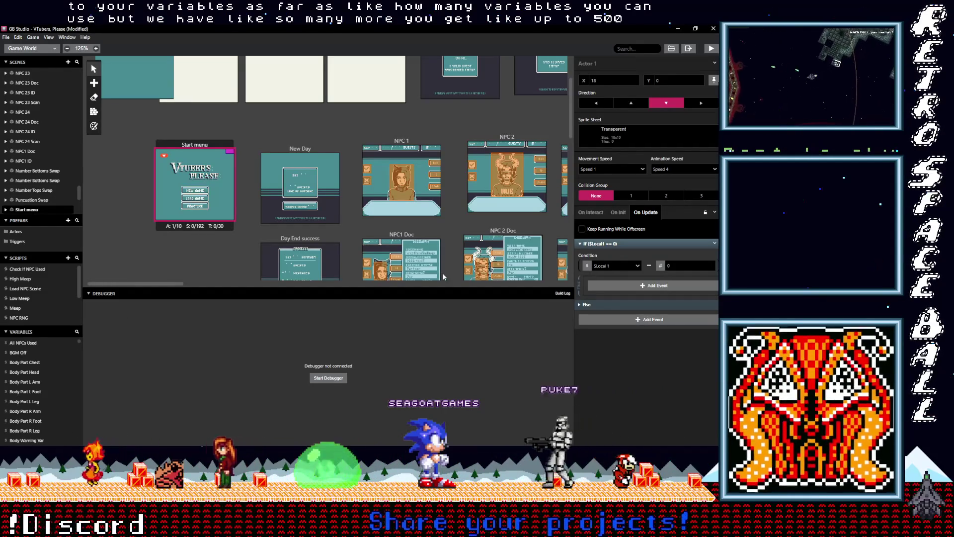
{"action": "left_click", "coordinate": [644, 287]}
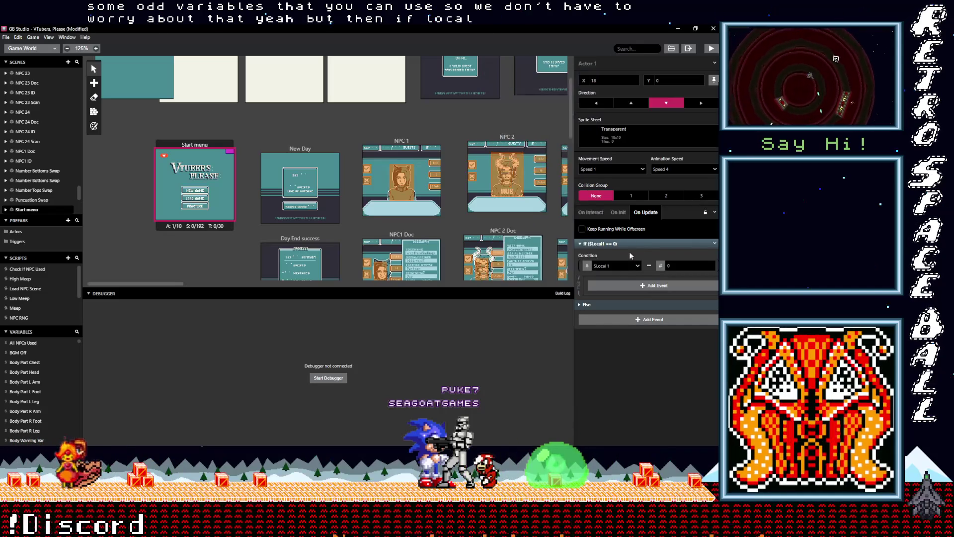
{"action": "left_click", "coordinate": [636, 287]}
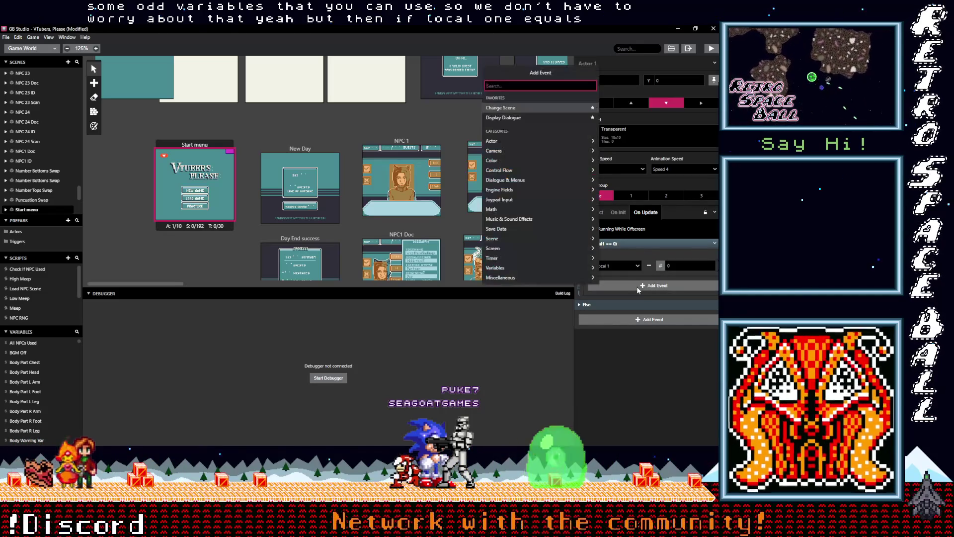
Add a Variable Increment By 1 event on Local 1 inside the If Local 1 == 0 branch.
{"action": "type", "text": "in"}
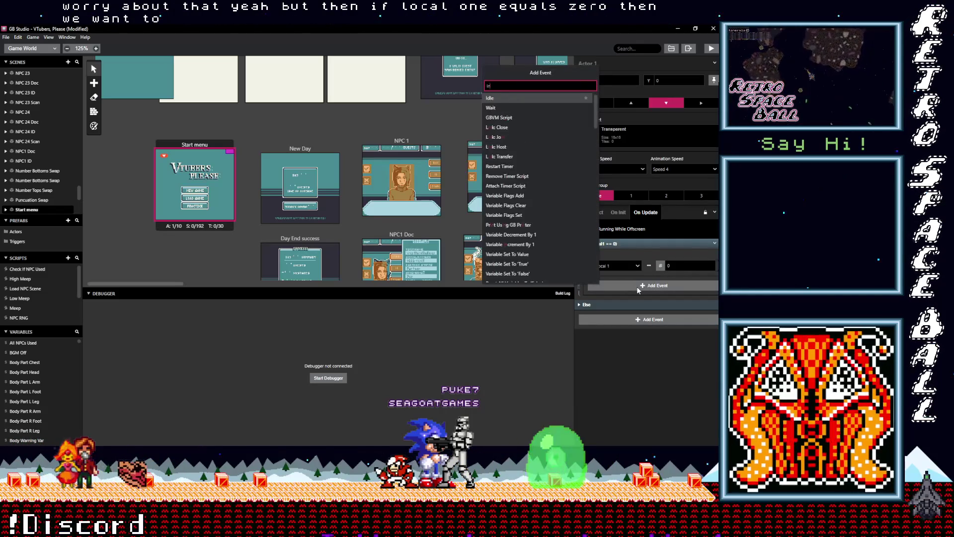
{"action": "type", "text": "c"}
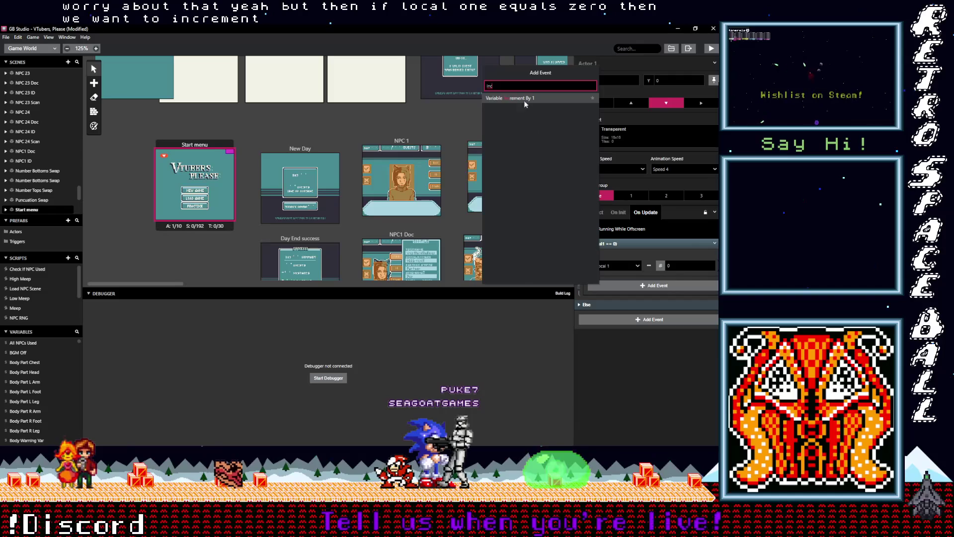
{"action": "left_click", "coordinate": [527, 100]}
{"action": "left_click", "coordinate": [611, 304]}
{"action": "left_click", "coordinate": [611, 335]}
Collapse the If block and paste the Day UI Tile swap event into the update script.
{"action": "left_click", "coordinate": [627, 295]}
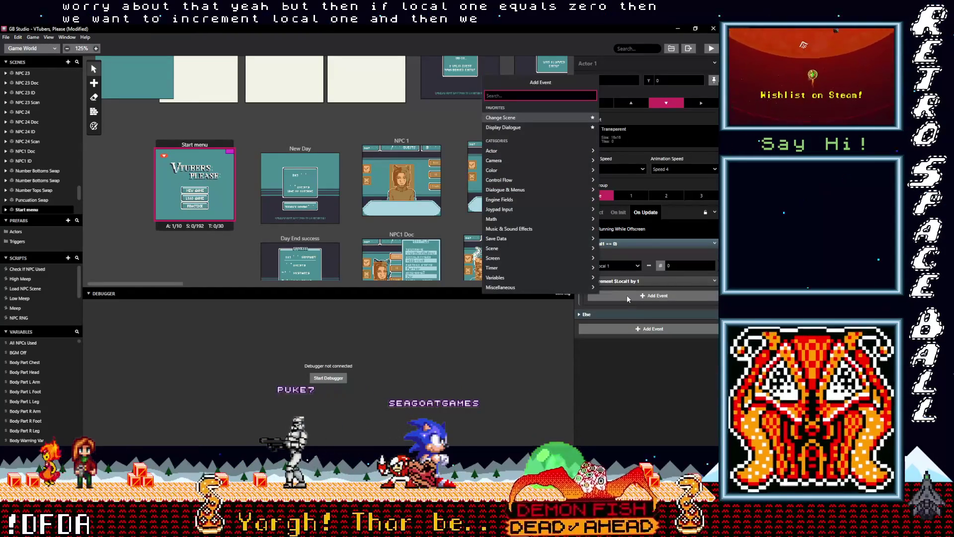
{"action": "left_click", "coordinate": [641, 347]}
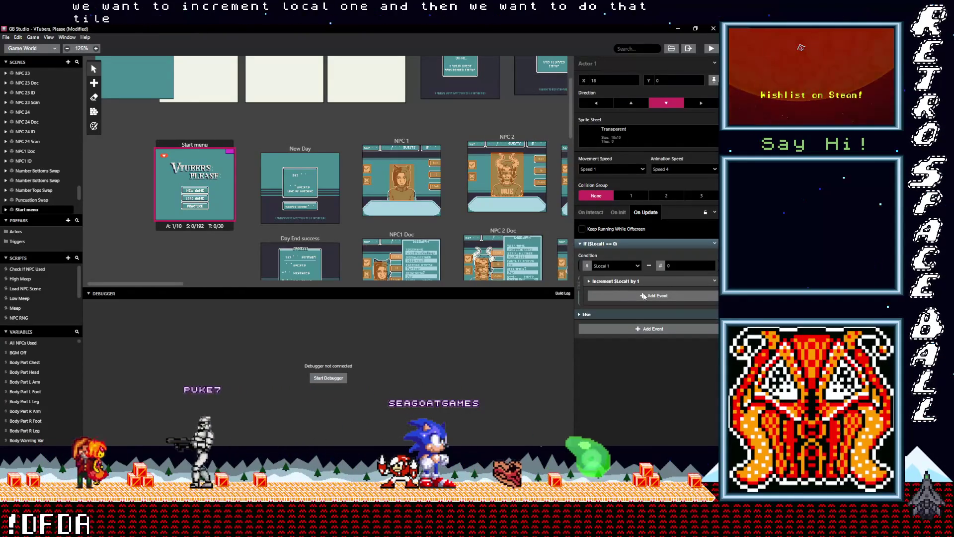
{"action": "left_click", "coordinate": [627, 244]}
{"action": "left_click", "coordinate": [622, 262], "text": "alt"}
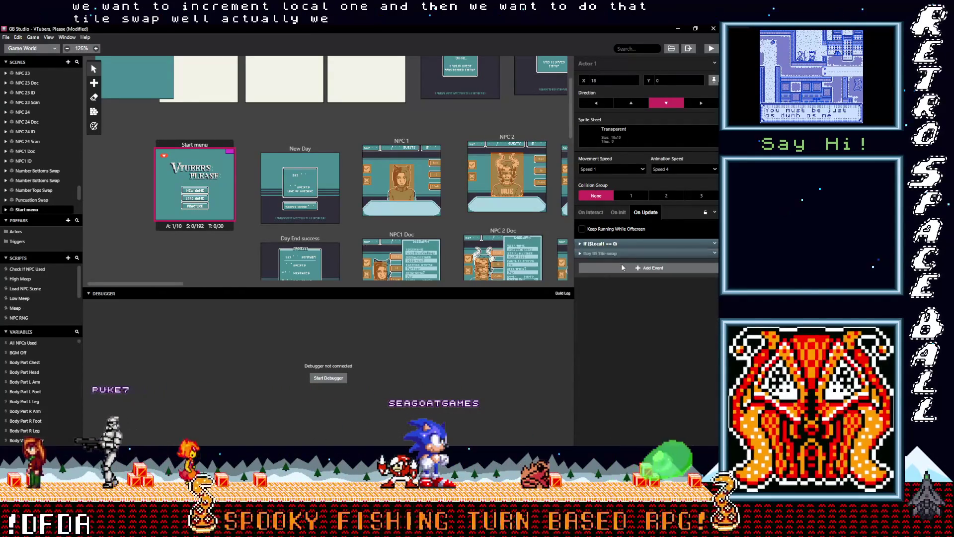
Move the Day UI Tile swap event from On Update into Actor 1's On Init script.
{"action": "left_click_drag", "start_coordinate": [613, 243], "coordinate": [613, 253]}
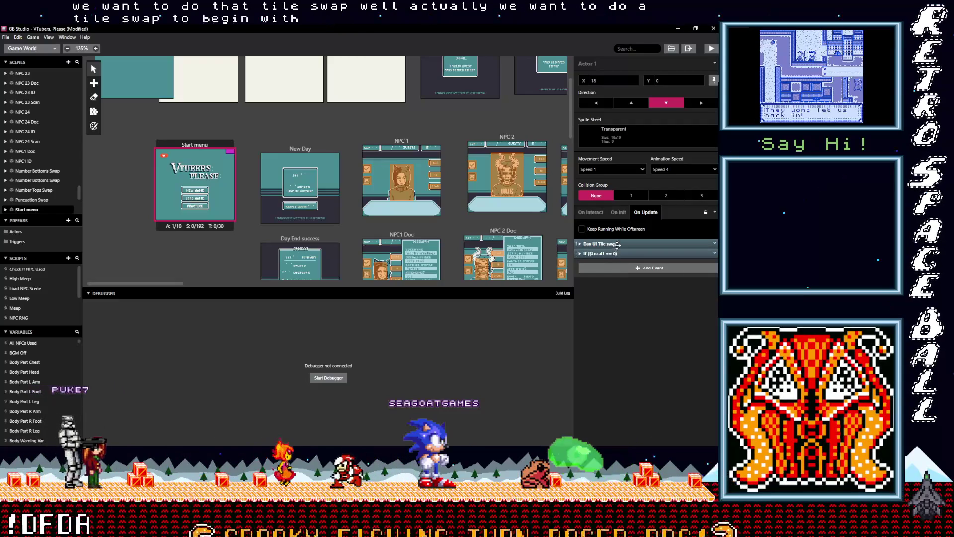
{"action": "left_click", "coordinate": [714, 245]}
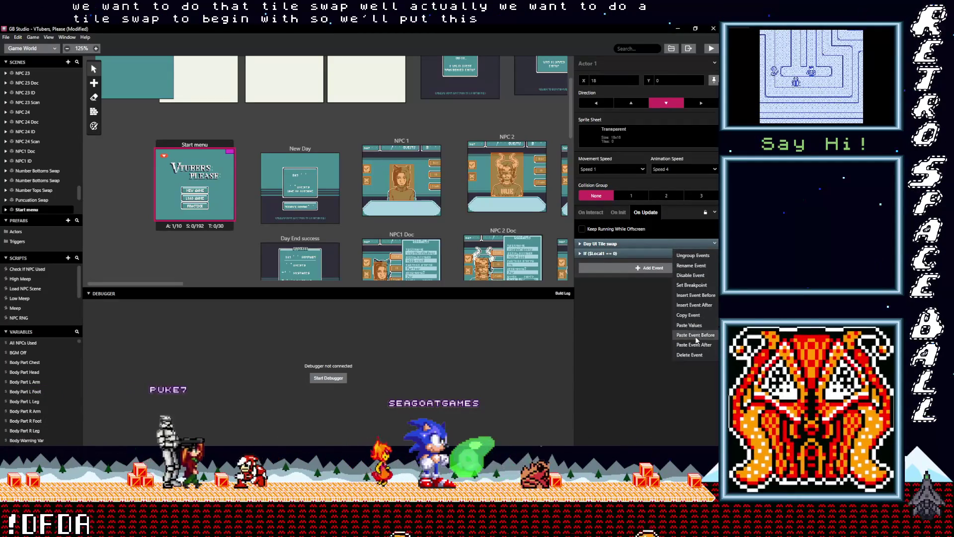
{"action": "left_click", "coordinate": [696, 355]}
{"action": "left_click", "coordinate": [619, 213]}
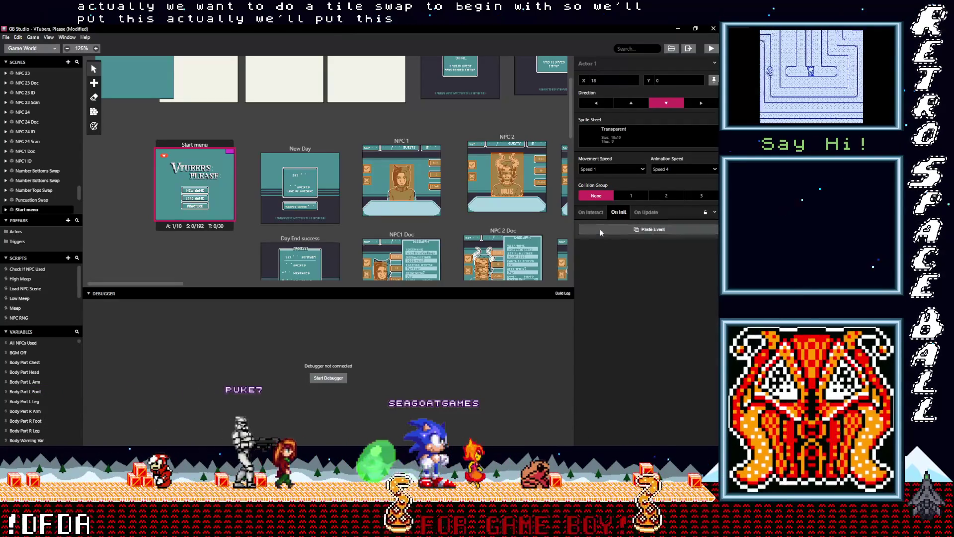
{"action": "left_click", "coordinate": [601, 230]}
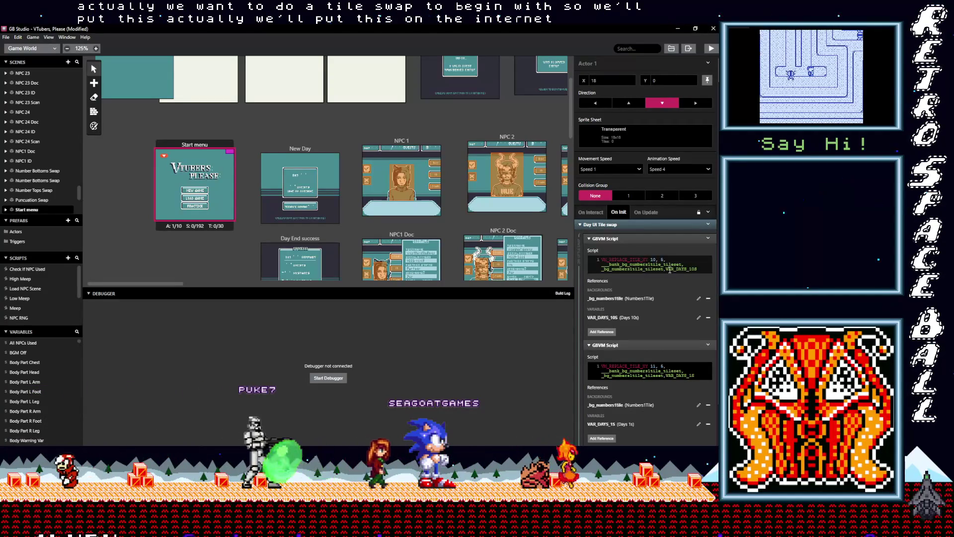
Remove the numbers background and the Days 10s and Days 1s variable references from both GBVM scripts.
{"action": "left_click", "coordinate": [685, 298]}
{"action": "left_click", "coordinate": [709, 300]}
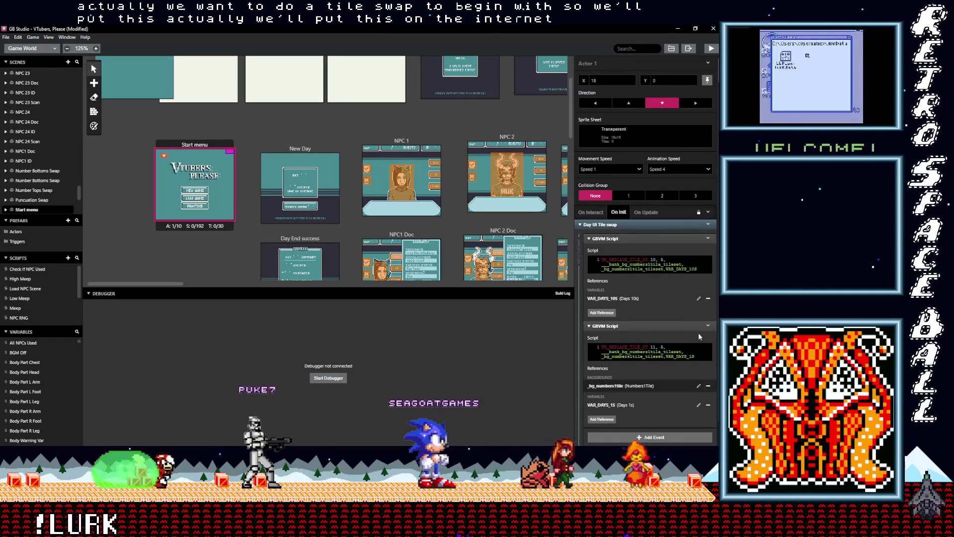
{"action": "left_click", "coordinate": [709, 386]}
{"action": "left_click", "coordinate": [709, 298]}
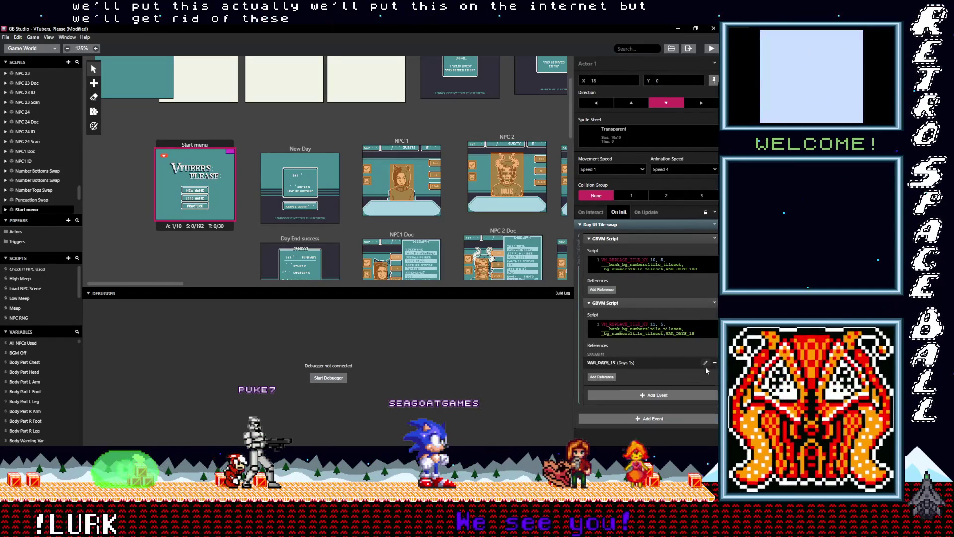
{"action": "left_click", "coordinate": [710, 365]}
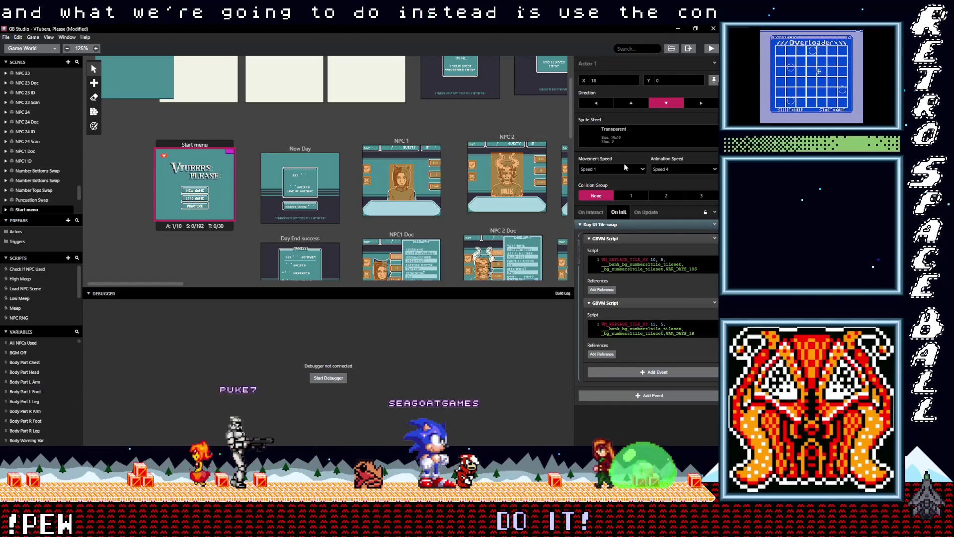
{"action": "key", "text": "alt+Tab"}
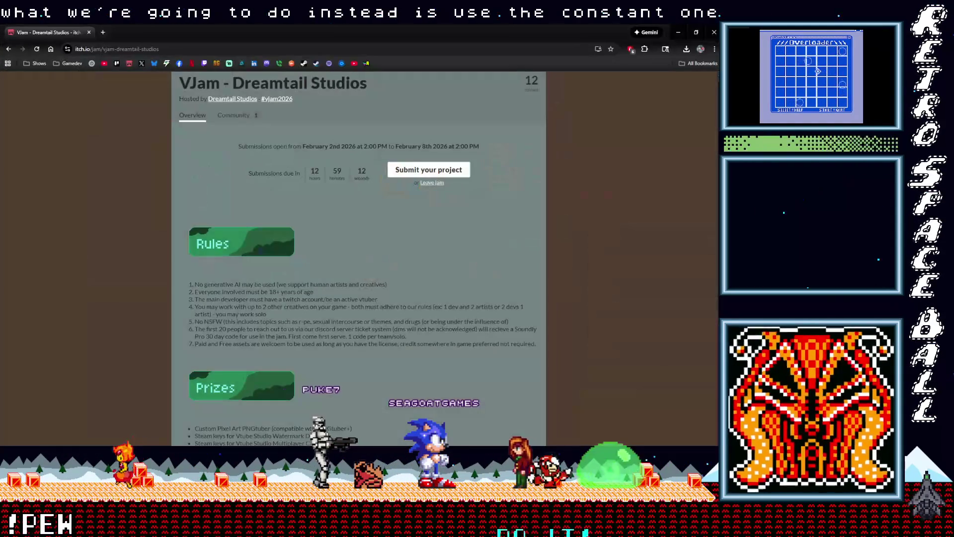
{"action": "key", "text": "alt+Tab"}
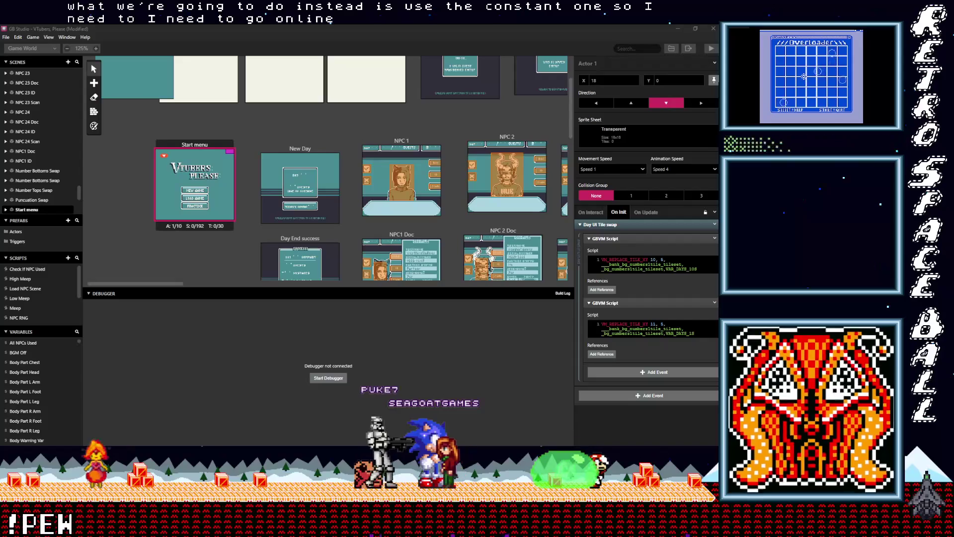
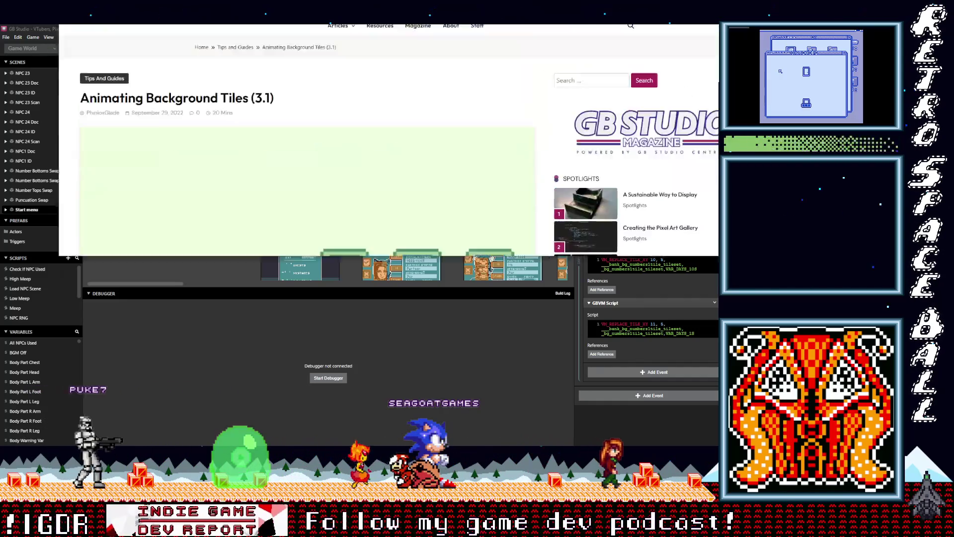
Bring the Animating Background Tiles article forward and scroll to its waterfall GBVM Script Example.
{"action": "left_click_drag", "start_coordinate": [258, 0], "coordinate": [251, 0]}
{"action": "scroll", "coordinate": [259, 105], "scroll_direction": "down", "scroll_amount": 12}
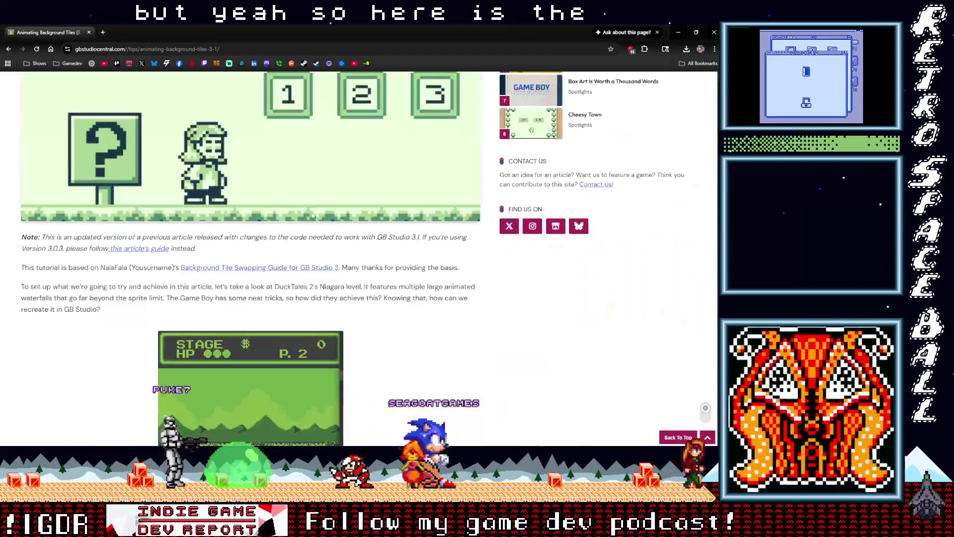
{"action": "scroll", "coordinate": [308, 214], "scroll_direction": "down", "scroll_amount": 15}
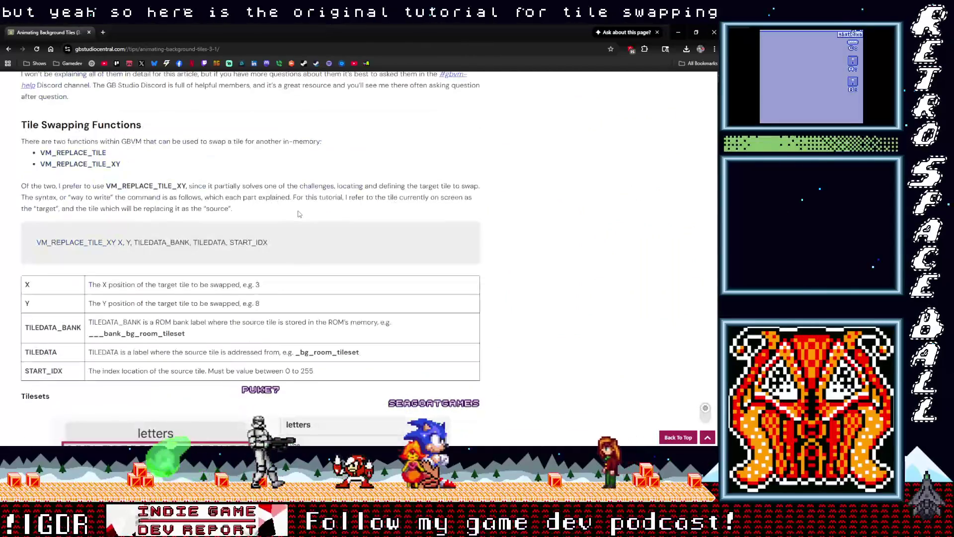
{"action": "scroll", "coordinate": [269, 217], "scroll_direction": "up", "scroll_amount": 3}
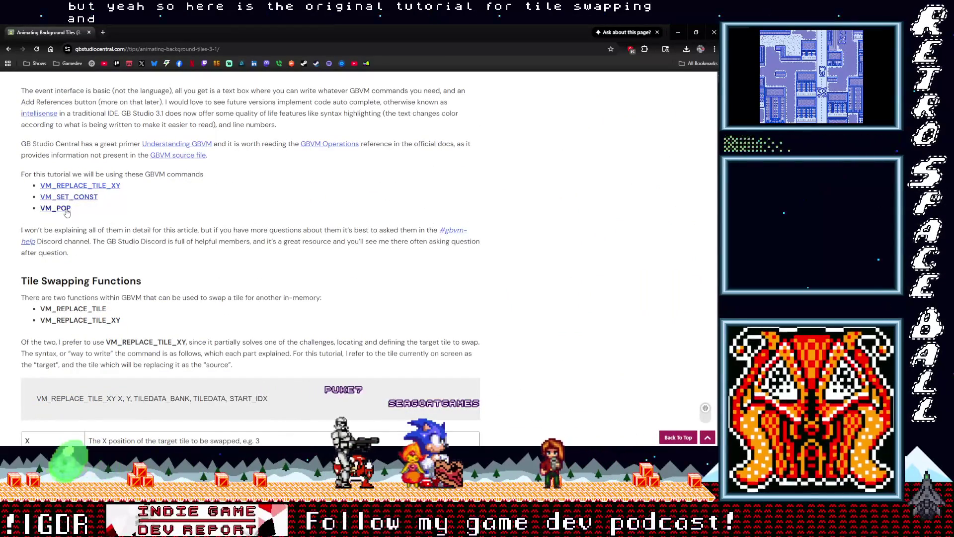
{"action": "scroll", "coordinate": [91, 209], "scroll_direction": "down", "scroll_amount": 15}
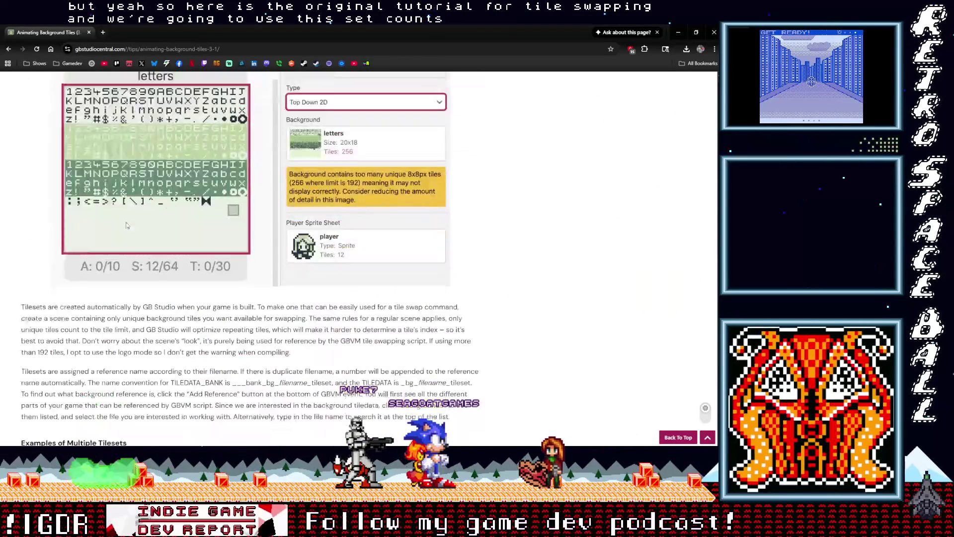
{"action": "scroll", "coordinate": [126, 225], "scroll_direction": "down", "scroll_amount": 15}
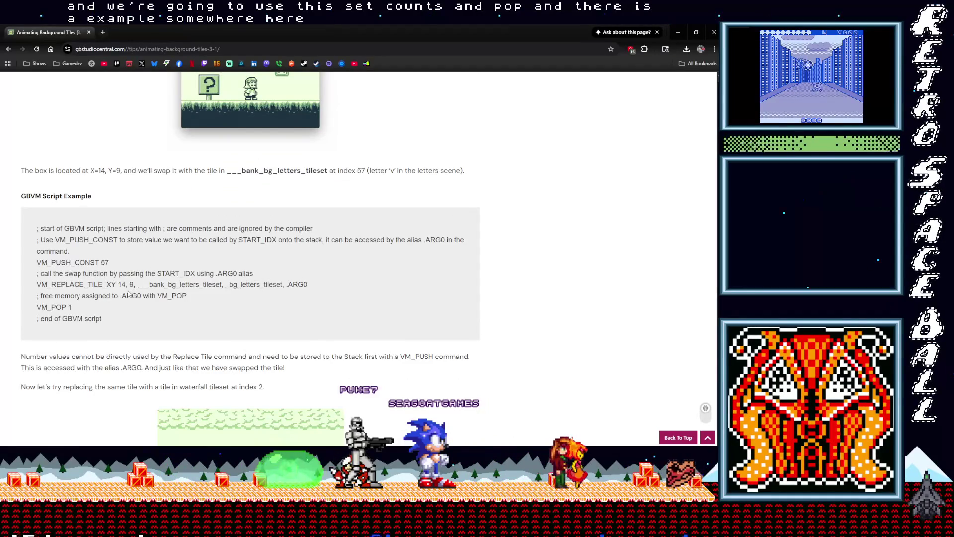
{"action": "scroll", "coordinate": [128, 294], "scroll_direction": "down", "scroll_amount": 9}
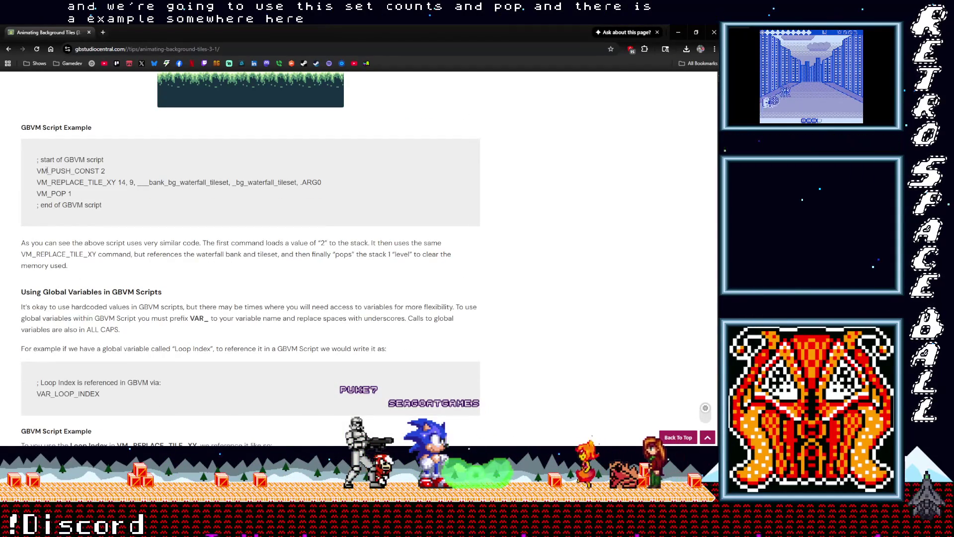
Select the example's three lines: VM_PUSH_CONST, VM_REPLACE_TILE_XY and VM_POP.
{"action": "left_click_drag", "start_coordinate": [36, 172], "coordinate": [96, 172]}
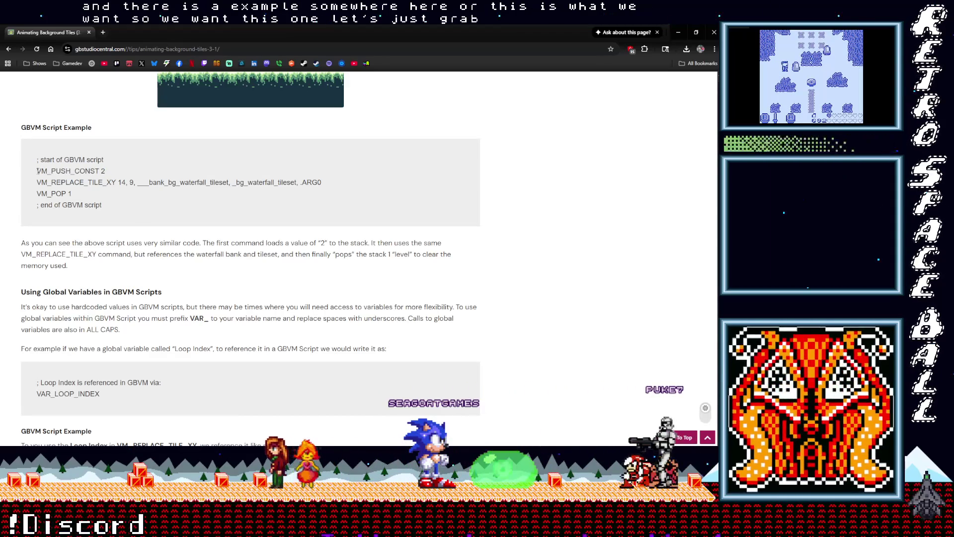
{"action": "left_click", "coordinate": [70, 182], "text": "shift"}
{"action": "left_click_drag", "start_coordinate": [70, 183], "coordinate": [81, 194]}
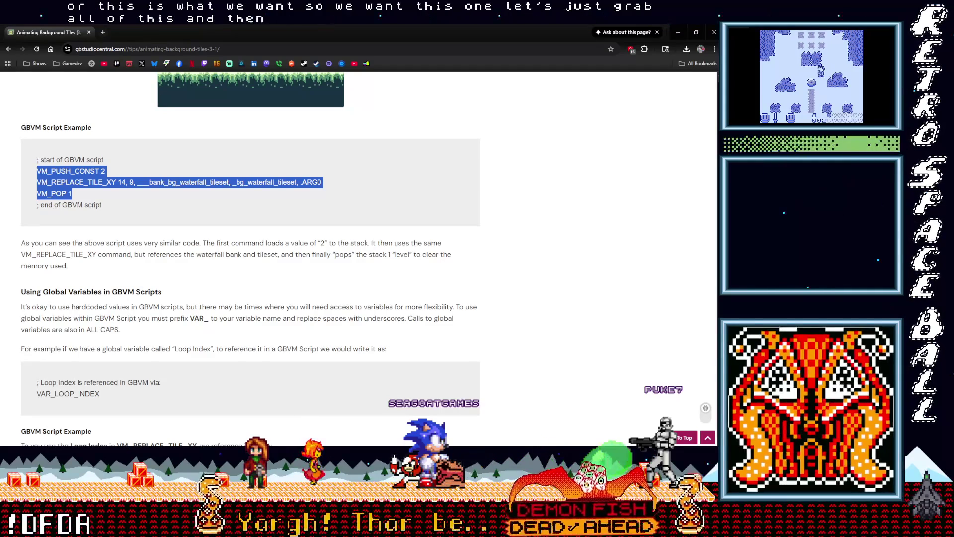
Paste the tutorial's push, replace-tile and pop lines over the first script's code, deleting the waterfall tileset arguments.
{"action": "key", "text": "alt+Tab"}
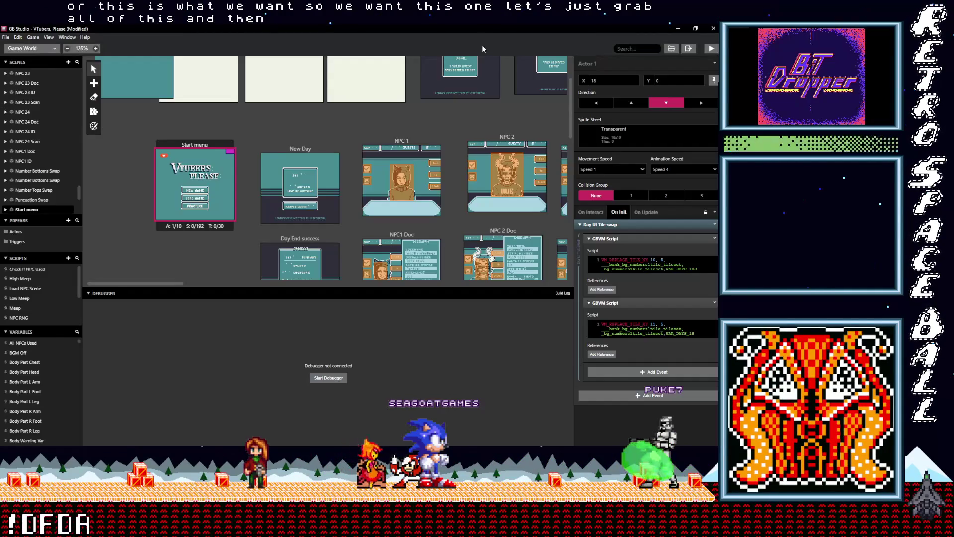
{"action": "left_click_drag", "start_coordinate": [625, 258], "coordinate": [689, 268]}
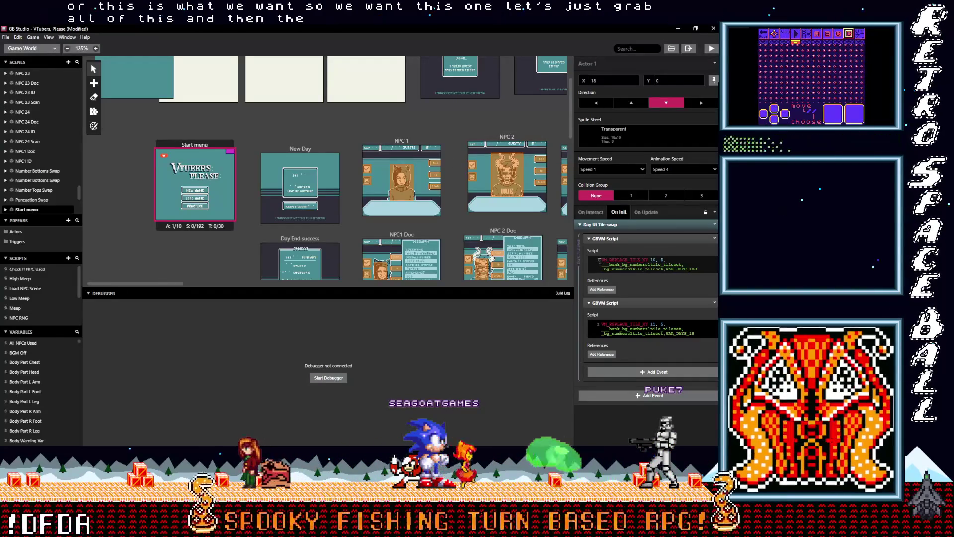
{"action": "left_click_drag", "start_coordinate": [602, 260], "coordinate": [654, 271]}
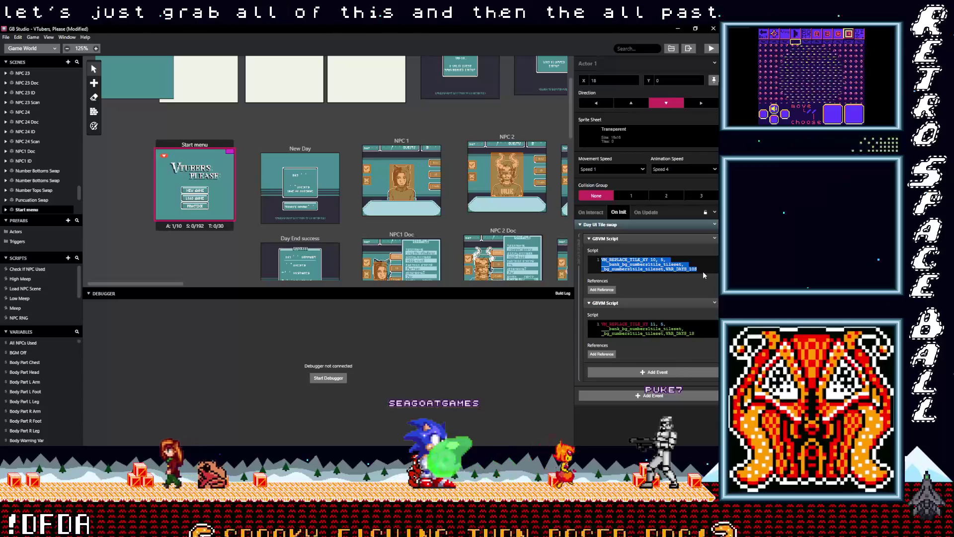
{"action": "key", "text": "ctrl+v"}
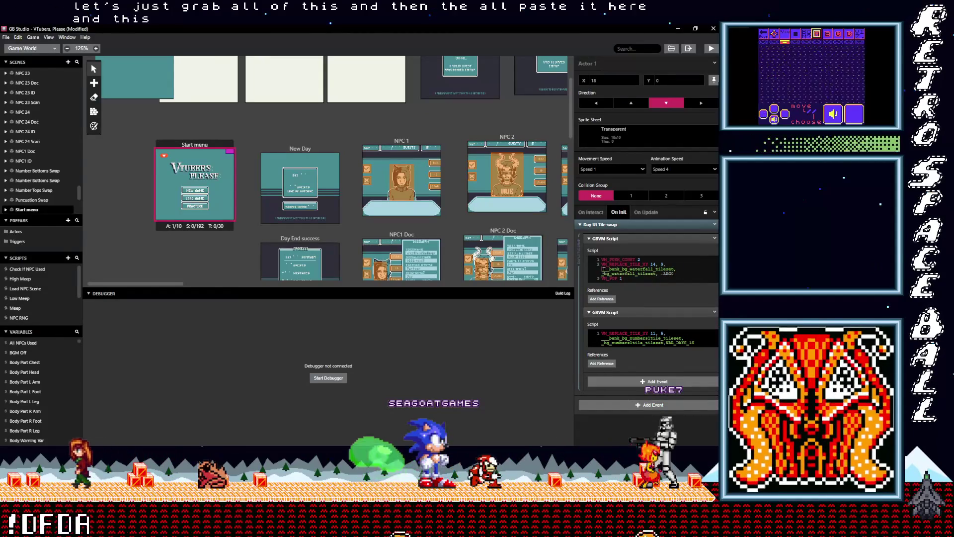
{"action": "key", "text": "BackSpace"}
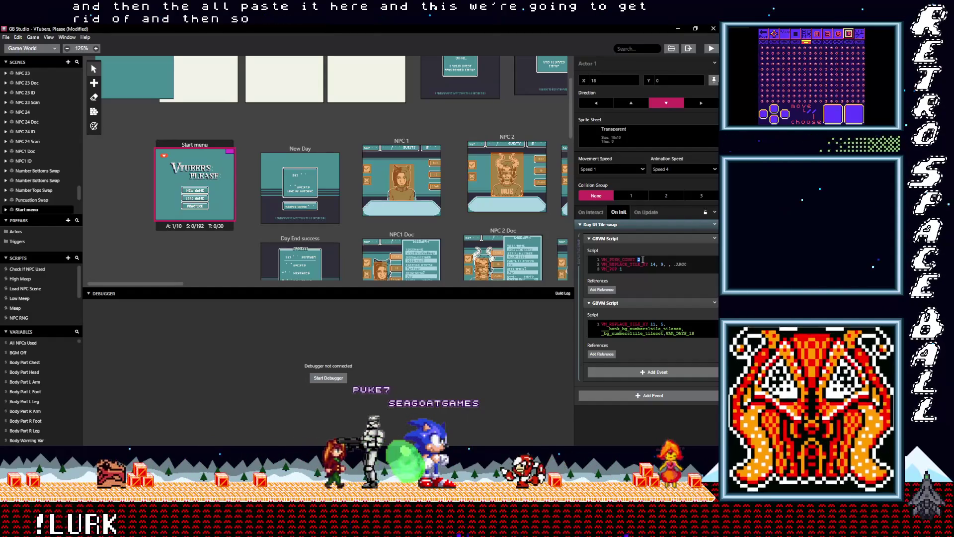
{"action": "scroll", "coordinate": [269, 243], "scroll_direction": "up", "scroll_amount": 3}
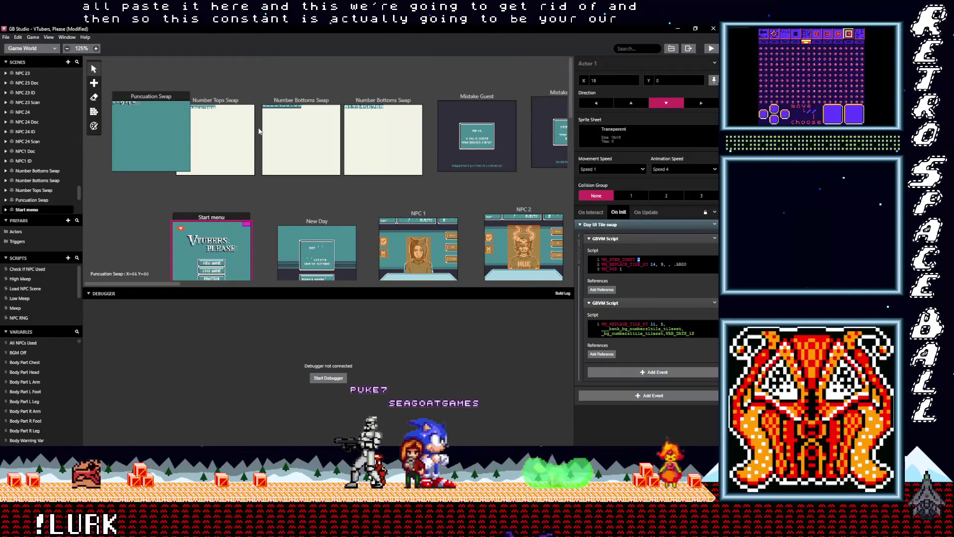
{"action": "key", "text": "alt+Tab"}
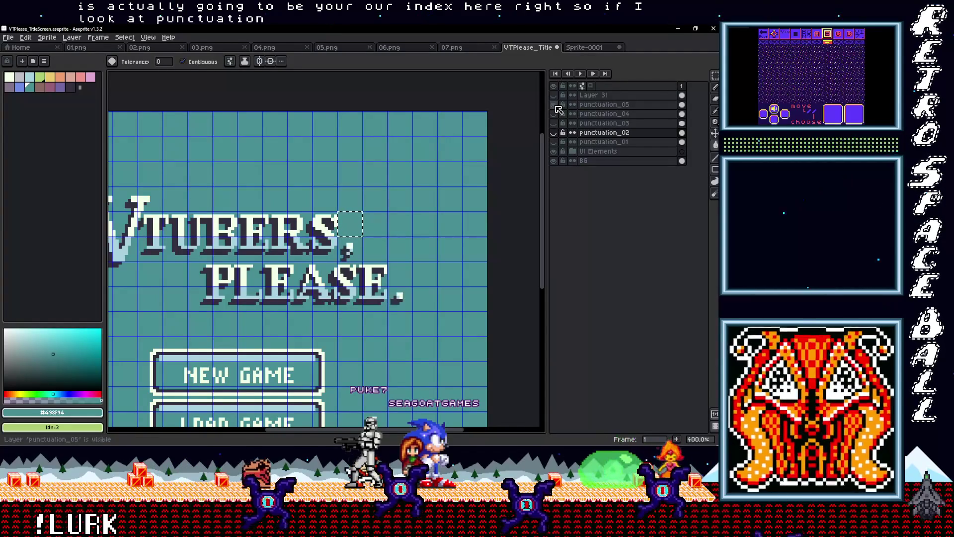
Pan the VTubers title art to inspect where the punctuation tiles sit, then go back to GB Studio.
{"action": "left_click_drag", "start_coordinate": [360, 256], "coordinate": [371, 228]}
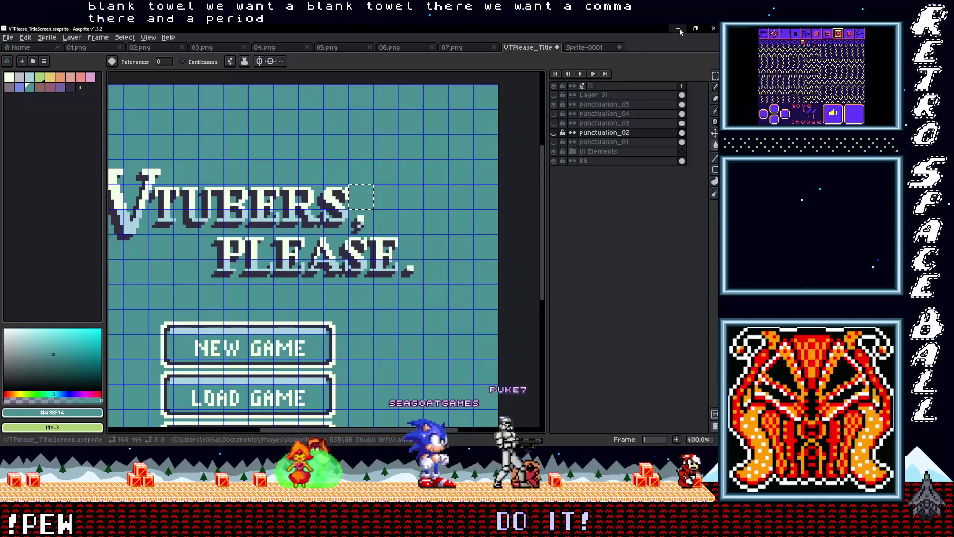
{"action": "key", "text": "alt+Tab"}
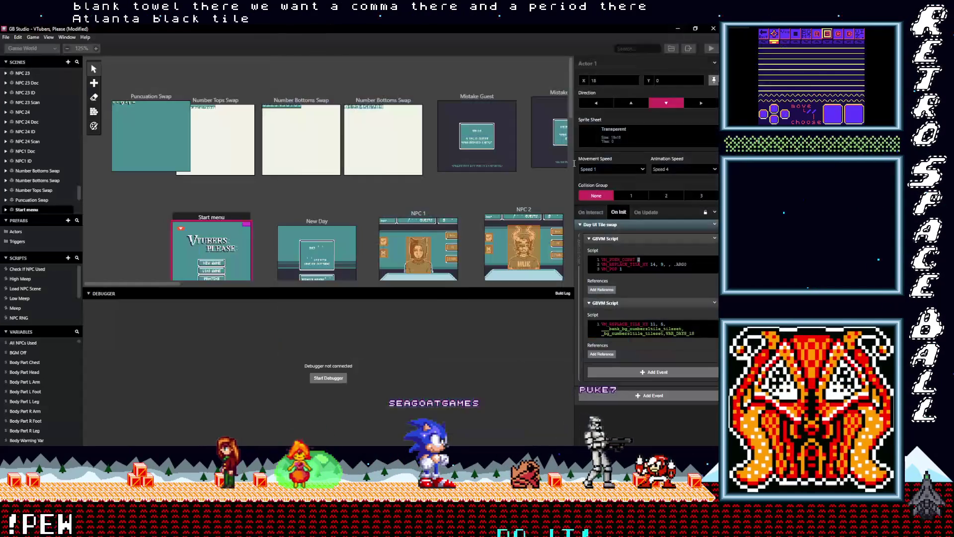
Collapse the first GBVM Script and delete the second GBVM Script event.
{"action": "left_click", "coordinate": [589, 239]}
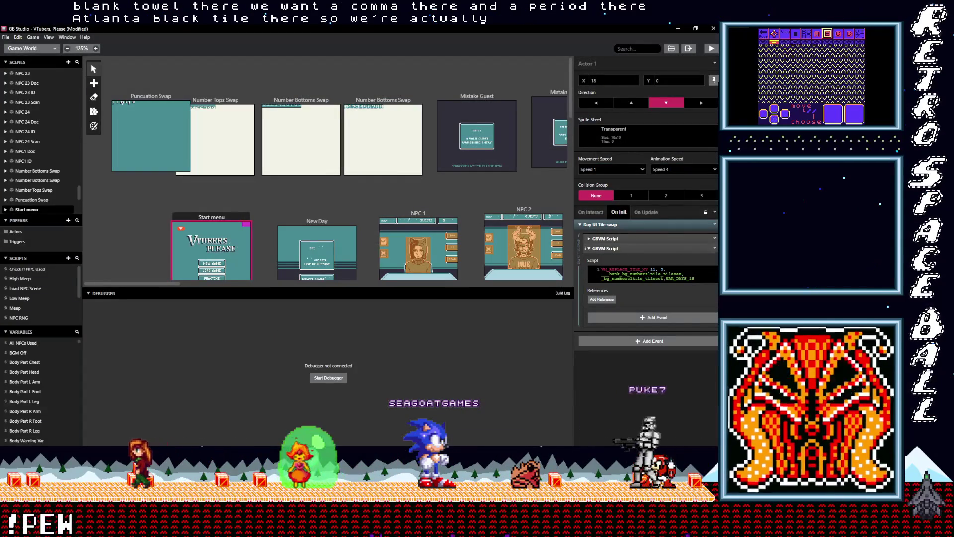
{"action": "right_click", "coordinate": [686, 248]}
{"action": "left_click", "coordinate": [693, 317]}
Search the remaining script's references for the Puncuation Swap background, then nudge the Puncuation Swap scene.
{"action": "right_click", "coordinate": [683, 240]}
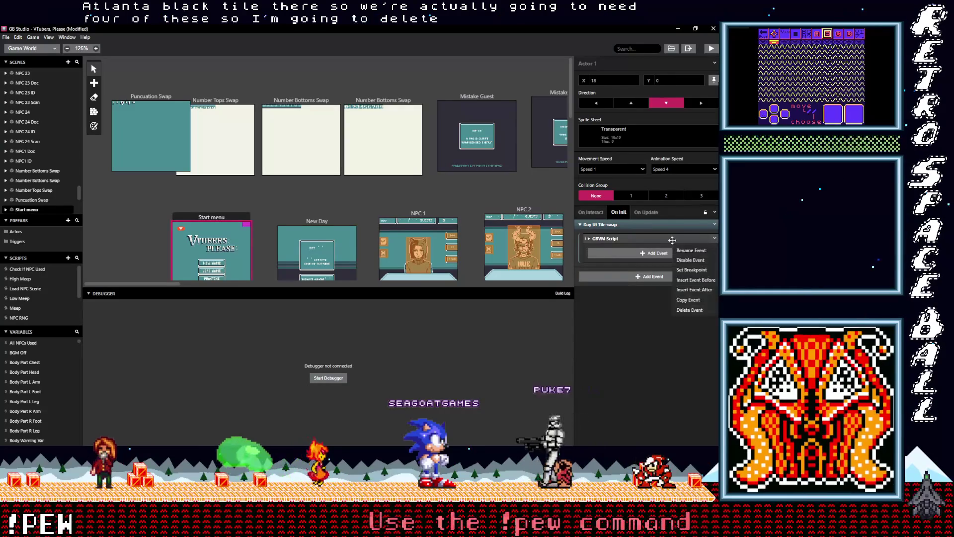
{"action": "left_click", "coordinate": [683, 240]}
{"action": "left_click", "coordinate": [603, 291]}
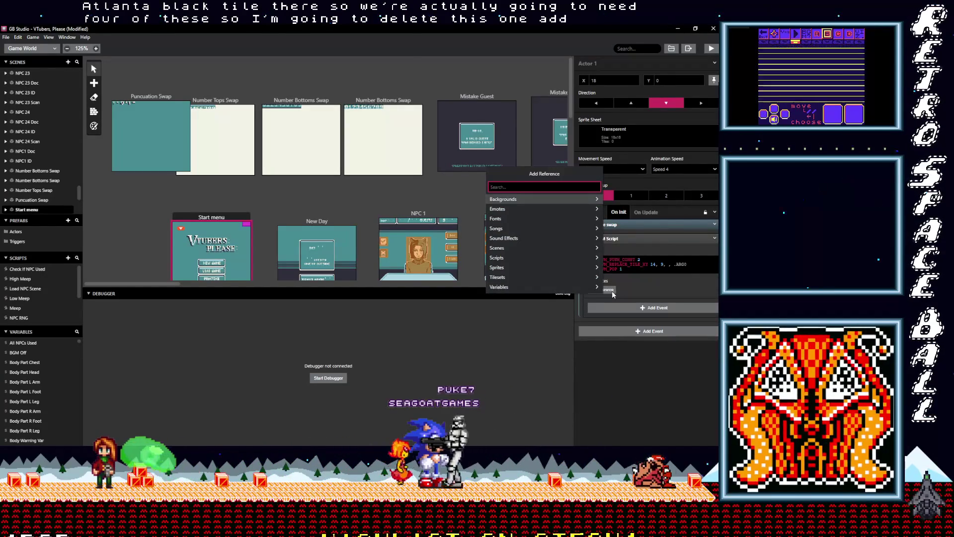
{"action": "type", "text": "pu"}
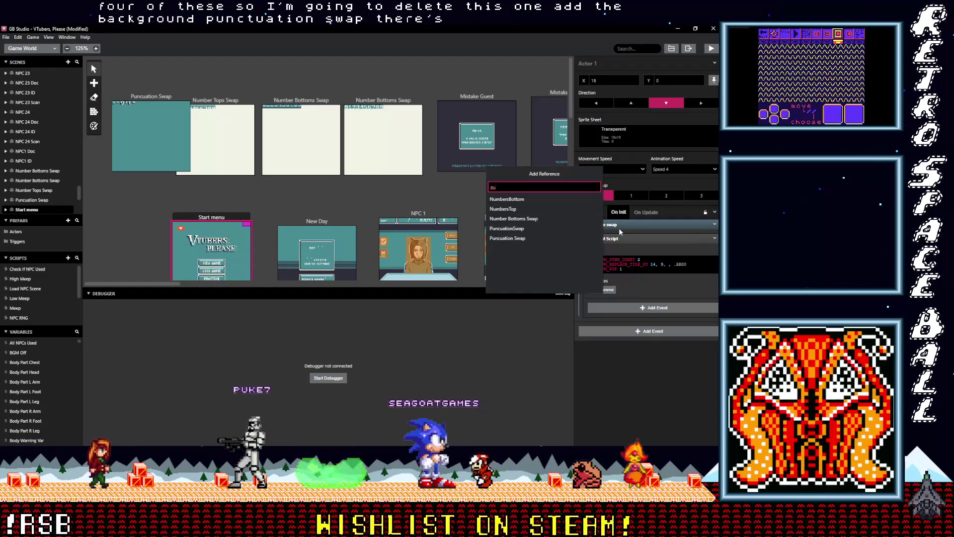
{"action": "key", "text": "Escape"}
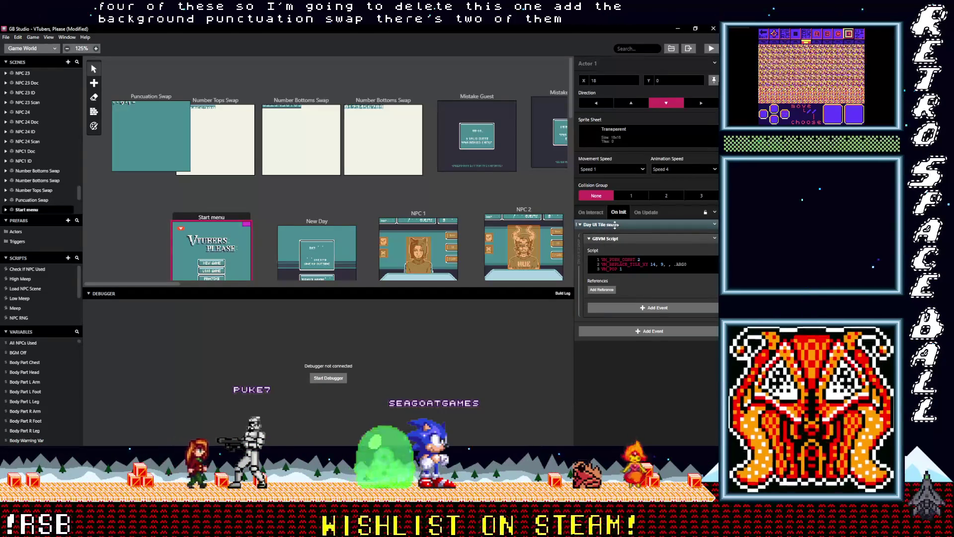
{"action": "mouse_move", "coordinate": [162, 103]}
{"action": "left_mouse_down"}
{"action": "mouse_move", "coordinate": [170, 119]}
{"action": "mouse_move", "coordinate": [169, 105]}
{"action": "left_mouse_up"}
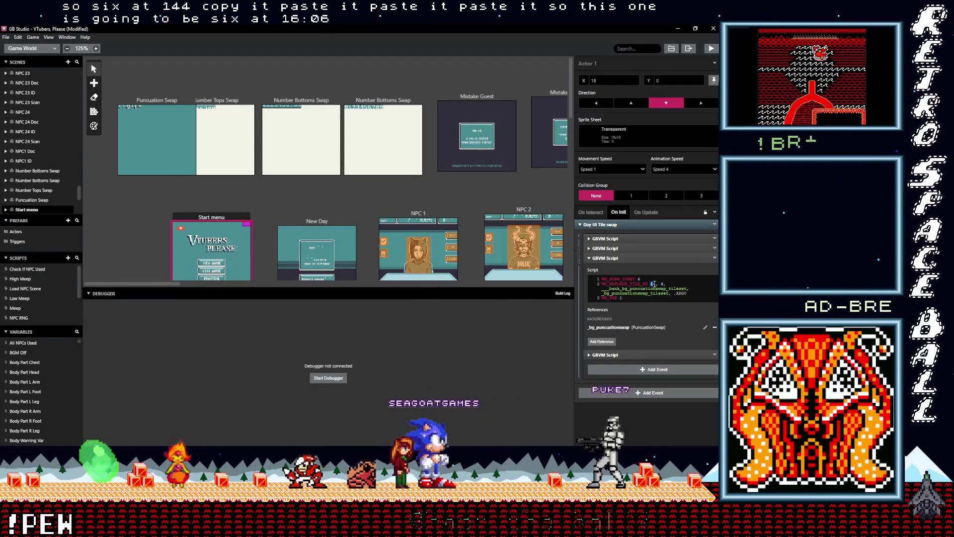
Set the first script's coordinate to 6 and give the second script tile index 1 at row 7.
{"action": "left_click", "coordinate": [667, 284]}
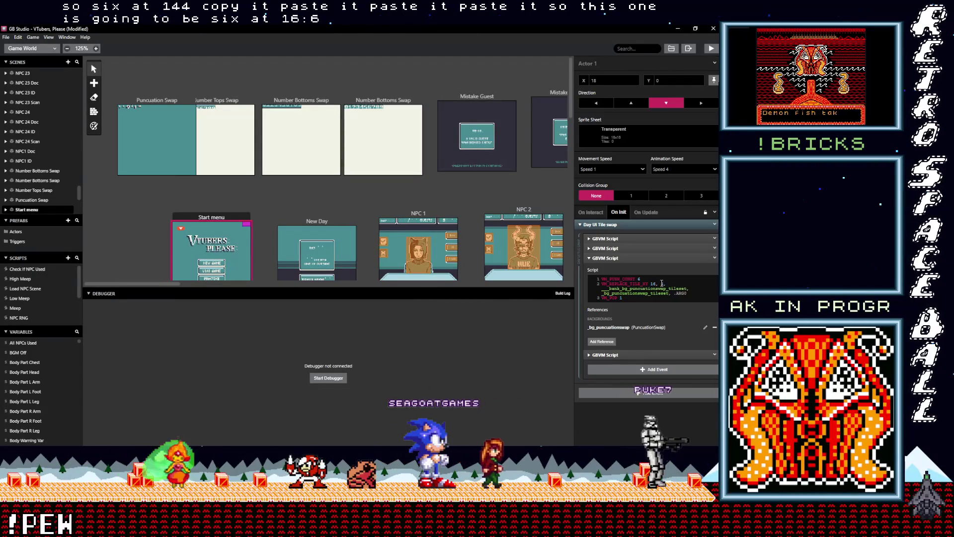
{"action": "type", "text": "6,"}
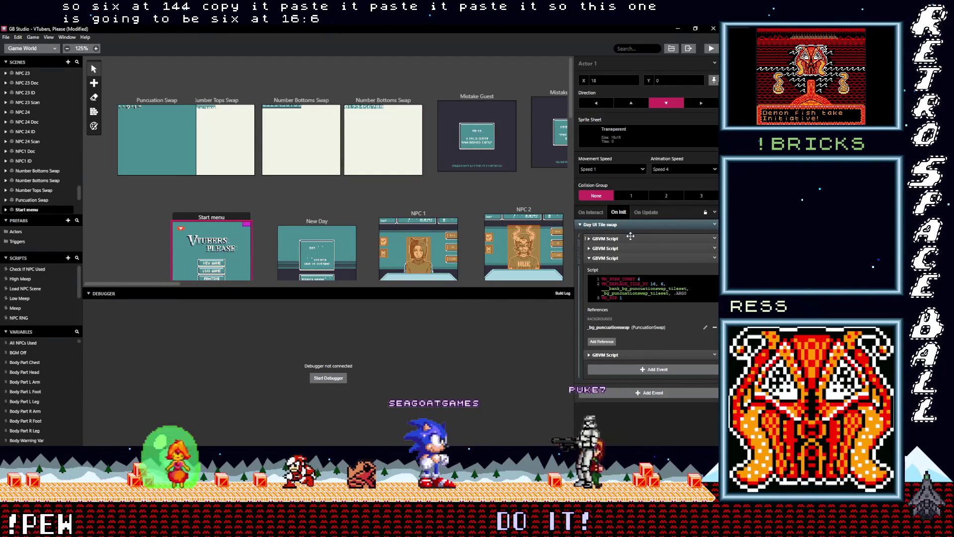
{"action": "left_click", "coordinate": [627, 248]}
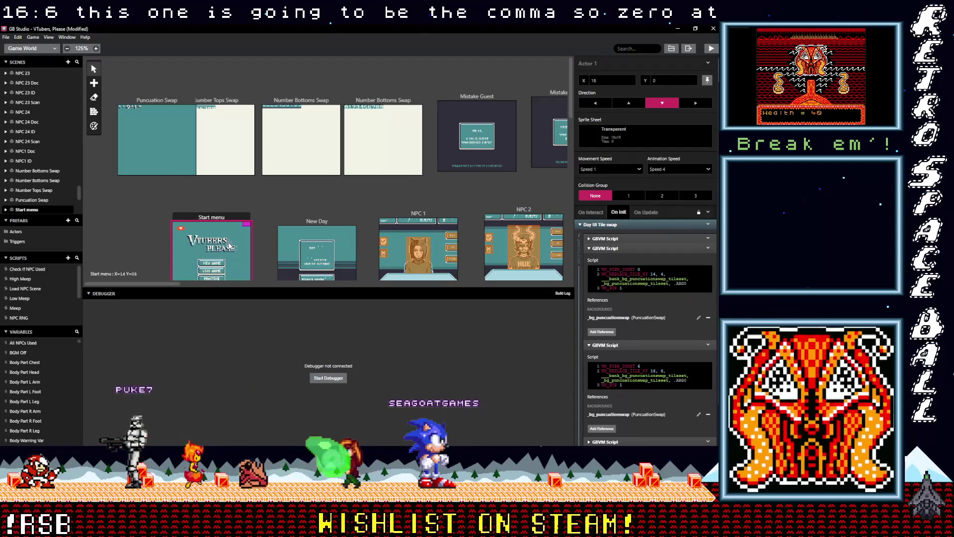
{"action": "double_click", "coordinate": [663, 274]}
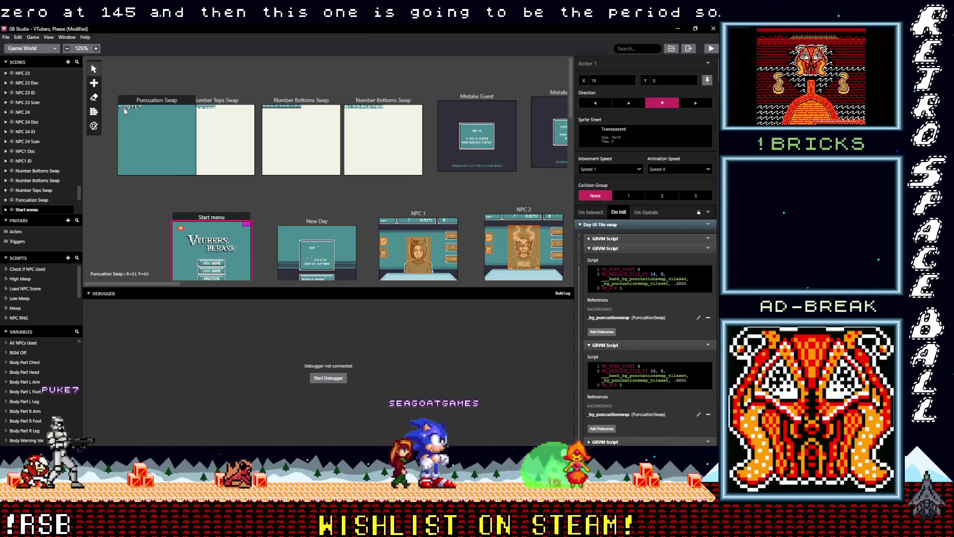
{"action": "double_click", "coordinate": [639, 367]}
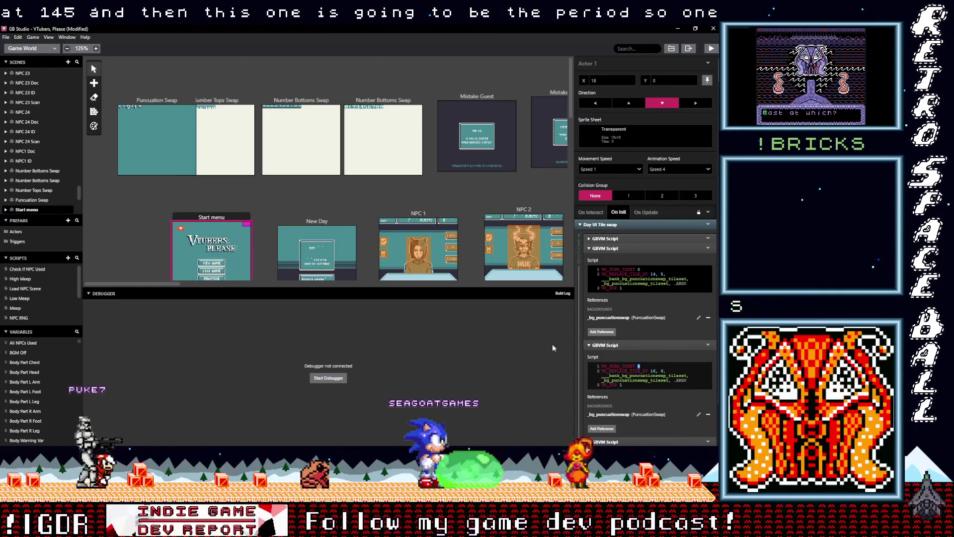
{"action": "type", "text": "1"}
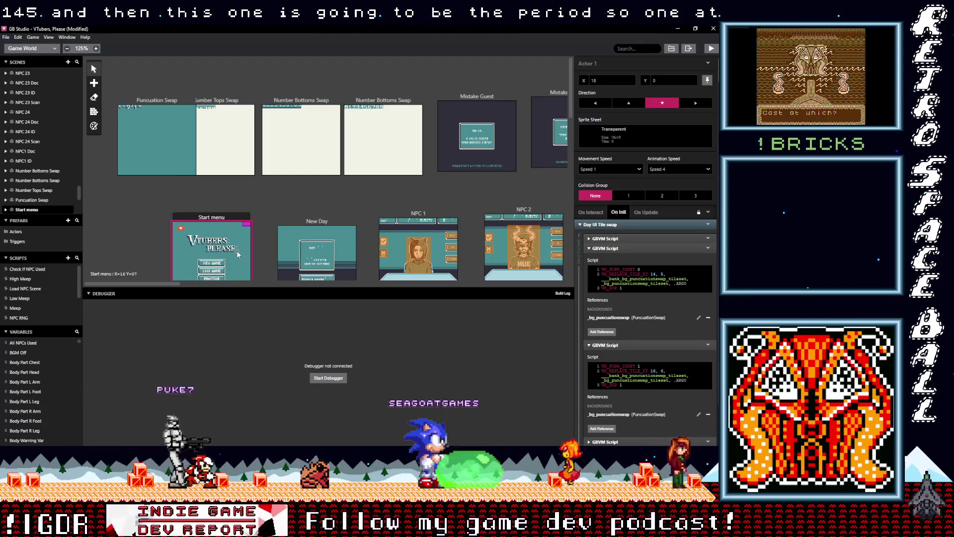
{"action": "double_click", "coordinate": [662, 371]}
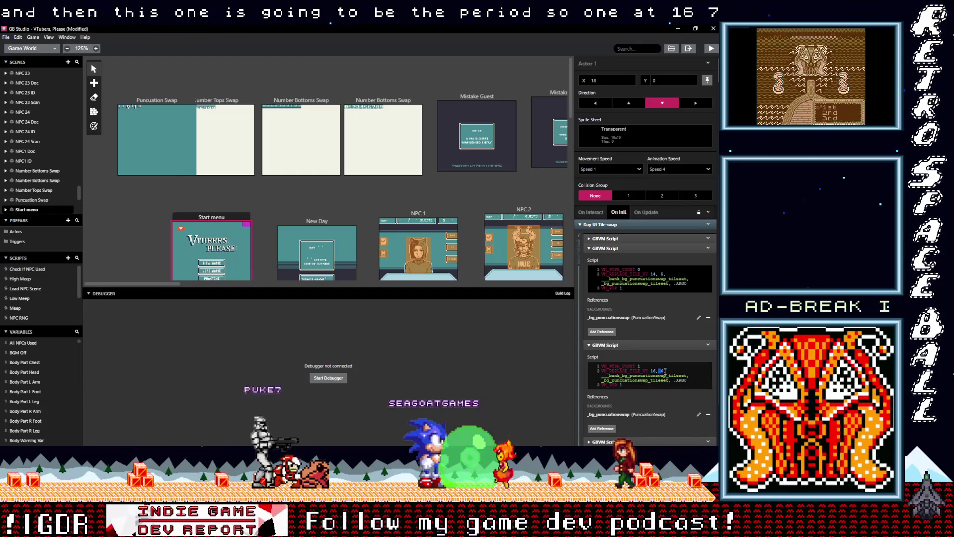
{"action": "type", "text": "7"}
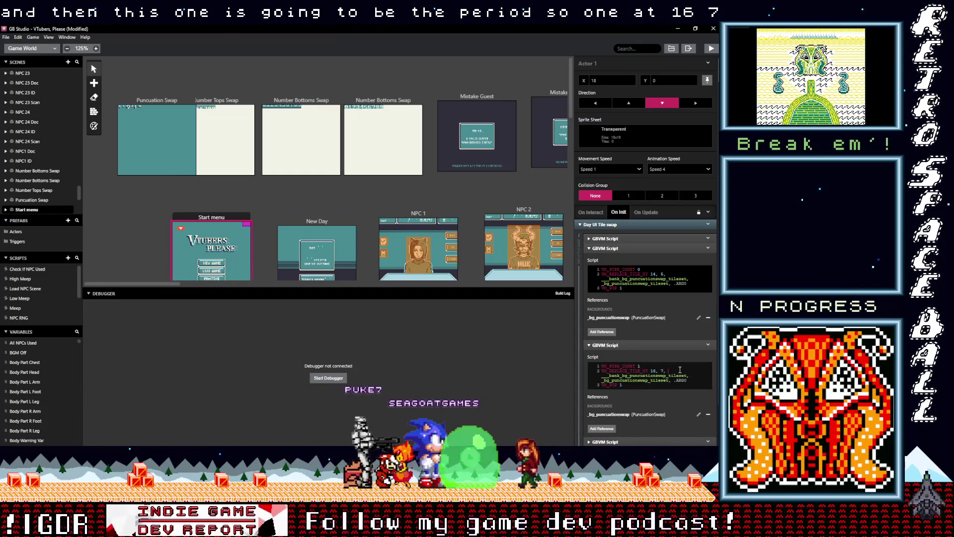
Put the second script's VM_REPLACE_TILE_XY coordinates back to 16, 6.
{"action": "scroll", "coordinate": [649, 363], "scroll_direction": "down", "scroll_amount": 2}
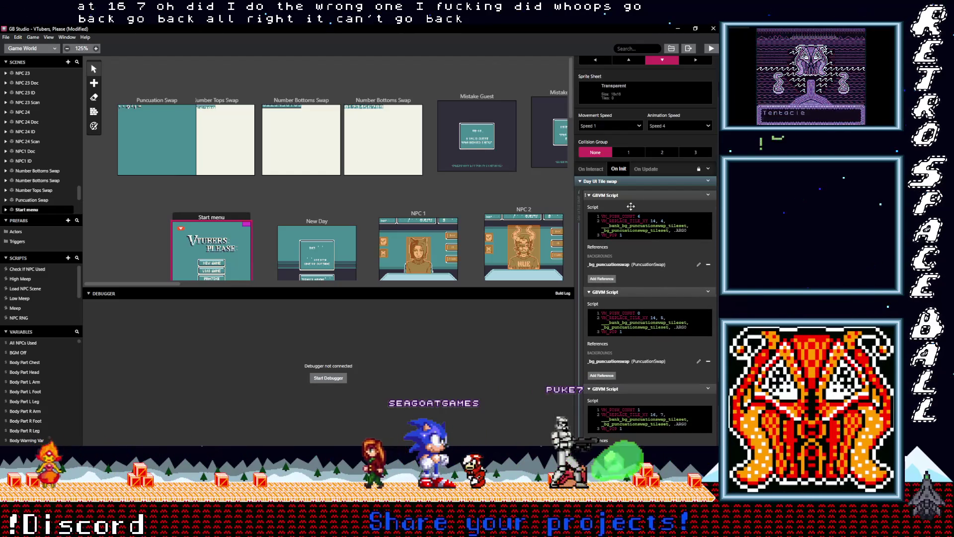
{"action": "double_click", "coordinate": [639, 322]}
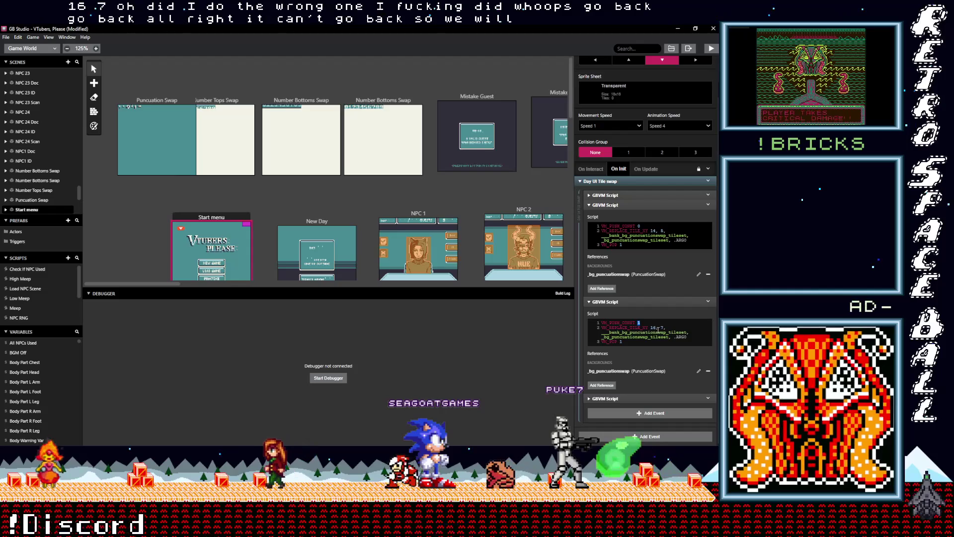
{"action": "double_click", "coordinate": [662, 327]}
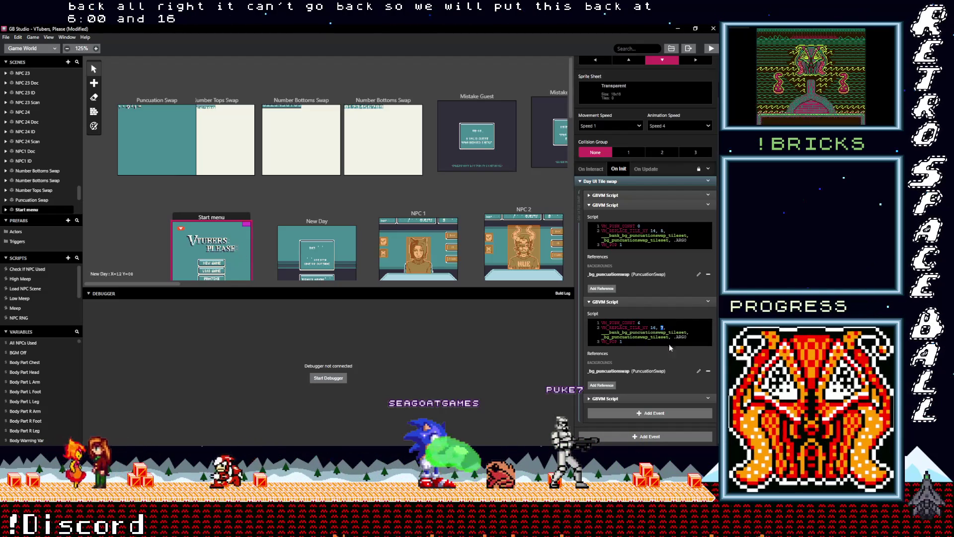
{"action": "type", "text": "6"}
{"action": "left_click", "coordinate": [645, 399]}
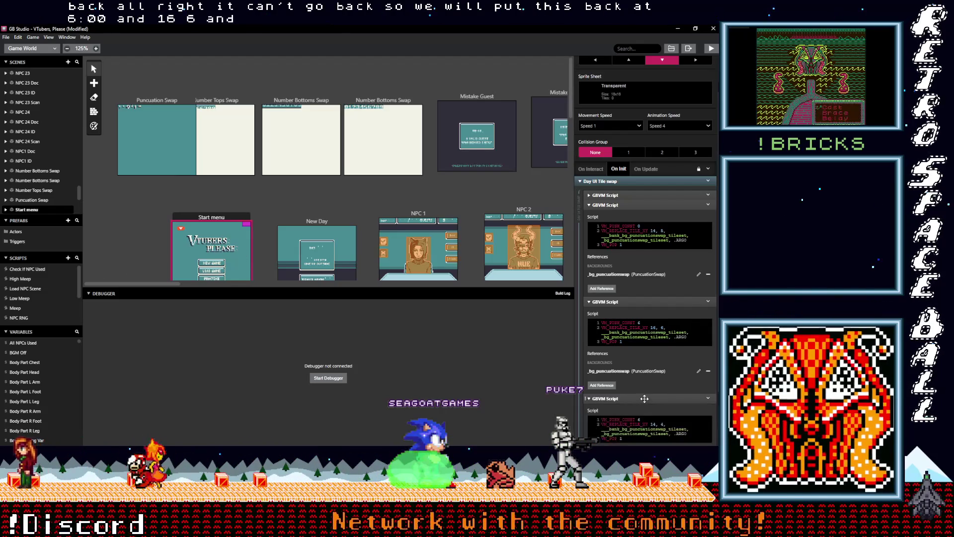
{"action": "scroll", "coordinate": [646, 383], "scroll_direction": "down", "scroll_amount": 2}
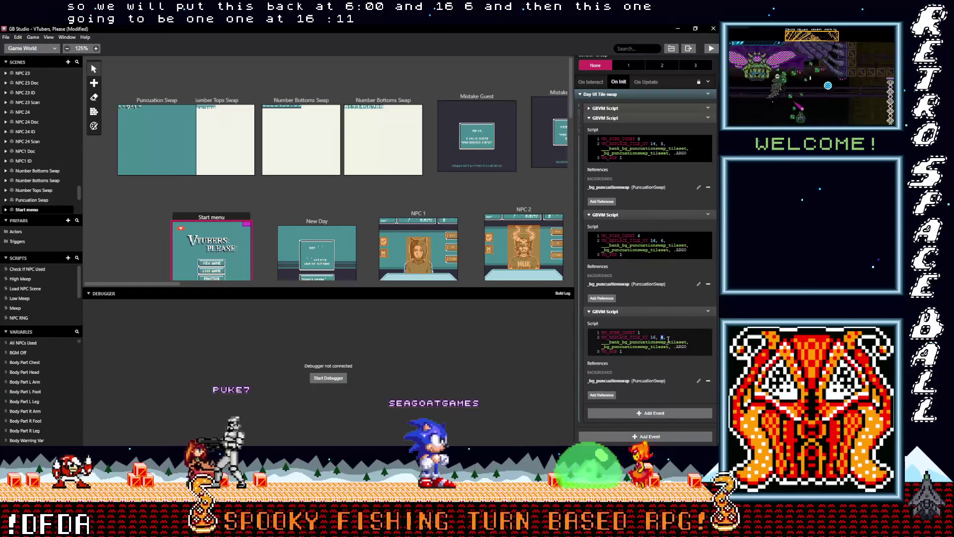
Collapse the second, third and fourth GBVM Scripts and try the group's Rename Event option.
{"action": "scroll", "coordinate": [656, 299], "scroll_direction": "up", "scroll_amount": 3}
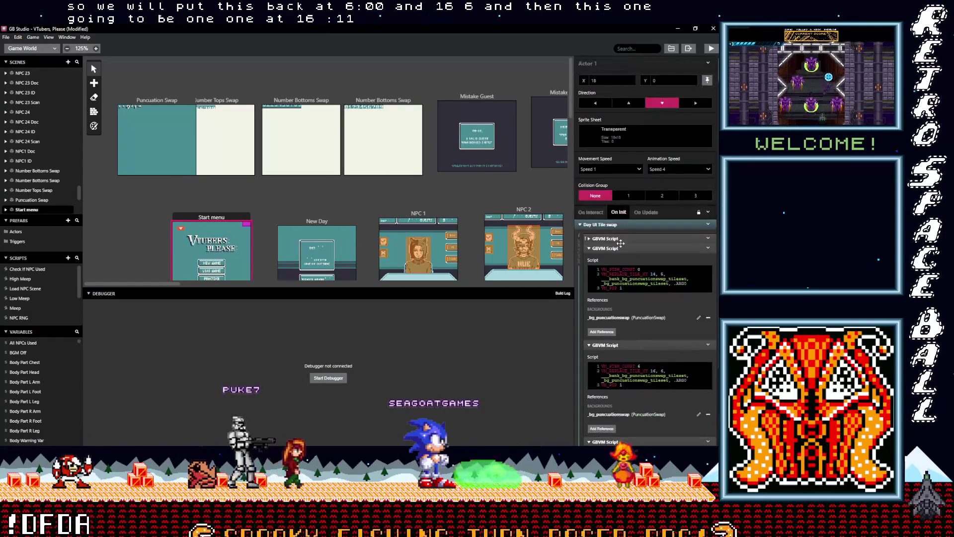
{"action": "left_click", "coordinate": [626, 248]}
{"action": "left_click", "coordinate": [626, 259]}
{"action": "left_click", "coordinate": [626, 268]}
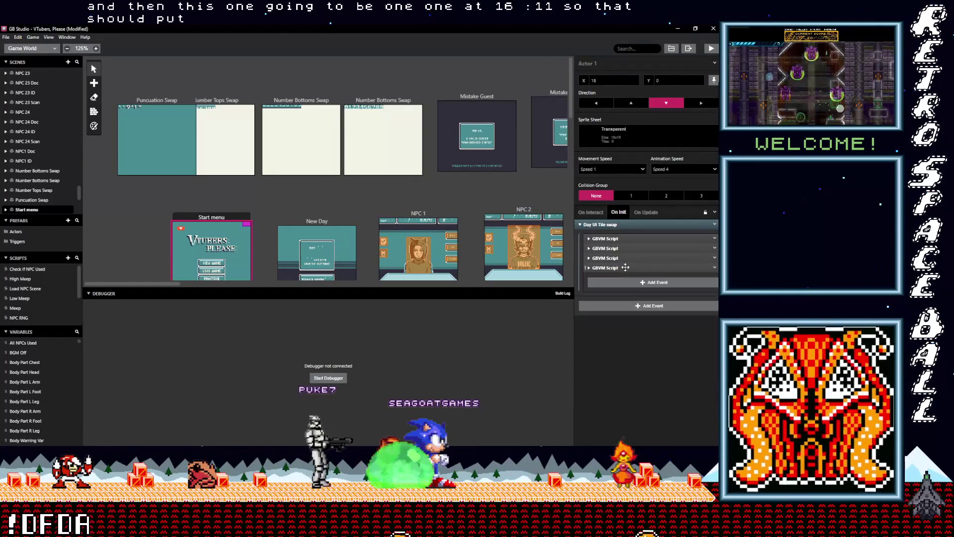
{"action": "left_click", "coordinate": [716, 224]}
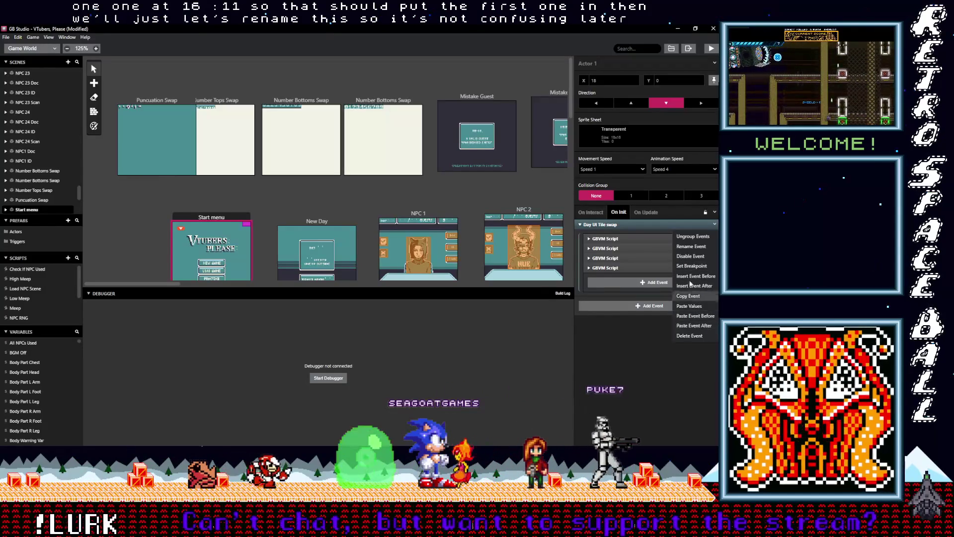
{"action": "left_click", "coordinate": [691, 246]}
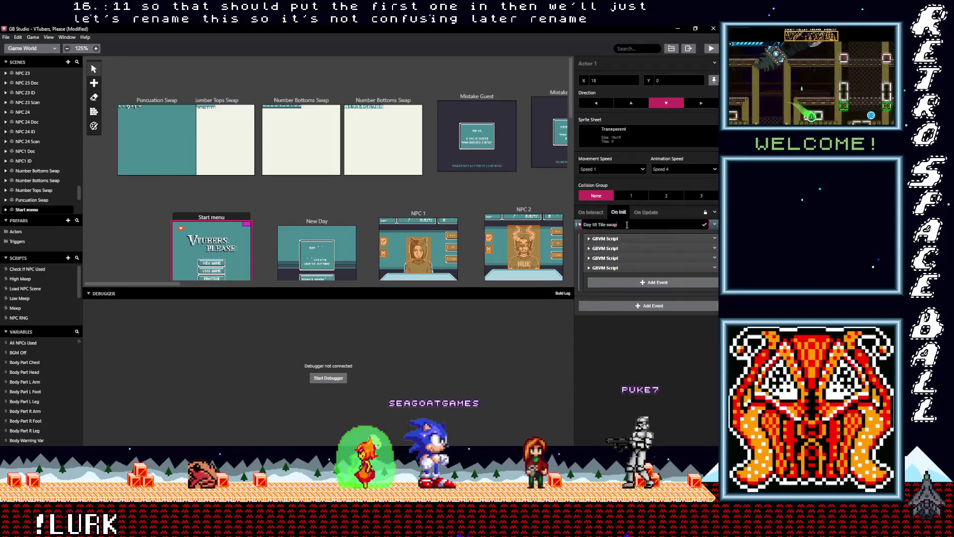
{"action": "key", "text": "Return"}
{"action": "left_click", "coordinate": [714, 224]}
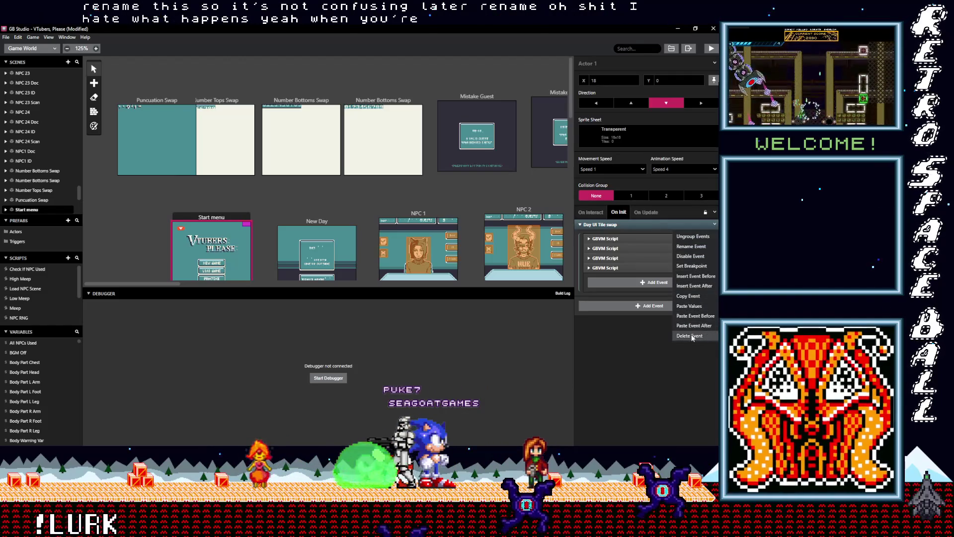
{"action": "left_click", "coordinate": [691, 246]}
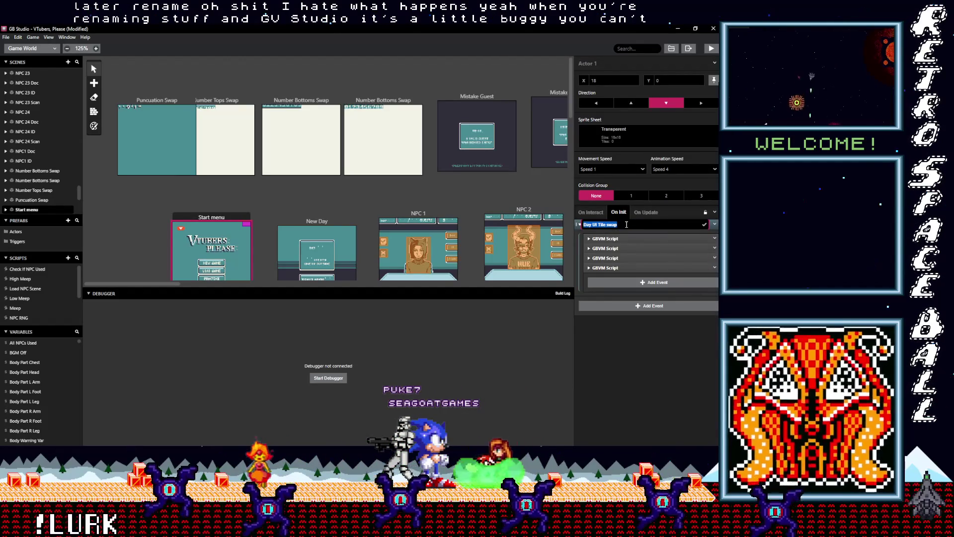
{"action": "left_click", "coordinate": [616, 225]}
{"action": "key", "text": "Return"}
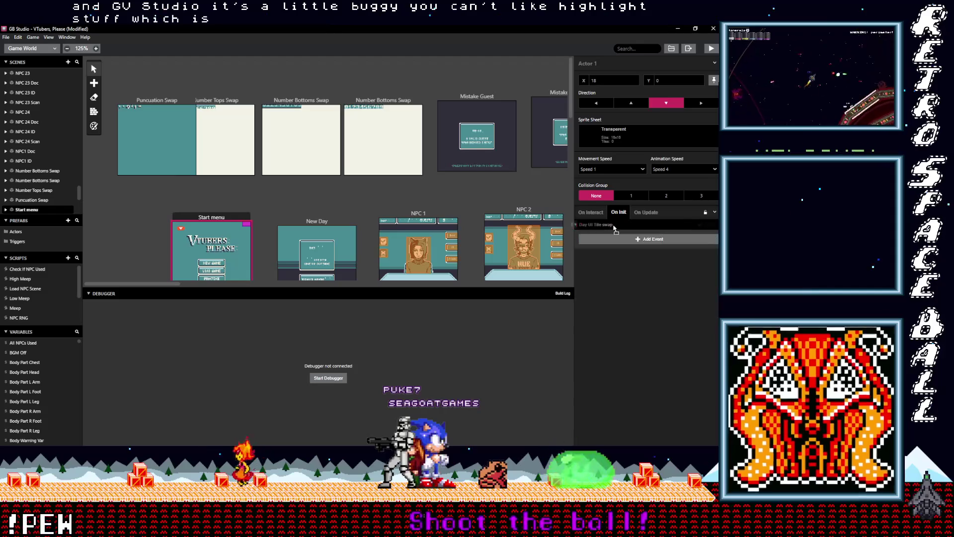
Rename the Day UI Tile swap group to Punctuation Swap UI and collapse it.
{"action": "left_click", "coordinate": [715, 226]}
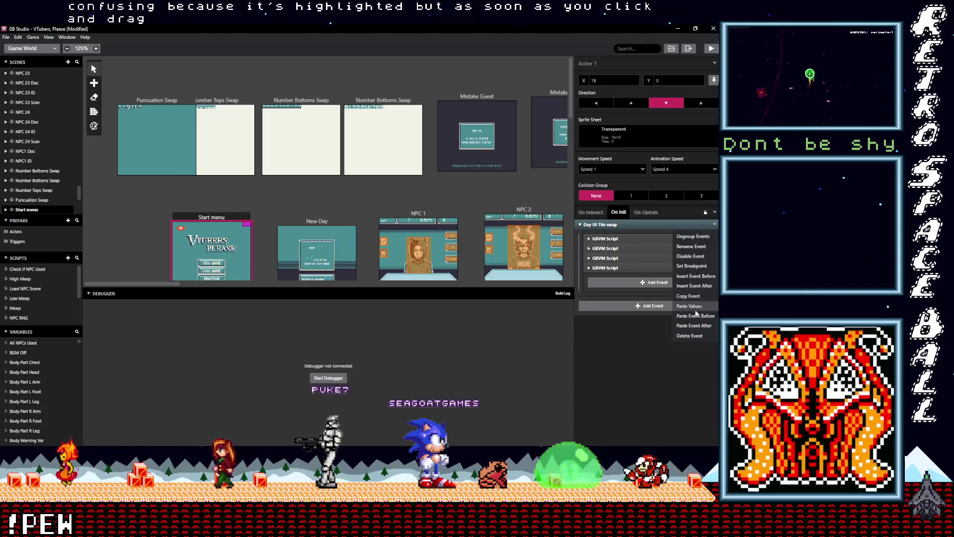
{"action": "left_click", "coordinate": [691, 246]}
{"action": "key", "text": "BackSpace"}
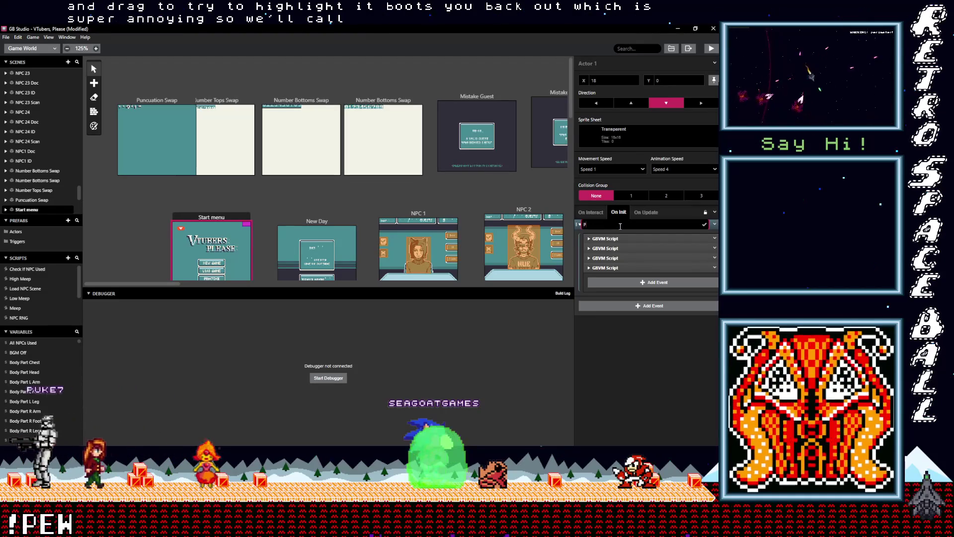
{"action": "type", "text": "Punctuation Swap UI"}
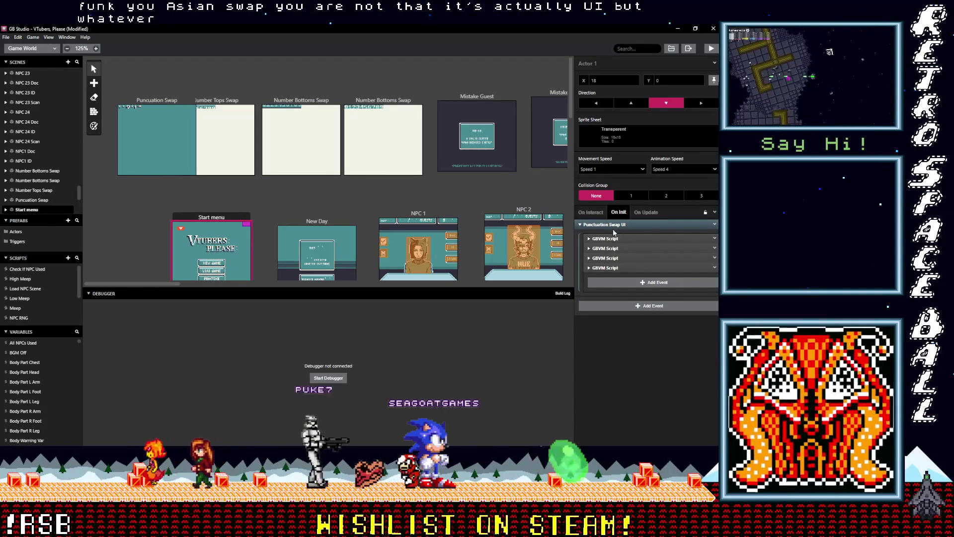
{"action": "left_click", "coordinate": [663, 227]}
Copy the Punctuation Swap UI group and paste it into the actor's On Update If block.
{"action": "left_click", "coordinate": [714, 225]}
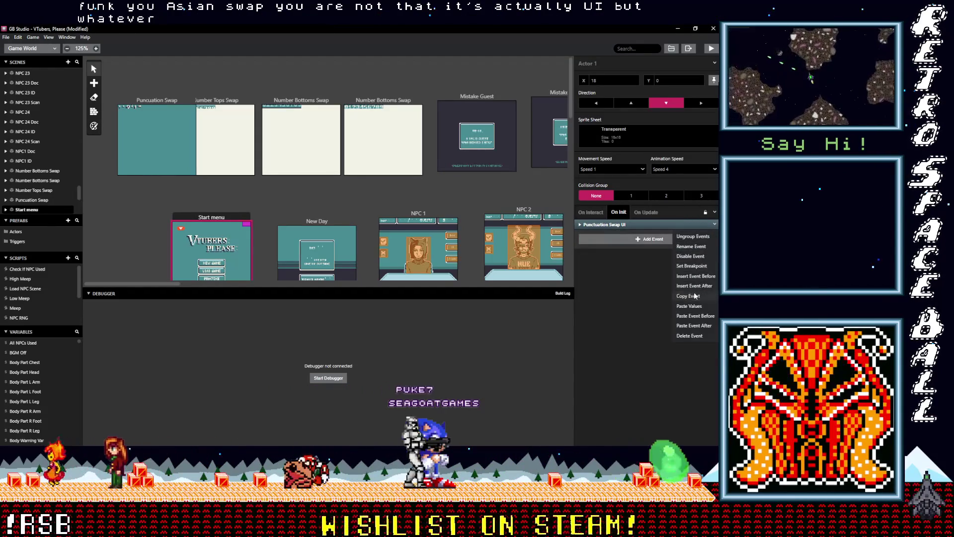
{"action": "left_click", "coordinate": [648, 217]}
{"action": "left_click", "coordinate": [647, 217]}
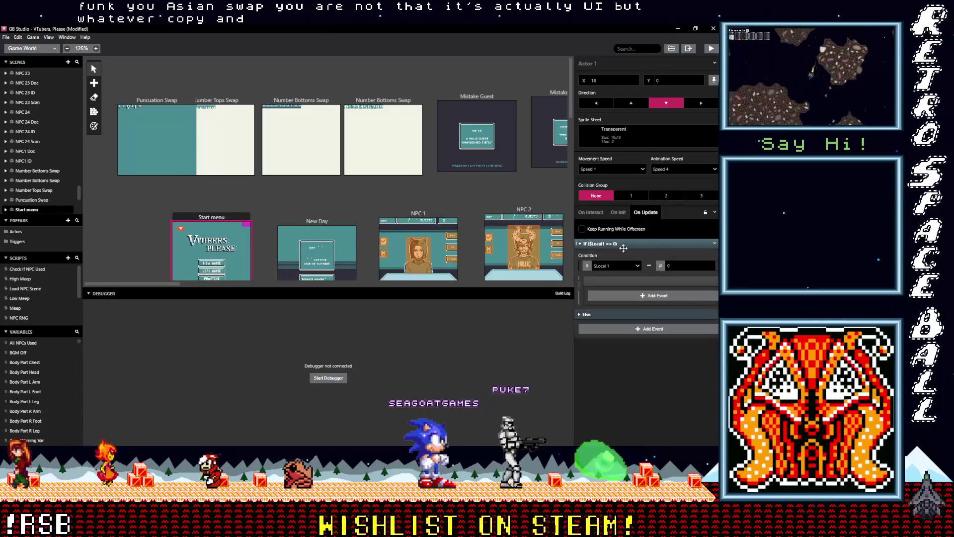
{"action": "left_click", "coordinate": [615, 299]}
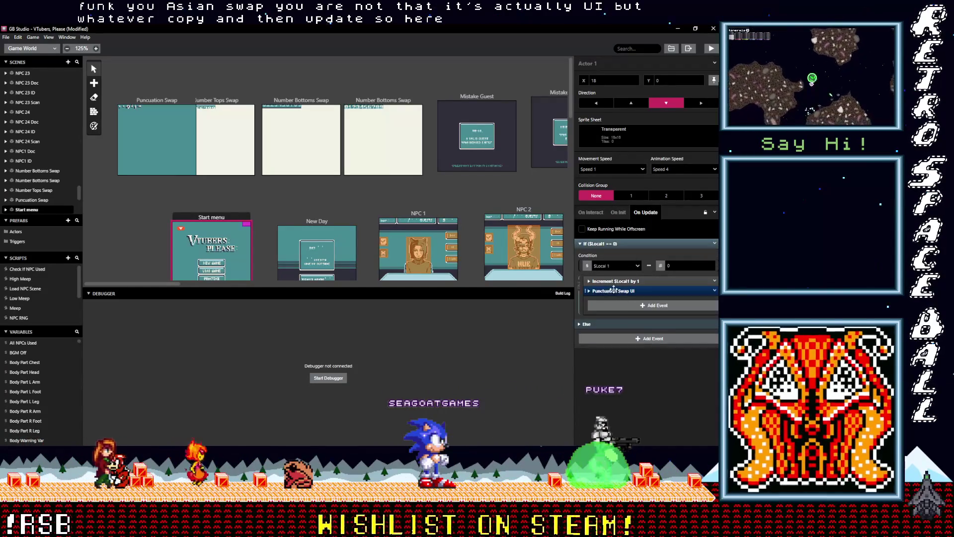
{"action": "left_click", "coordinate": [613, 290]}
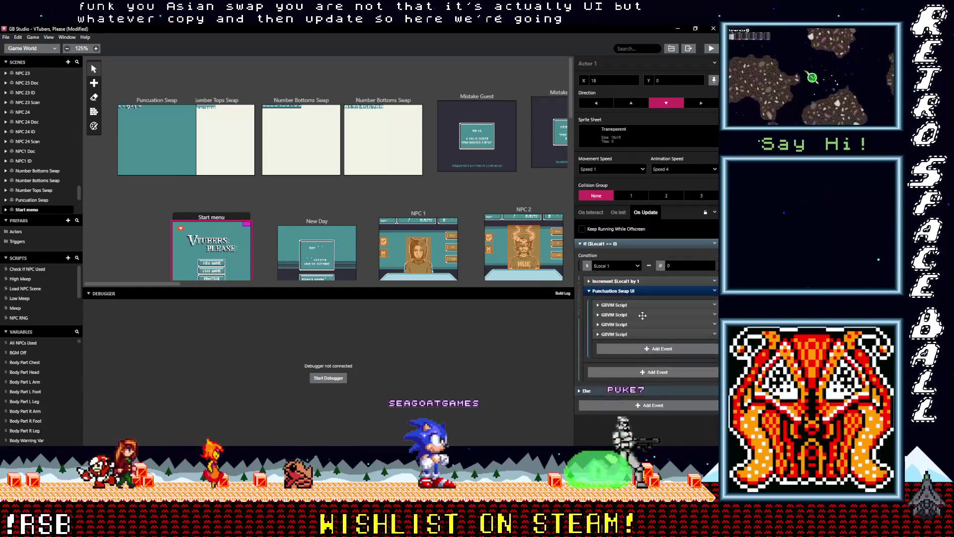
{"action": "left_click", "coordinate": [621, 291]}
{"action": "left_click_drag", "start_coordinate": [617, 242], "coordinate": [625, 262]}
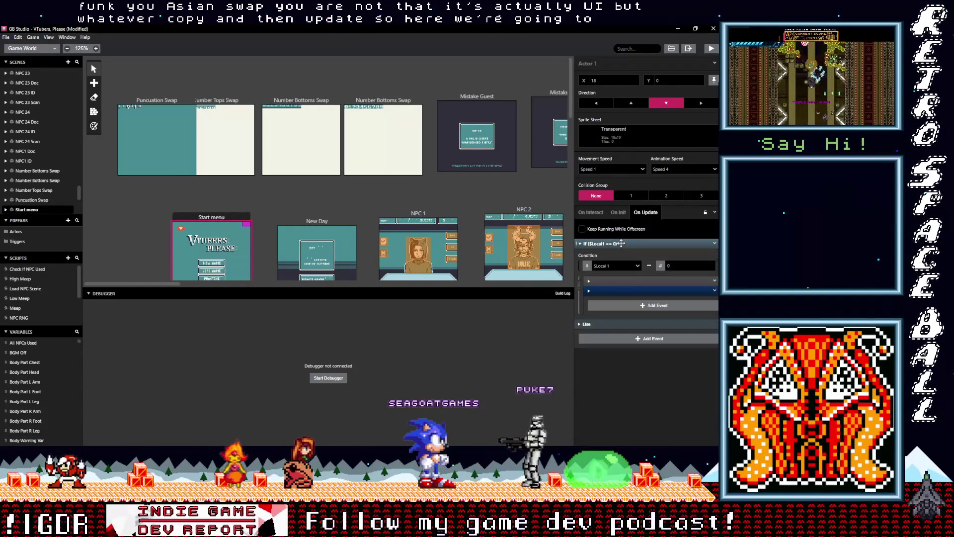
Add a 2-second Wait event in the If block, placed just above Punctuation Swap UI.
{"action": "left_click", "coordinate": [636, 304]}
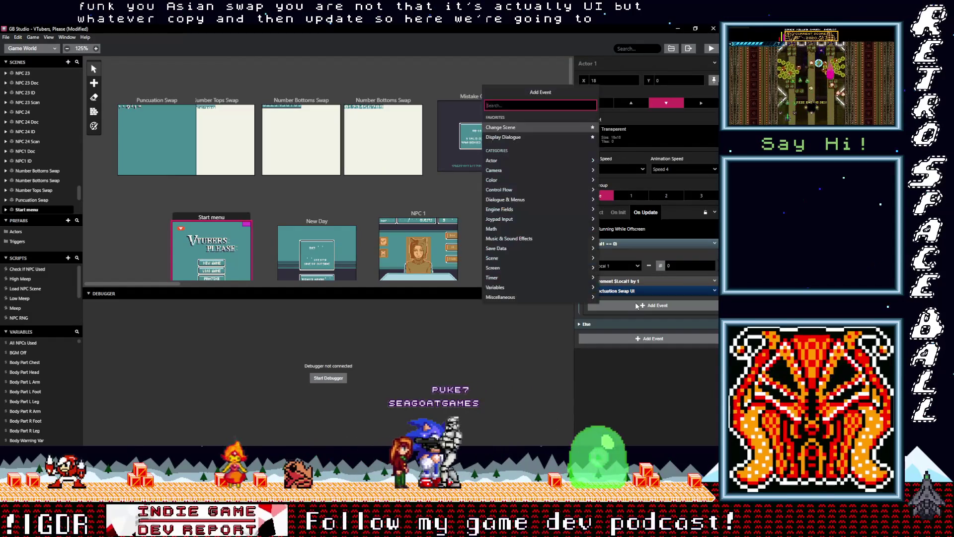
{"action": "type", "text": "wait"}
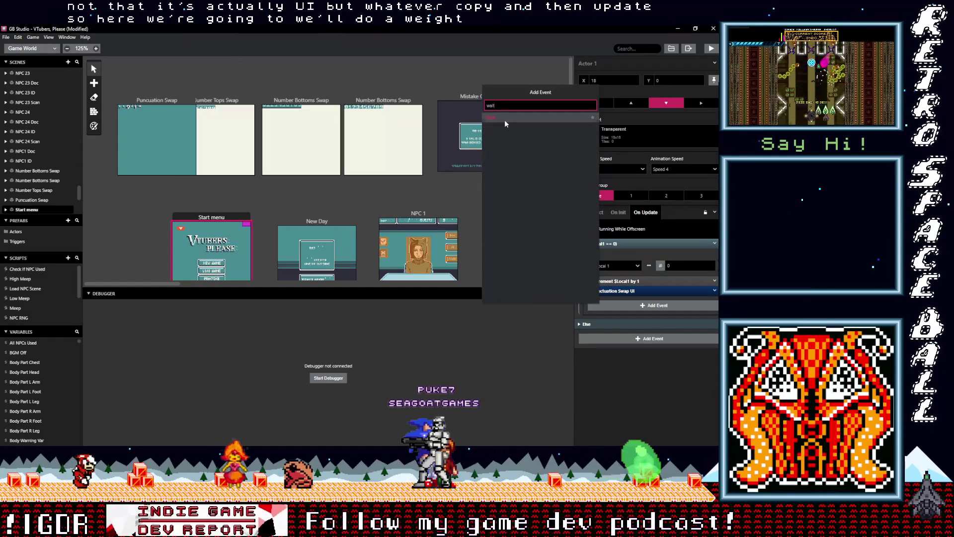
{"action": "left_click", "coordinate": [505, 118]}
{"action": "left_click", "coordinate": [620, 323]}
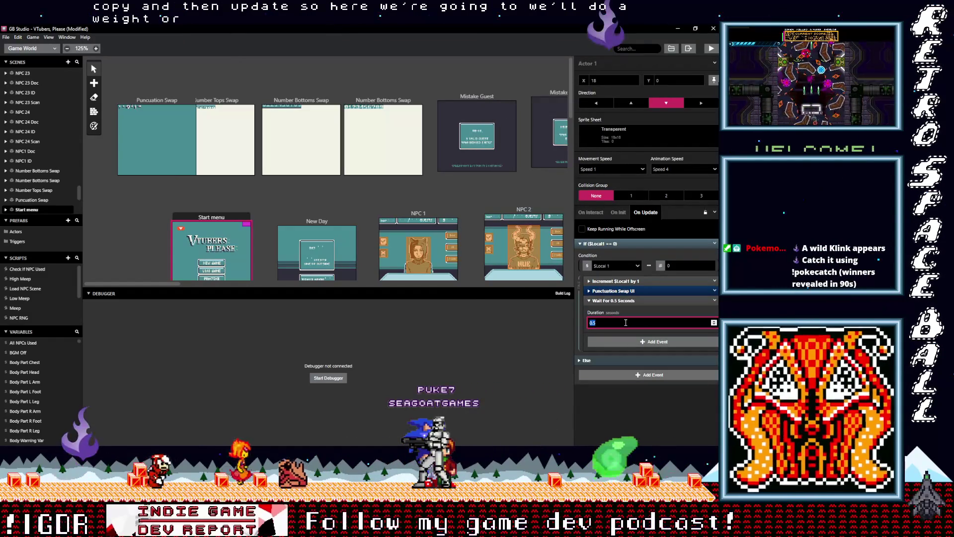
{"action": "type", "text": ".3"}
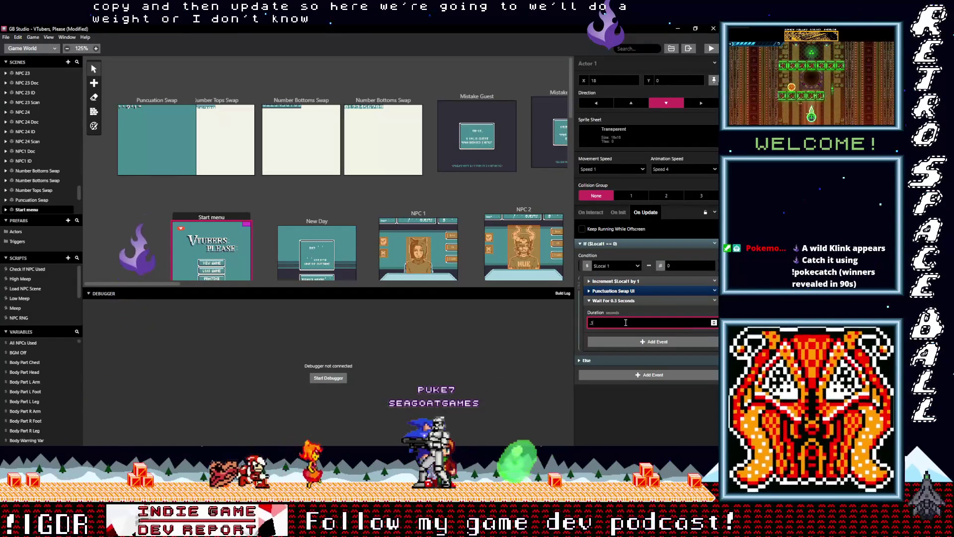
{"action": "key", "text": "BackSpace"}
{"action": "key", "text": "BackSpace"}
{"action": "type", "text": "2"}
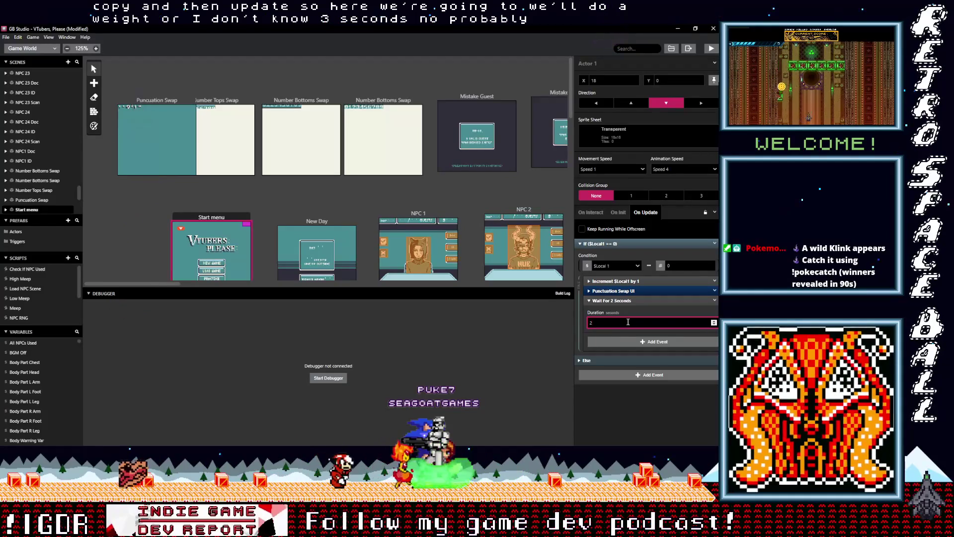
{"action": "left_click_drag", "start_coordinate": [631, 300], "coordinate": [630, 291]}
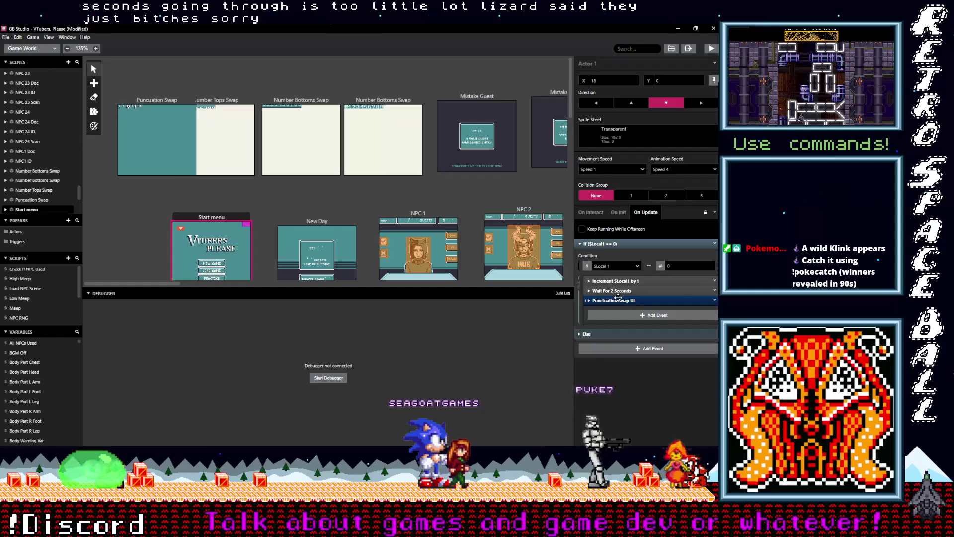
Expand the Punctuation Swap UI group and its first, second and third GBVM Scripts to review tile indexes.
{"action": "left_click", "coordinate": [625, 299]}
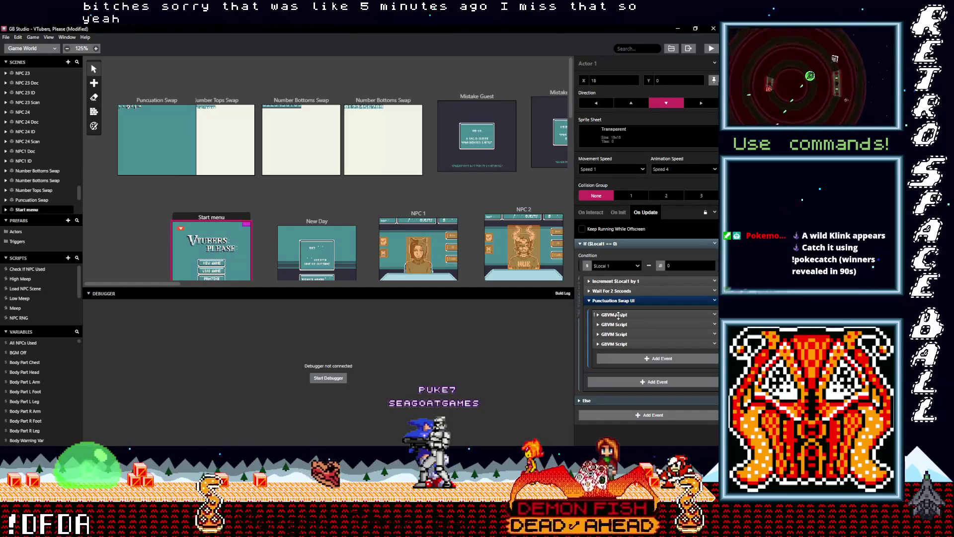
{"action": "left_click", "coordinate": [620, 315]}
{"action": "scroll", "coordinate": [643, 360], "scroll_direction": "down", "scroll_amount": 1}
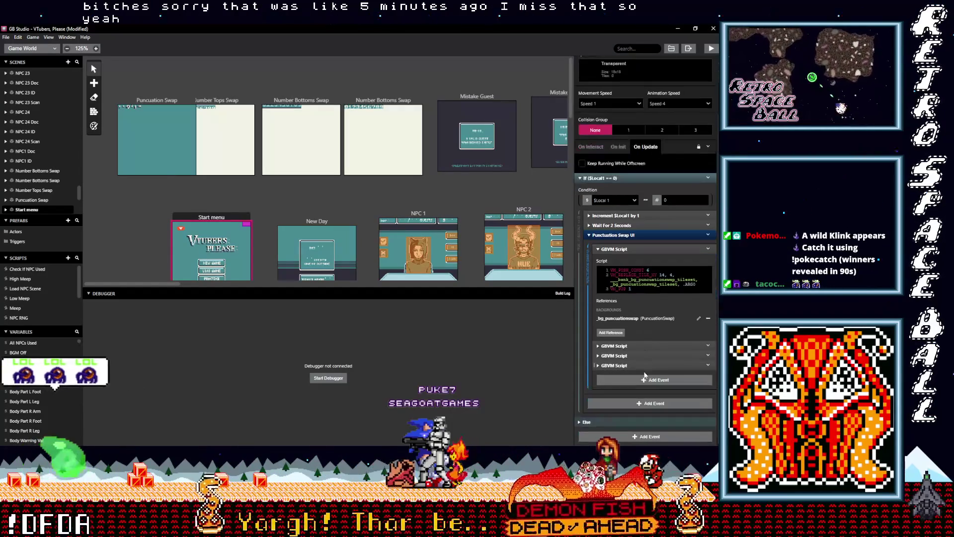
{"action": "left_click", "coordinate": [625, 366]}
{"action": "left_click", "coordinate": [625, 355]}
{"action": "left_click", "coordinate": [620, 346]}
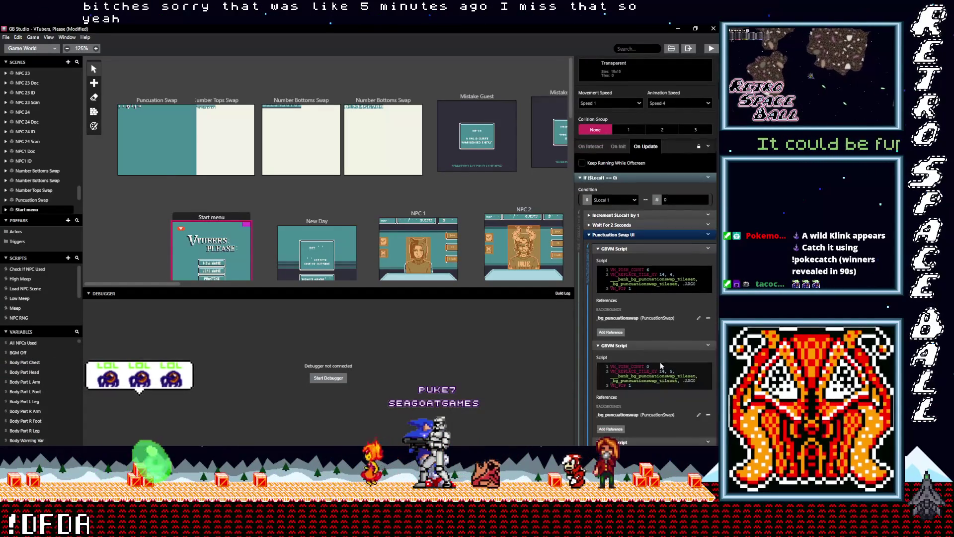
{"action": "scroll", "coordinate": [660, 362], "scroll_direction": "down", "scroll_amount": 2}
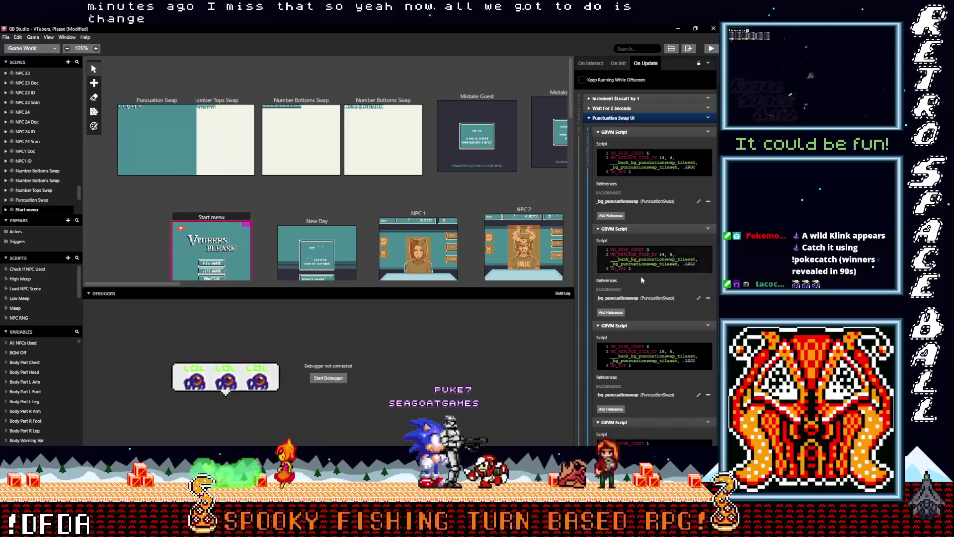
{"action": "scroll", "coordinate": [657, 379], "scroll_direction": "down", "scroll_amount": 1}
{"action": "scroll", "coordinate": [657, 381], "scroll_direction": "up", "scroll_amount": 2}
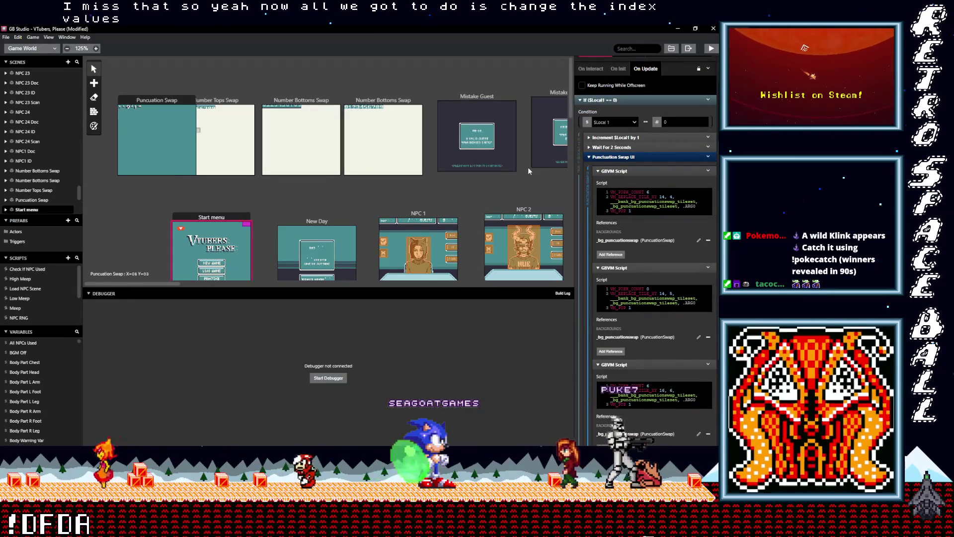
{"action": "key", "text": "alt+Tab"}
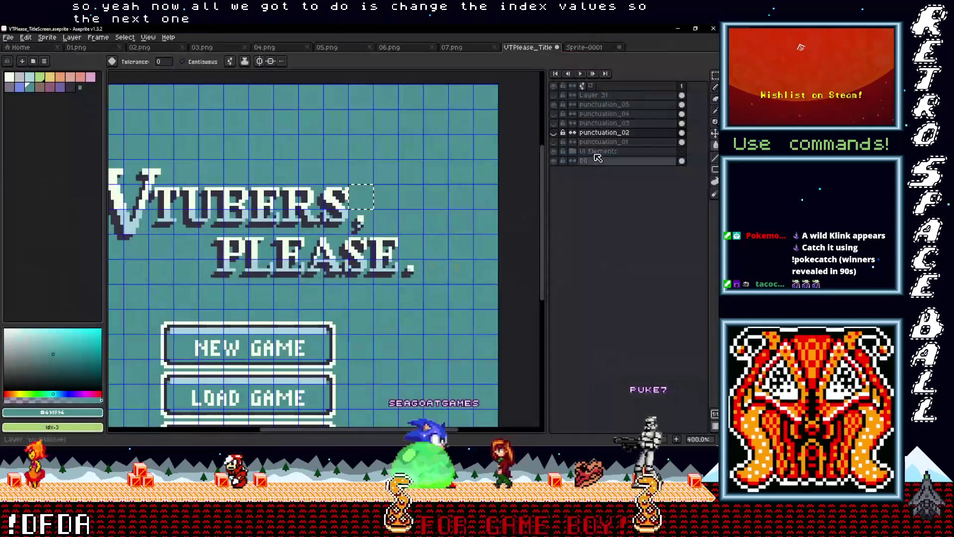
Toggle the punctuation layers' visibility to see which marks each holds, then close UTPlease_Title without saving.
{"action": "left_click", "coordinate": [557, 109]}
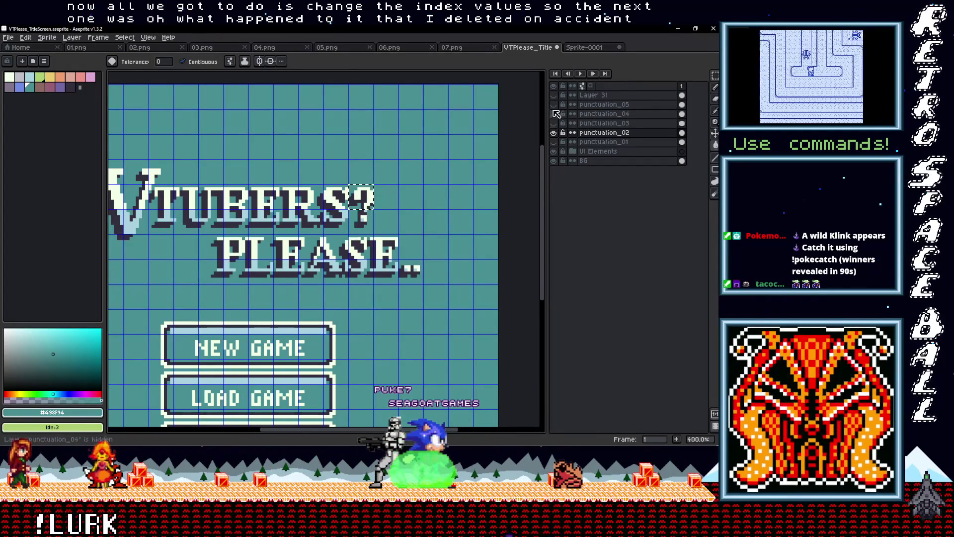
{"action": "left_click", "coordinate": [554, 114]}
{"action": "left_click", "coordinate": [555, 124]}
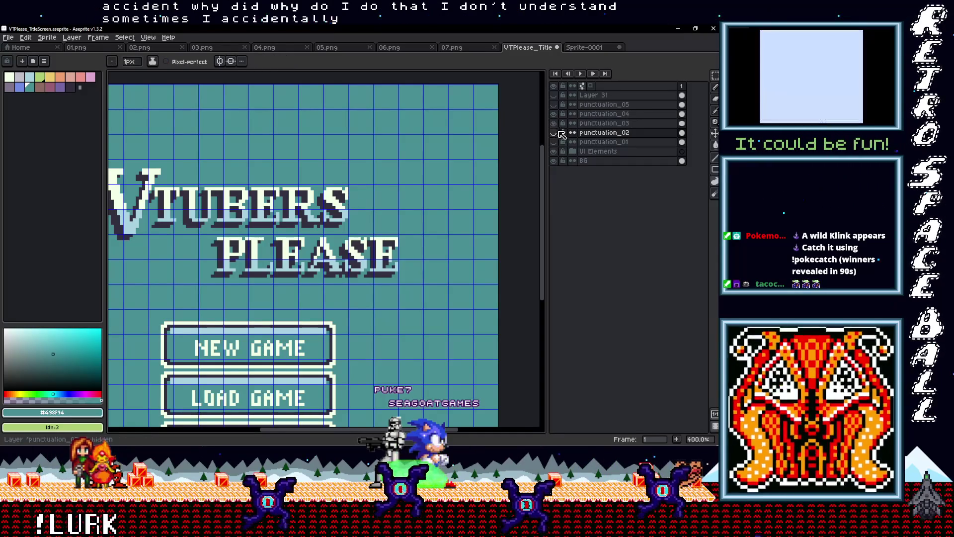
{"action": "left_click", "coordinate": [554, 124]}
{"action": "left_click", "coordinate": [554, 132]}
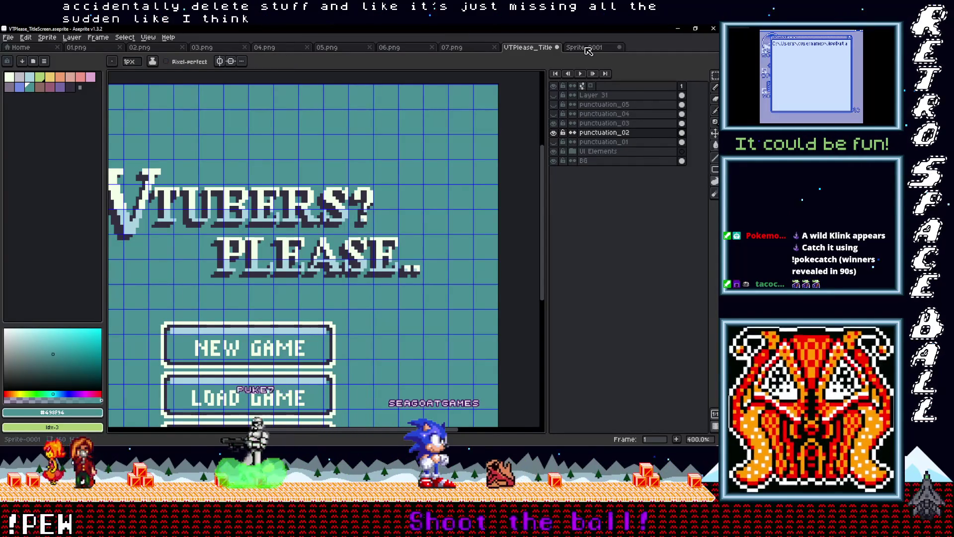
{"action": "left_click", "coordinate": [558, 47]}
{"action": "left_click", "coordinate": [364, 259]}
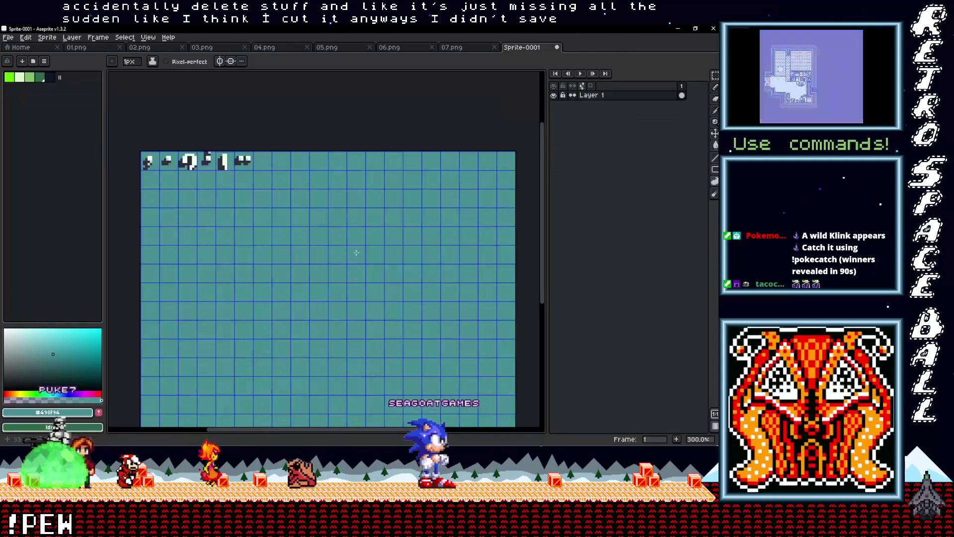
Reopen UTPlease_TitleScreen.aseprite from the recent files list.
{"action": "left_click", "coordinate": [8, 37]}
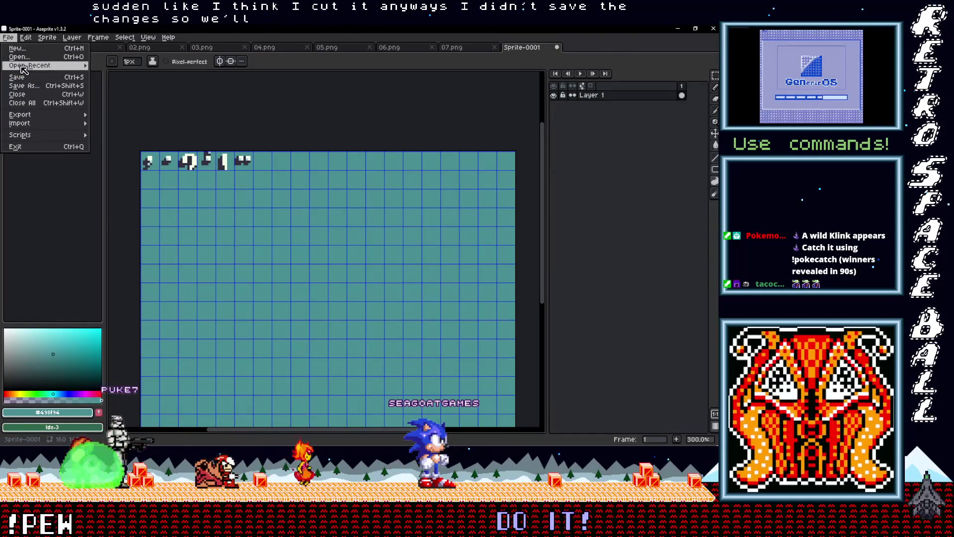
{"action": "mouse_move", "coordinate": [24, 67]}
{"action": "left_click", "coordinate": [136, 86]}
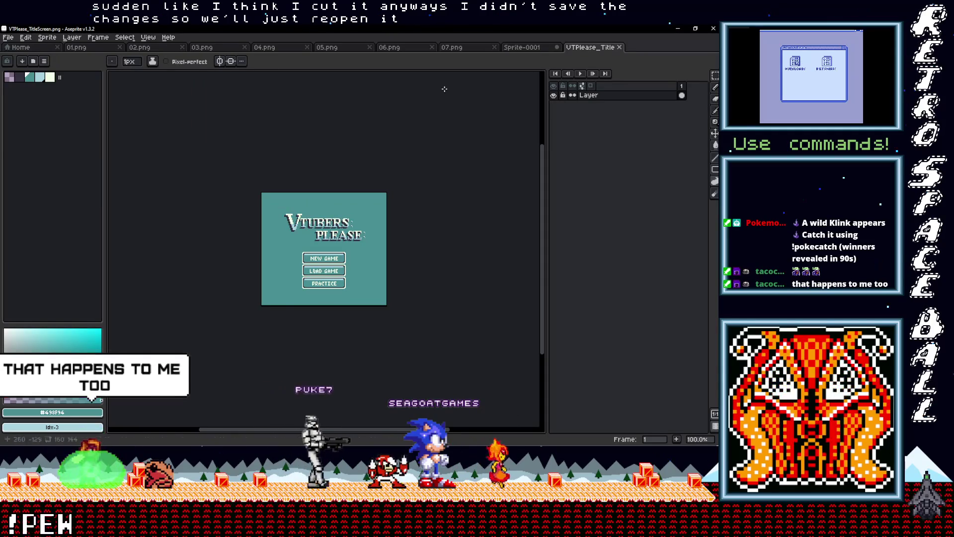
{"action": "left_click", "coordinate": [8, 37]}
{"action": "mouse_move", "coordinate": [30, 66]}
{"action": "left_click", "coordinate": [126, 94]}
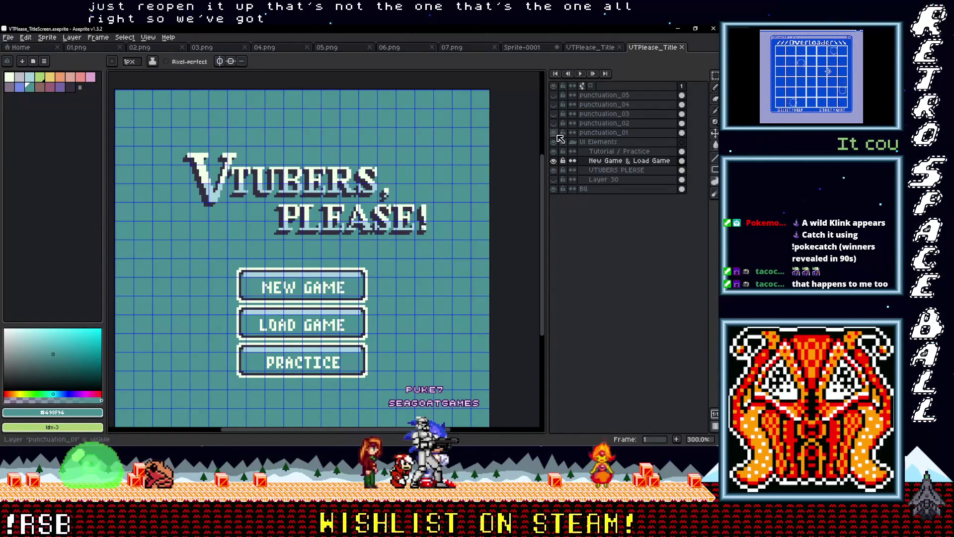
Hide and reshow the punctuation layers to preview the ? and ! marks, then return to GB Studio.
{"action": "left_click_drag", "start_coordinate": [558, 134], "coordinate": [558, 105]}
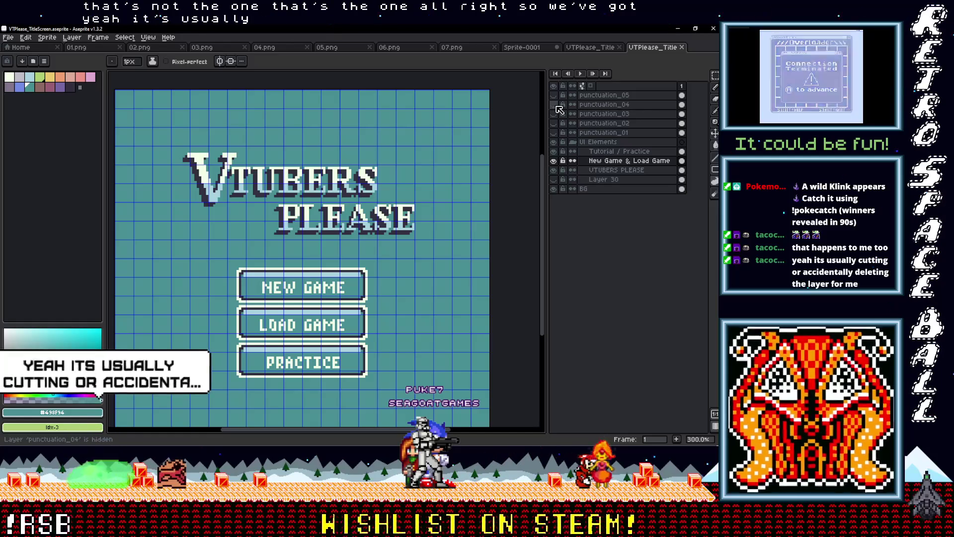
{"action": "left_click", "coordinate": [557, 105]}
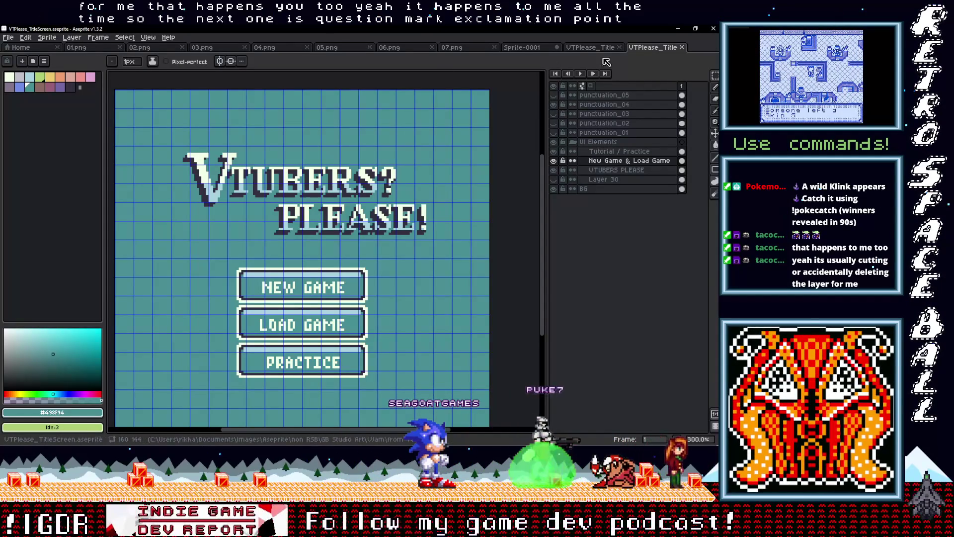
{"action": "key", "text": "alt+Tab"}
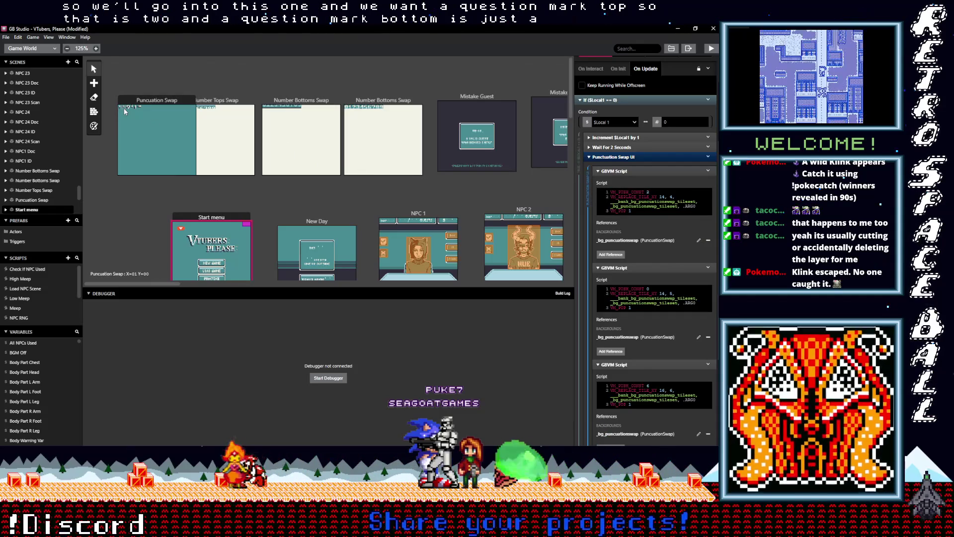
Change the Punctuation Swap GBVM scripts' VM_PUSH_CONST tile values to 3 and 4, checking the title art.
{"action": "scroll", "coordinate": [132, 109], "scroll_direction": "up", "scroll_amount": 5}
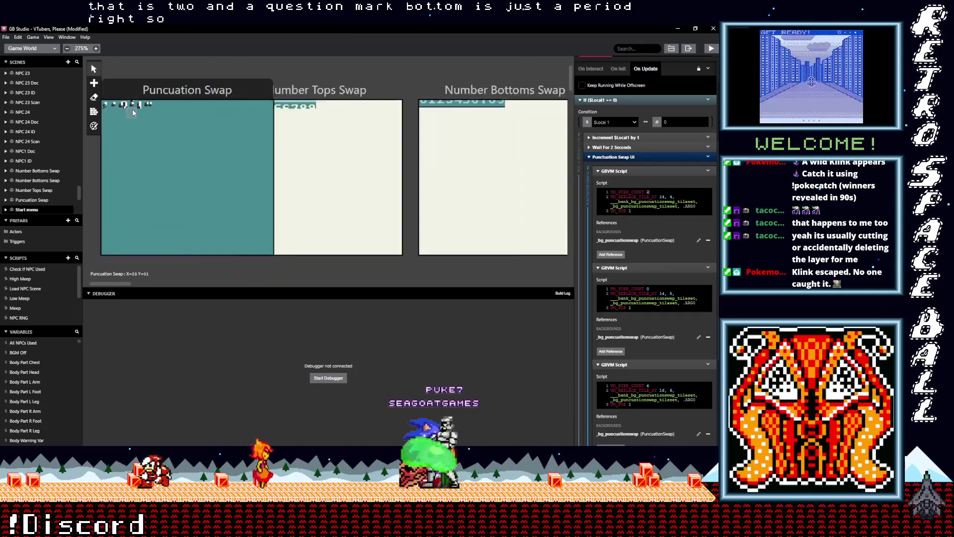
{"action": "scroll", "coordinate": [132, 97], "scroll_direction": "left", "scroll_amount": 2}
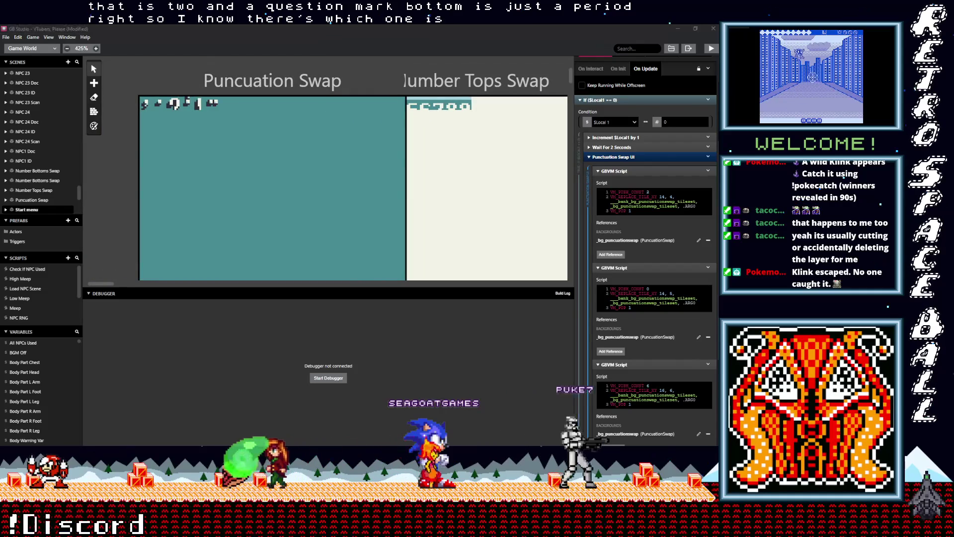
{"action": "key", "text": "alt+Tab"}
{"action": "key", "text": "alt+Tab"}
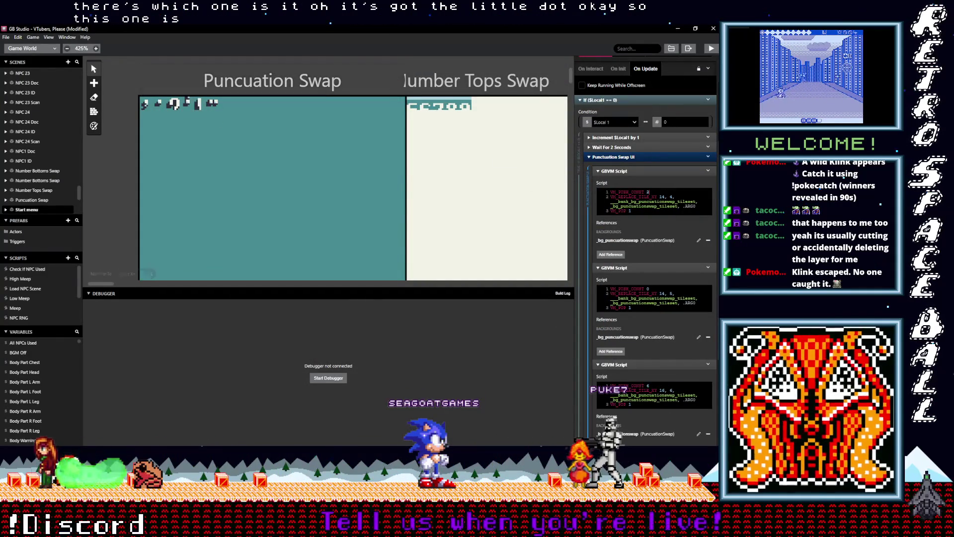
{"action": "double_click", "coordinate": [647, 289]}
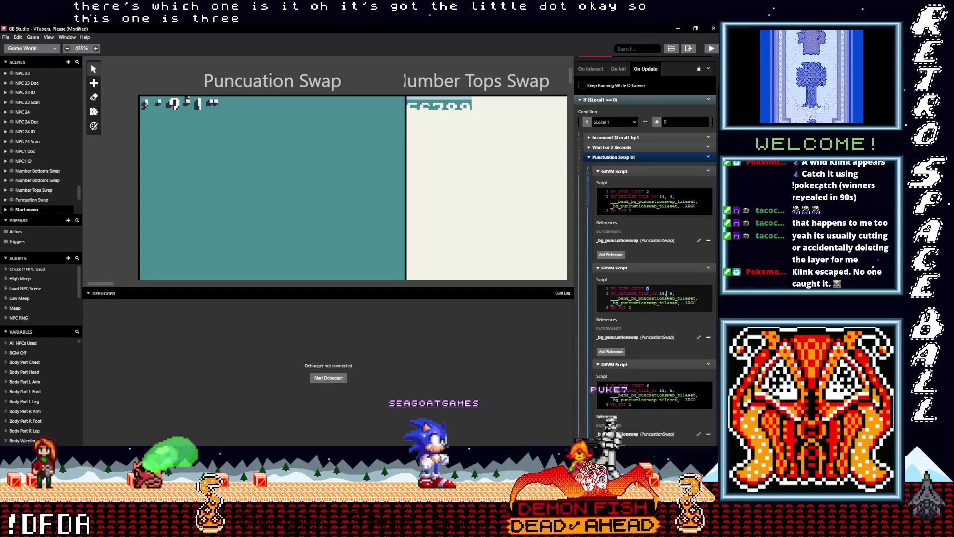
{"action": "type", "text": "3"}
{"action": "scroll", "coordinate": [679, 338], "scroll_direction": "down", "scroll_amount": 3}
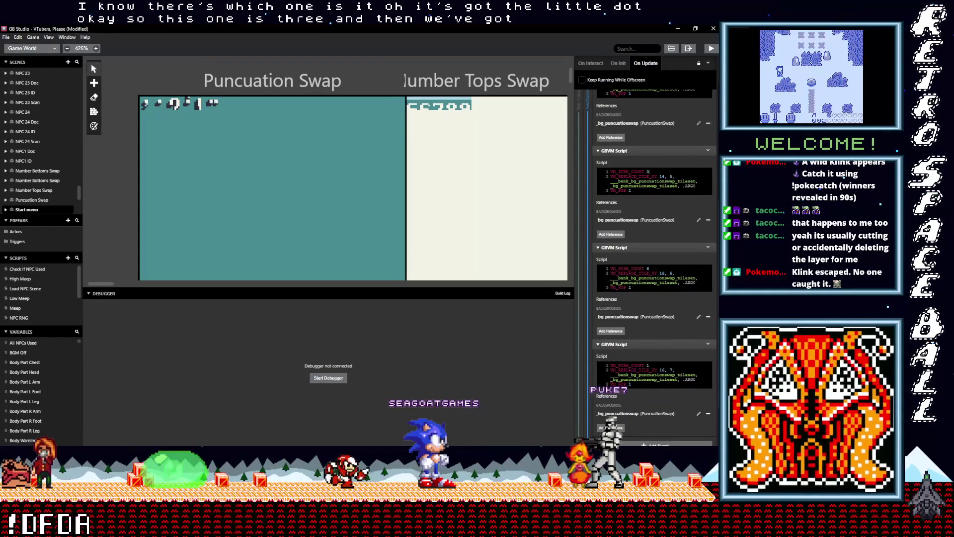
{"action": "key", "text": "alt+Tab"}
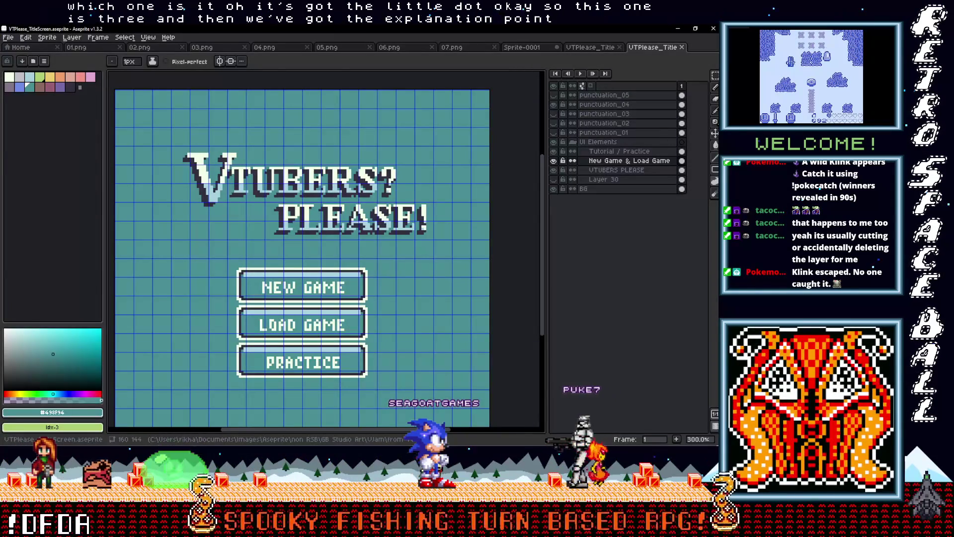
{"action": "key", "text": "alt+Tab"}
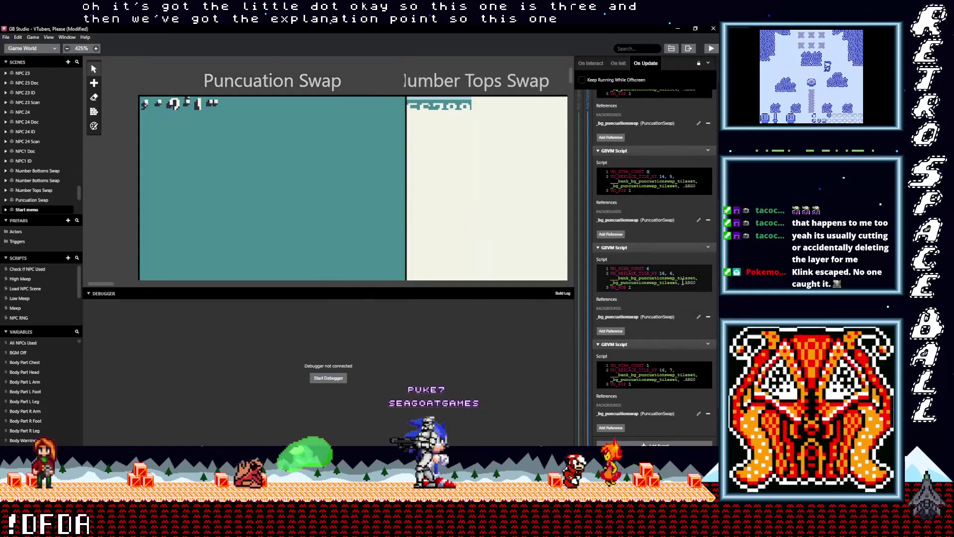
{"action": "left_click", "coordinate": [650, 269]}
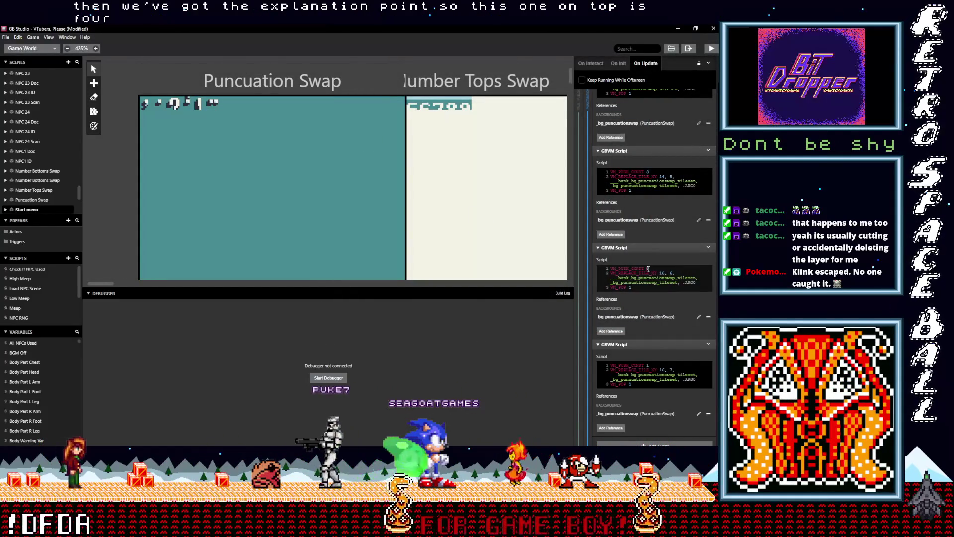
{"action": "type", "text": "4"}
{"action": "double_click", "coordinate": [649, 365]}
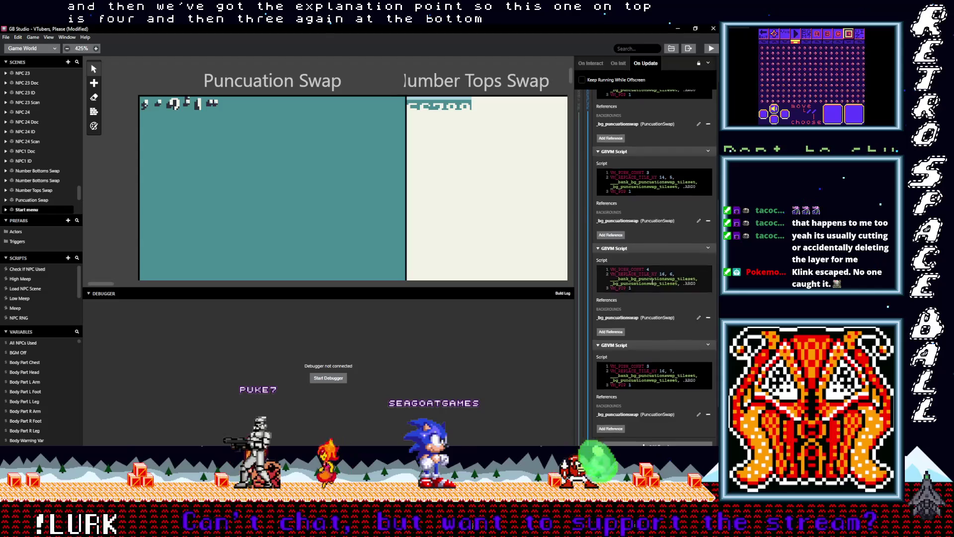
{"action": "scroll", "coordinate": [651, 299], "scroll_direction": "up", "scroll_amount": 3}
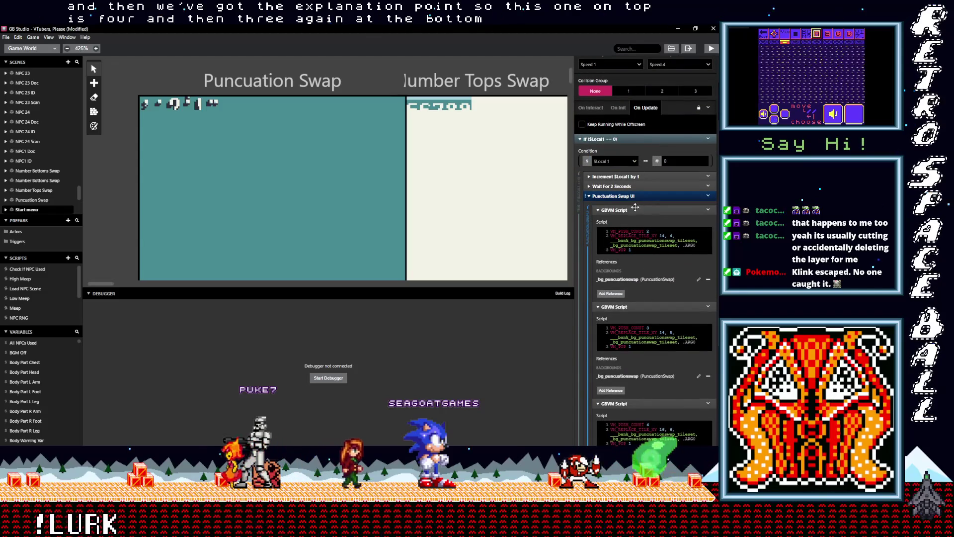
{"action": "left_click", "coordinate": [628, 197]}
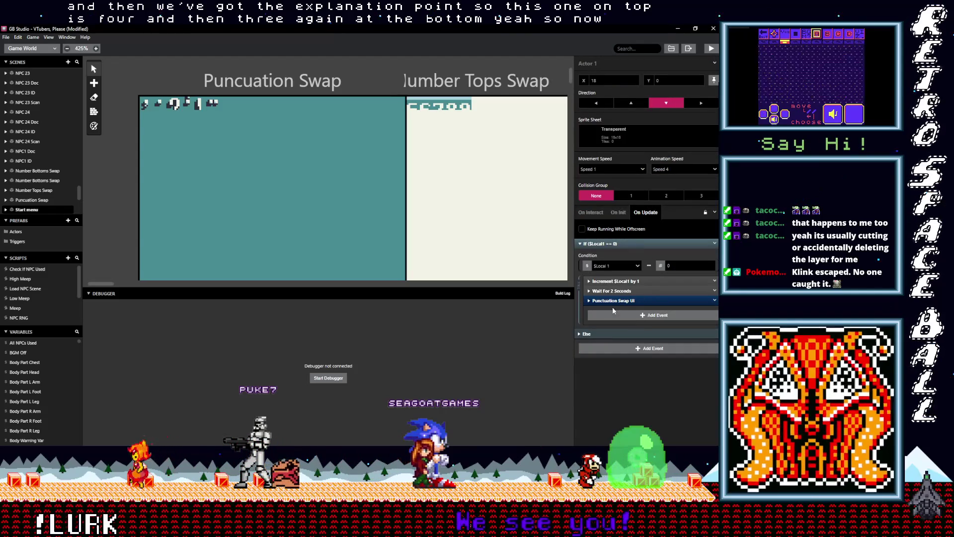
{"action": "left_click", "coordinate": [641, 243]}
{"action": "left_click", "coordinate": [715, 243]}
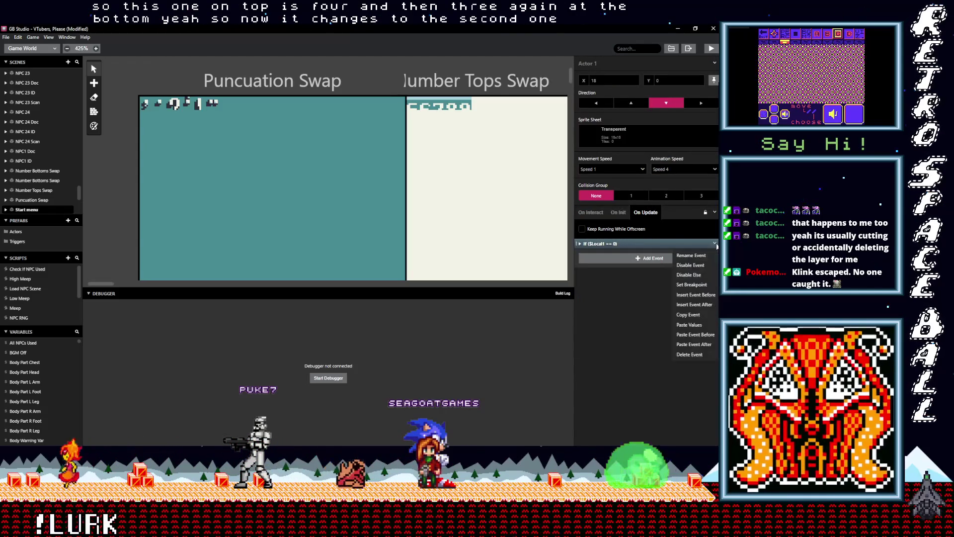
{"action": "left_click", "coordinate": [694, 317]}
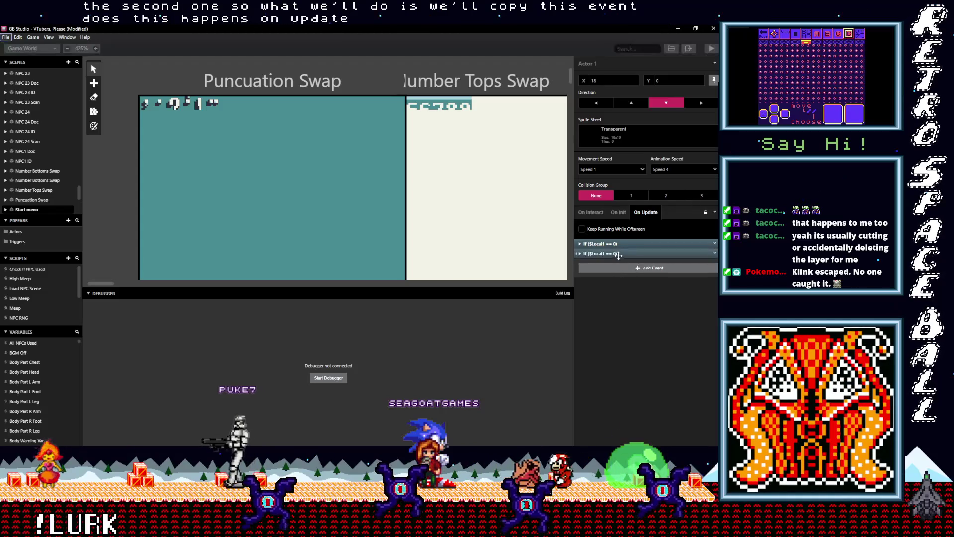
{"action": "left_click", "coordinate": [617, 259]}
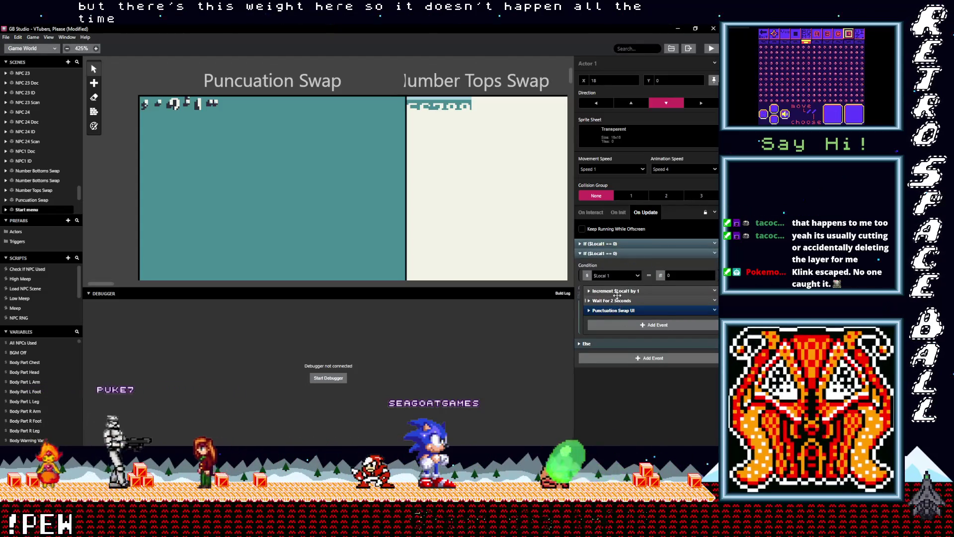
{"action": "double_click", "coordinate": [677, 276]}
{"action": "type", "text": "1"}
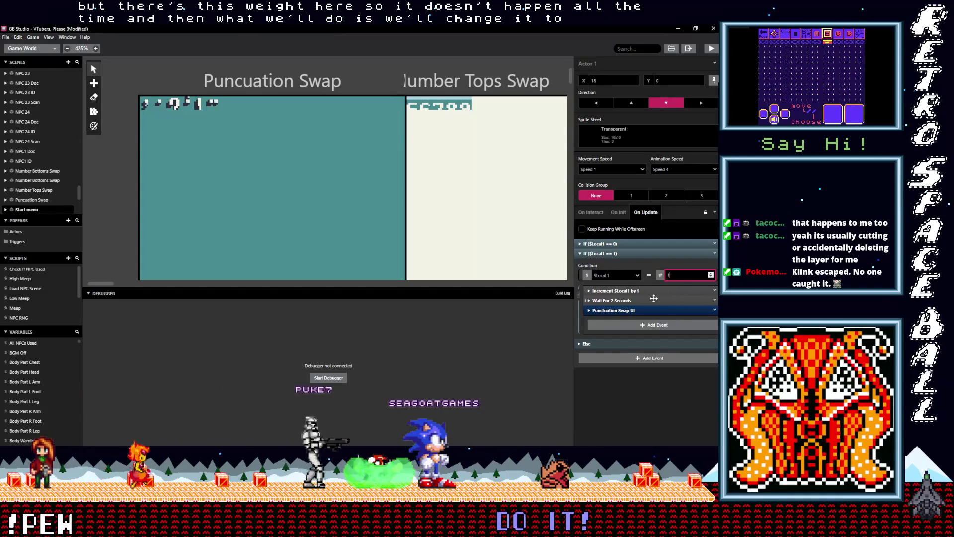
{"action": "left_click", "coordinate": [621, 301]}
{"action": "left_click", "coordinate": [621, 301]}
{"action": "left_click", "coordinate": [621, 301]}
{"action": "left_click", "coordinate": [621, 301]}
{"action": "left_click", "coordinate": [624, 311]}
{"action": "left_click", "coordinate": [622, 324]}
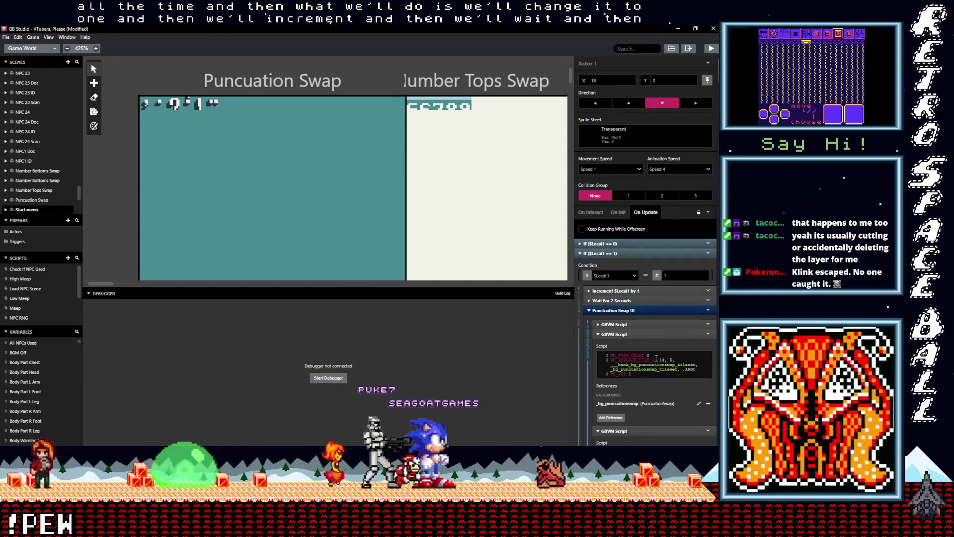
{"action": "scroll", "coordinate": [654, 357], "scroll_direction": "down", "scroll_amount": 5}
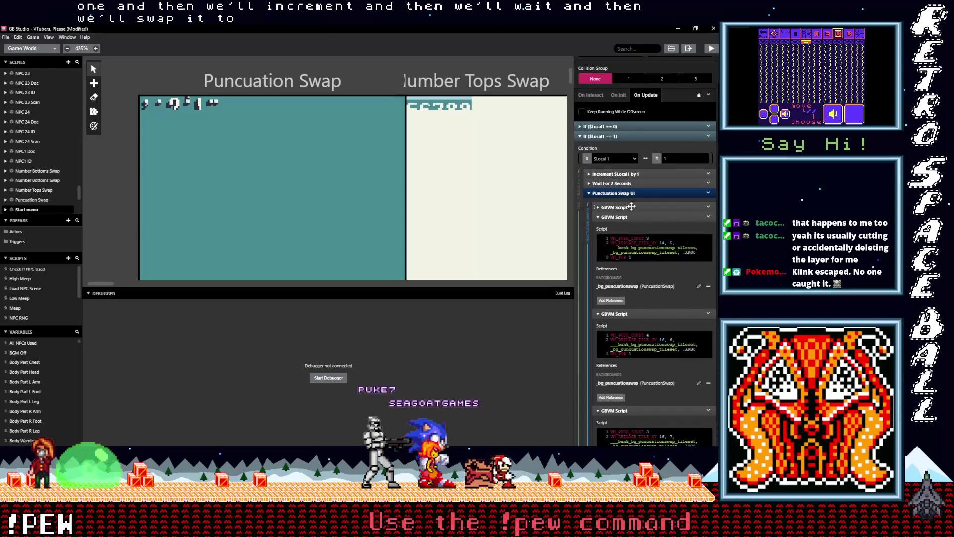
{"action": "scroll", "coordinate": [647, 323], "scroll_direction": "down", "scroll_amount": 5}
{"action": "scroll", "coordinate": [648, 352], "scroll_direction": "up", "scroll_amount": 10}
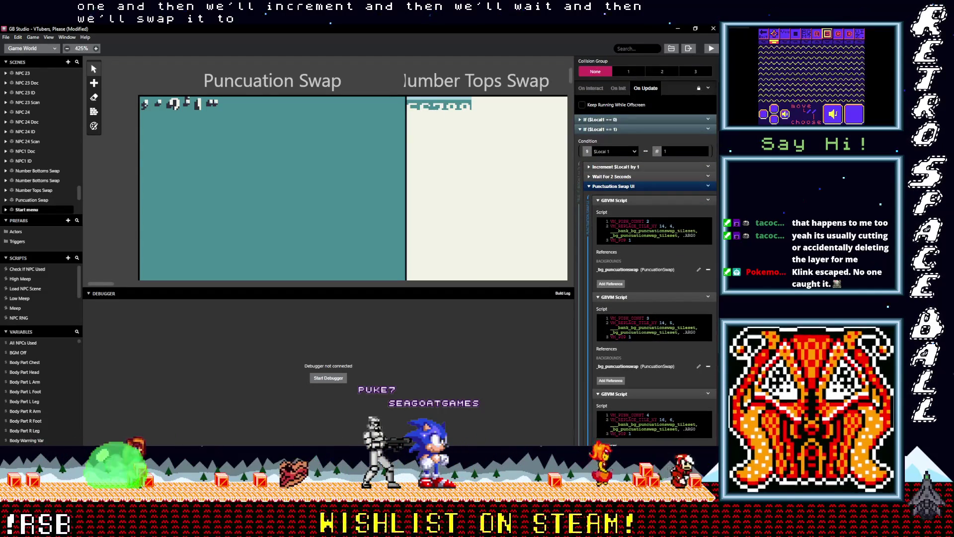
{"action": "key", "text": "alt+Tab"}
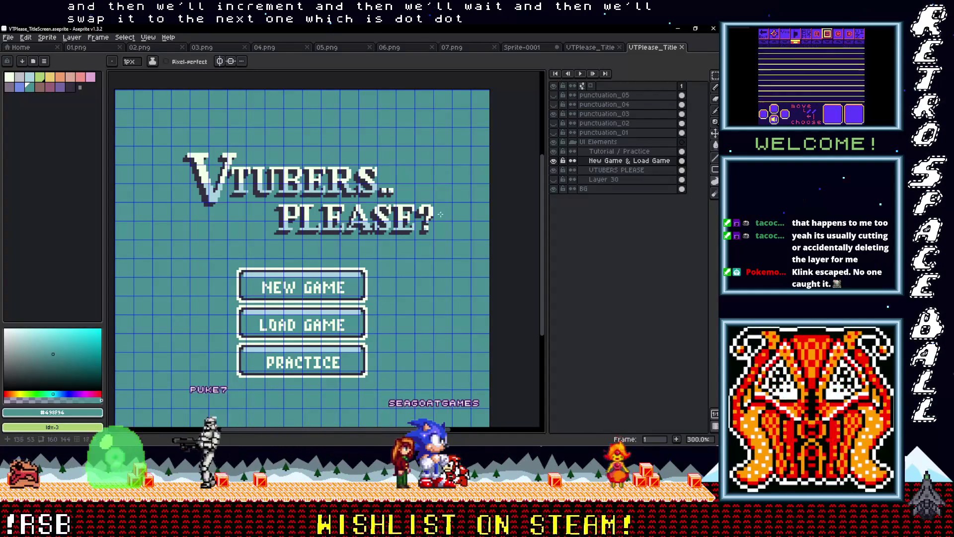
{"action": "left_click", "coordinate": [677, 30]}
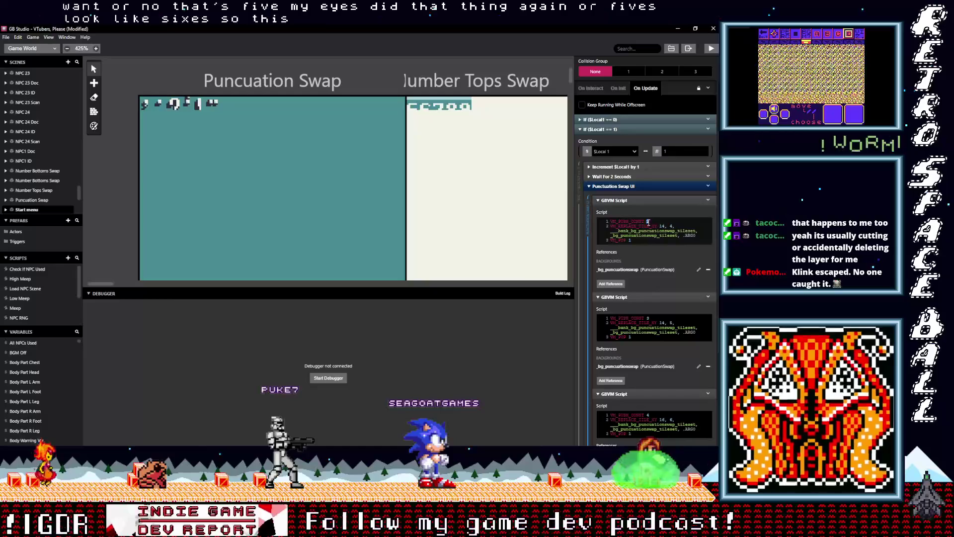
Set the tile-swap VM_PUSH_CONST values to 6 and 5.
{"action": "type", "text": "6"}
{"action": "double_click", "coordinate": [648, 317]}
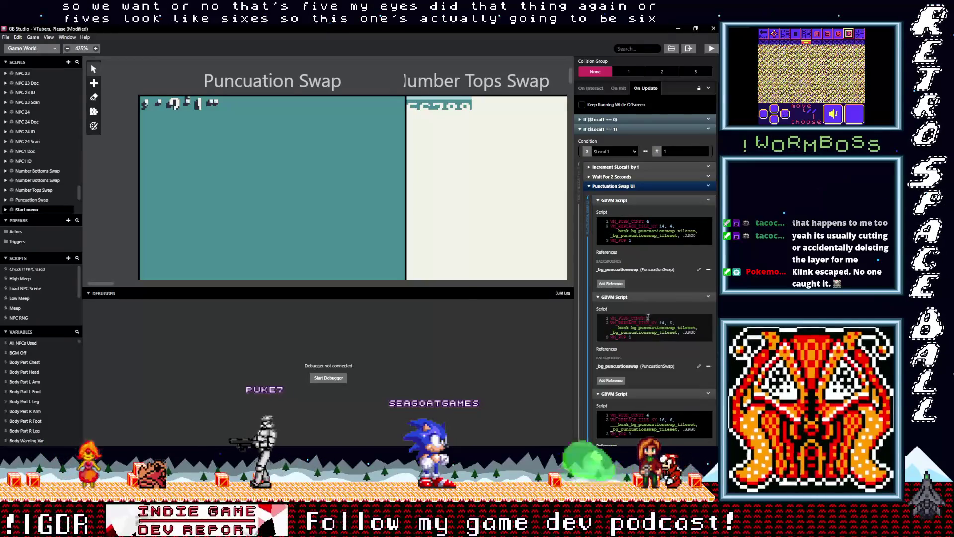
{"action": "type", "text": "5"}
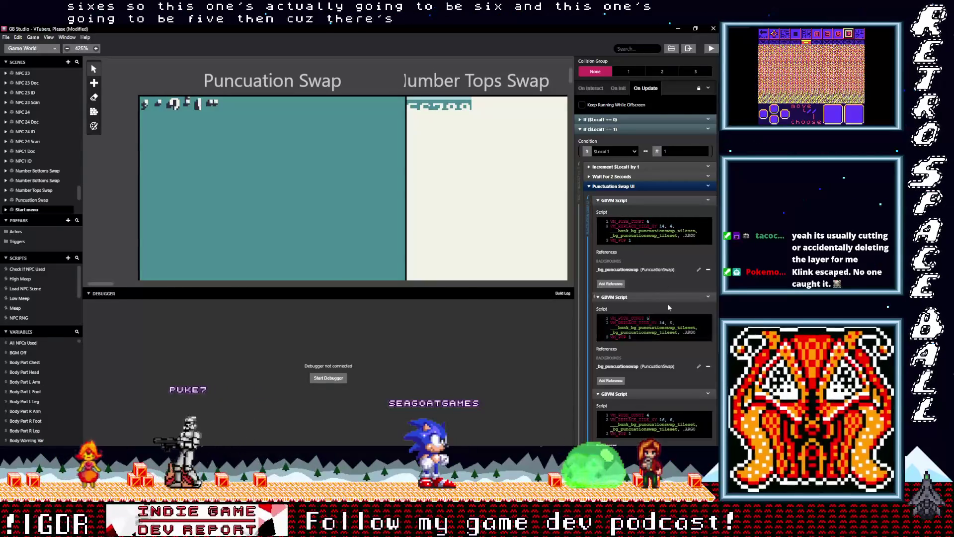
{"action": "scroll", "coordinate": [666, 336], "scroll_direction": "down", "scroll_amount": 1}
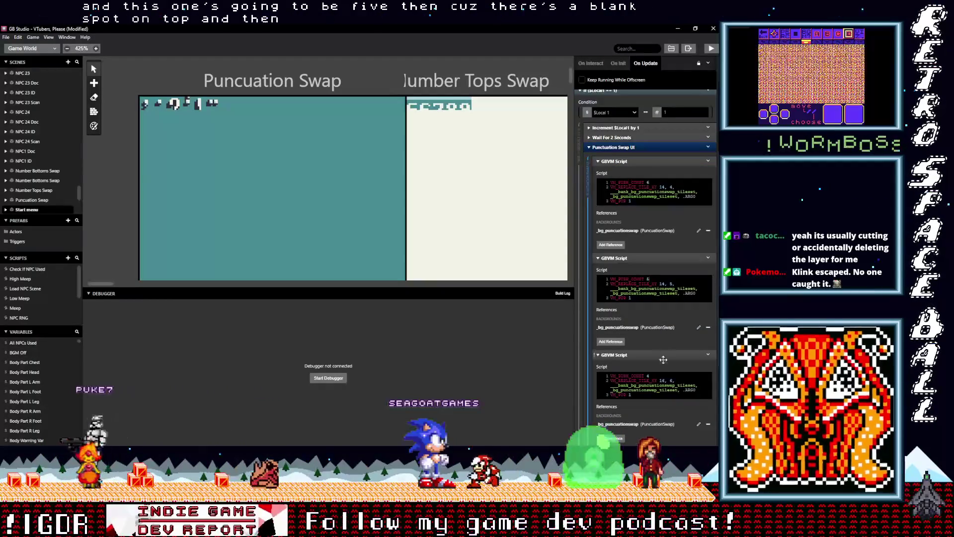
{"action": "scroll", "coordinate": [661, 368], "scroll_direction": "down", "scroll_amount": 1}
{"action": "scroll", "coordinate": [660, 370], "scroll_direction": "down", "scroll_amount": 2}
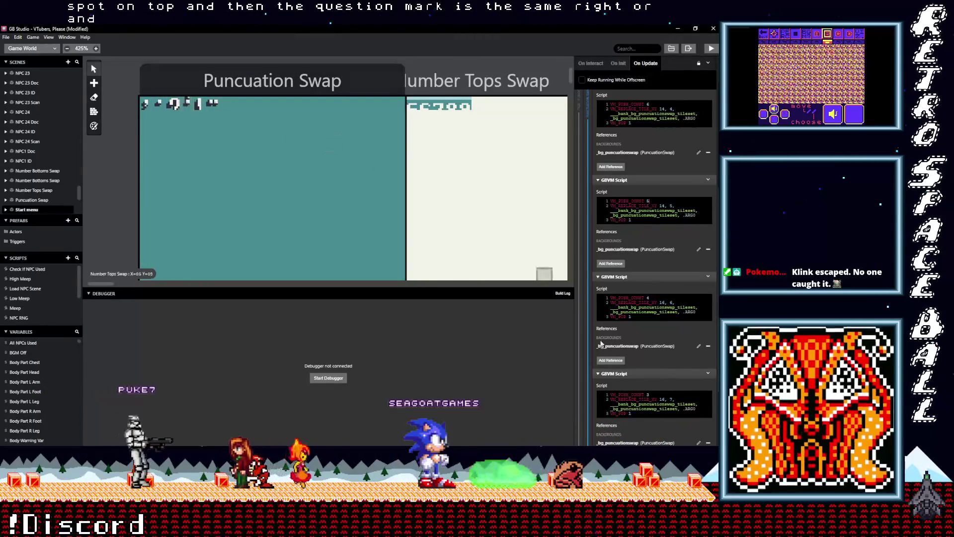
Duplicate Actor 1's If ($Local1 == 1) block and change the copy's condition to 2.
{"action": "left_click", "coordinate": [332, 143]}
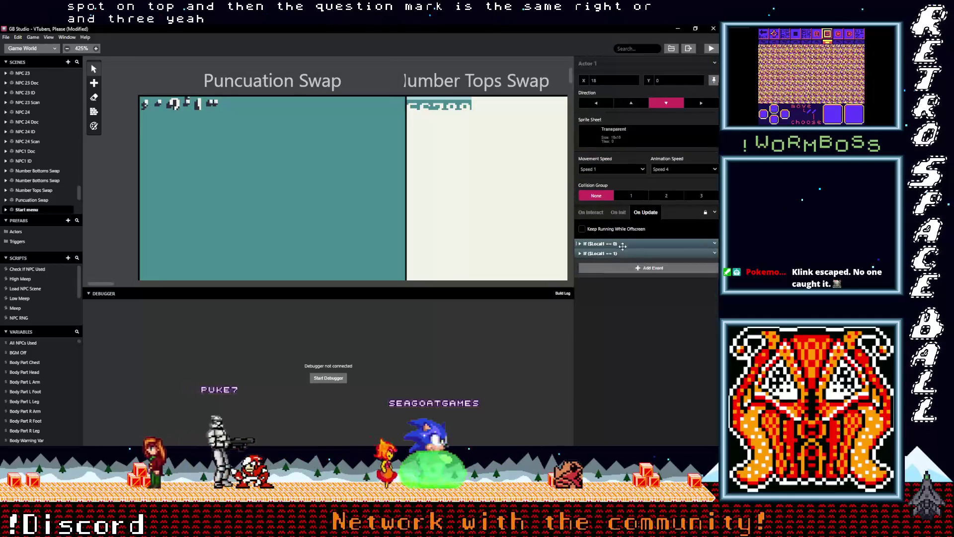
{"action": "left_click", "coordinate": [718, 255]}
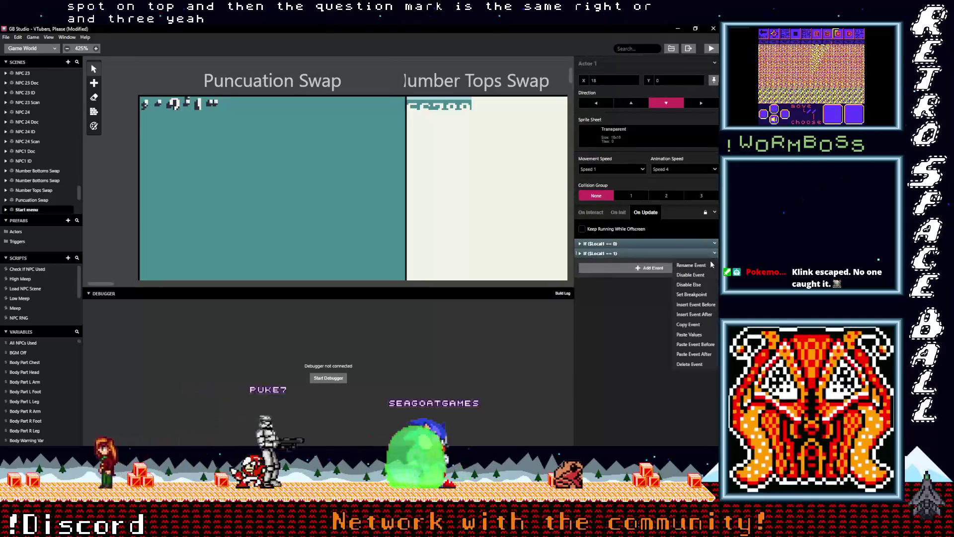
{"action": "left_click", "coordinate": [658, 298]}
{"action": "left_click", "coordinate": [631, 268]}
{"action": "double_click", "coordinate": [673, 286]}
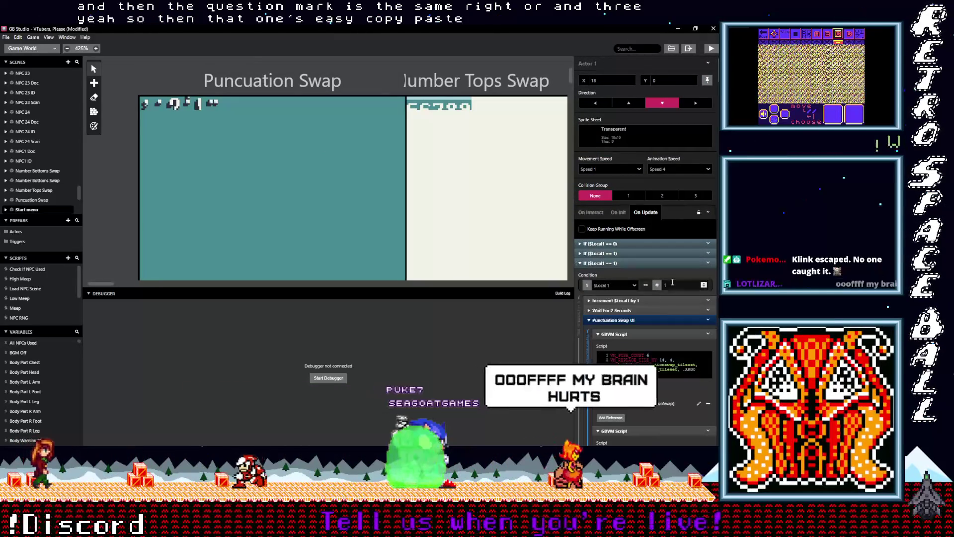
{"action": "type", "text": "2"}
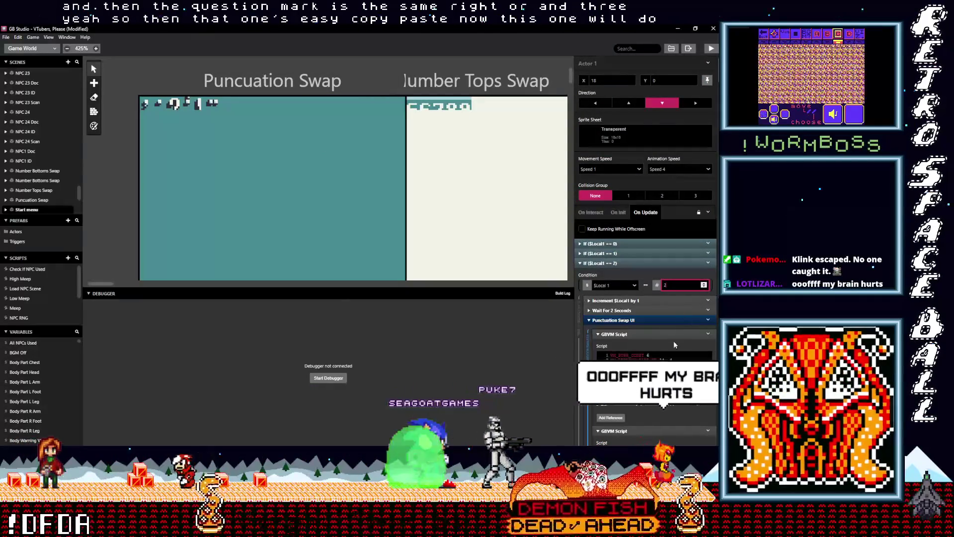
{"action": "scroll", "coordinate": [669, 344], "scroll_direction": "down", "scroll_amount": 1}
{"action": "scroll", "coordinate": [663, 344], "scroll_direction": "up", "scroll_amount": 2}
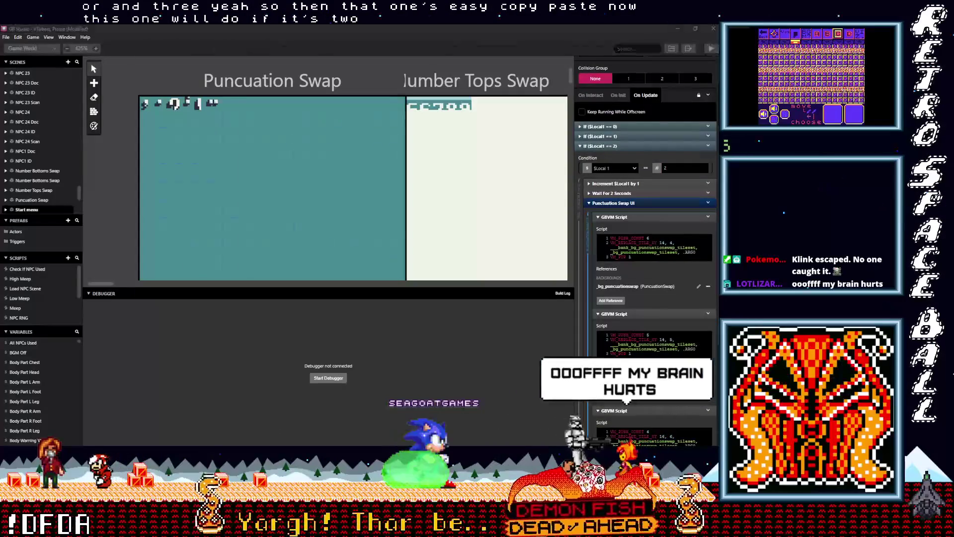
{"action": "key", "text": "alt+Tab"}
Hide the previous punctuation layer, show punctuation_02, and minimize Aseprite.
{"action": "left_click", "coordinate": [554, 114]}
{"action": "left_click", "coordinate": [554, 123]}
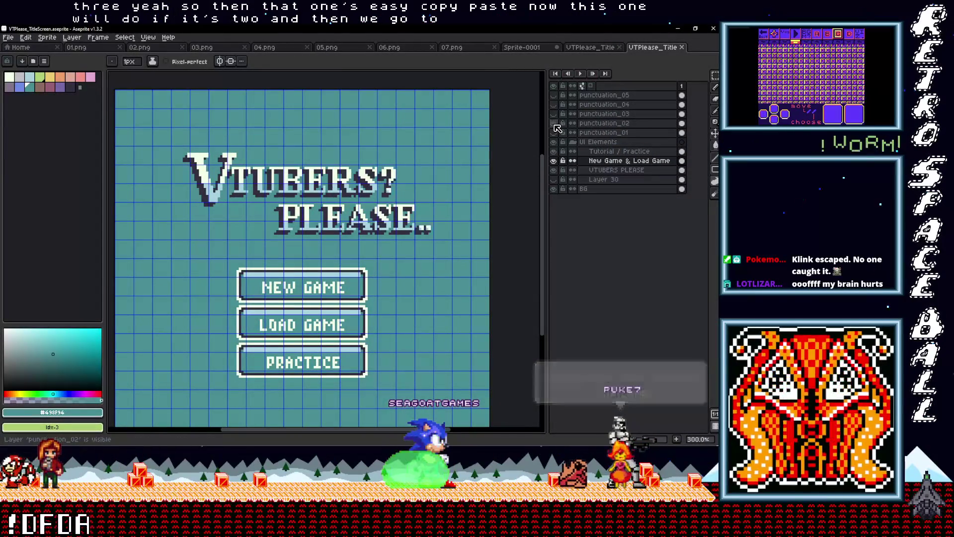
{"action": "left_click", "coordinate": [679, 28]}
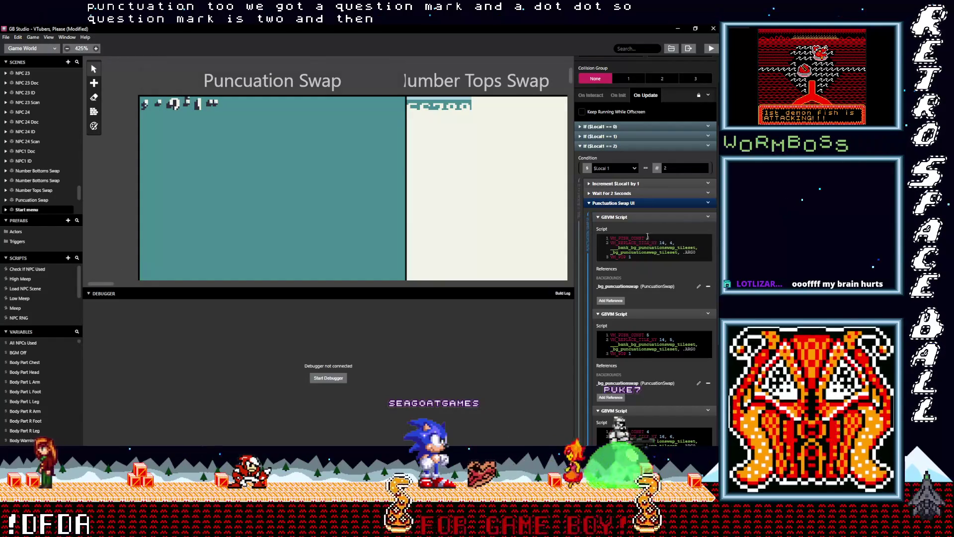
Set the $Local1 == 2 block's GBVM VM_PUSH_CONST values to 2 and 6.
{"action": "type", "text": "2"}
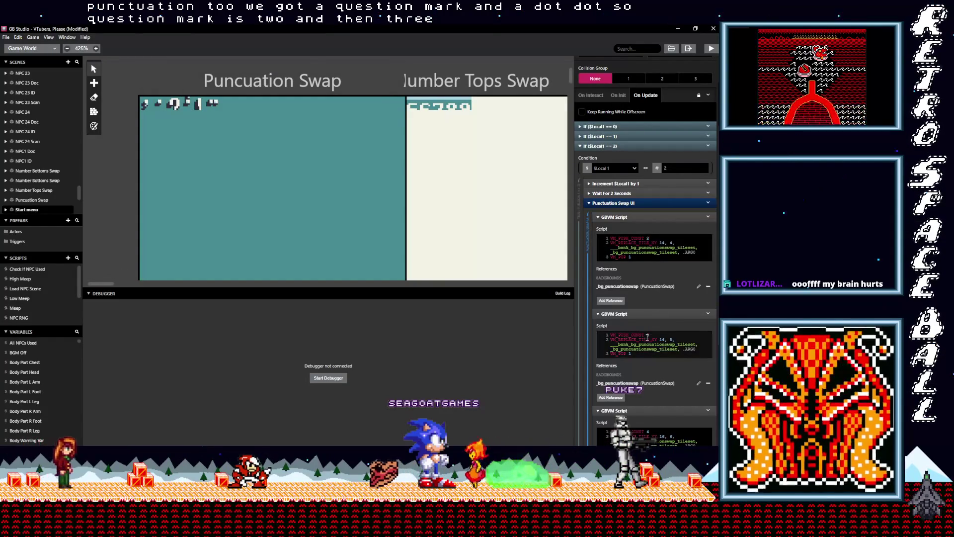
{"action": "scroll", "coordinate": [673, 335], "scroll_direction": "down", "scroll_amount": 3}
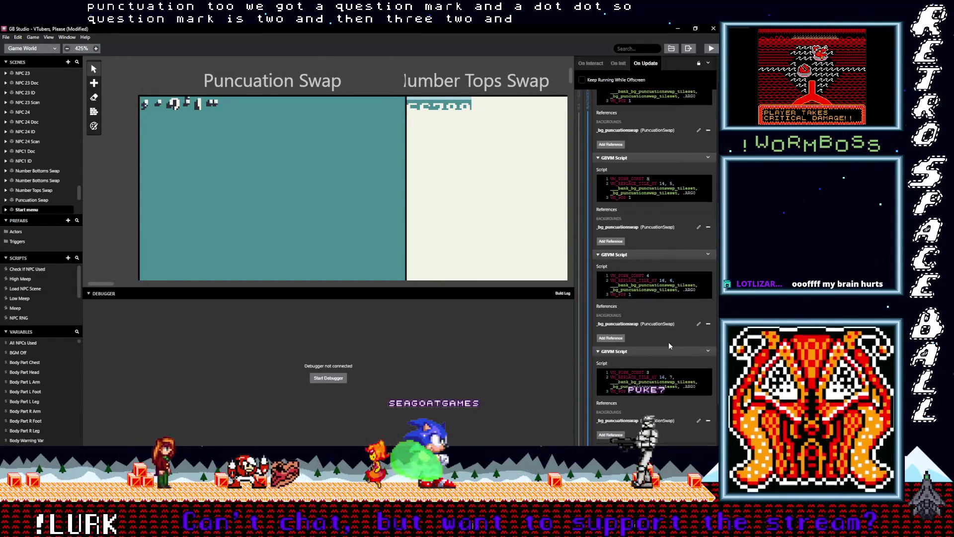
{"action": "double_click", "coordinate": [648, 274]}
{"action": "type", "text": "6, "}
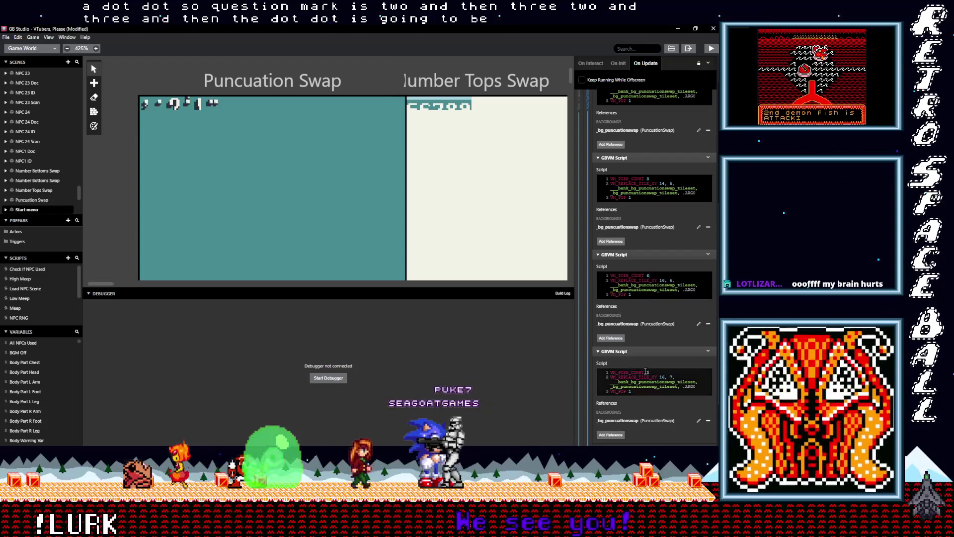
{"action": "type", "text": "6"}
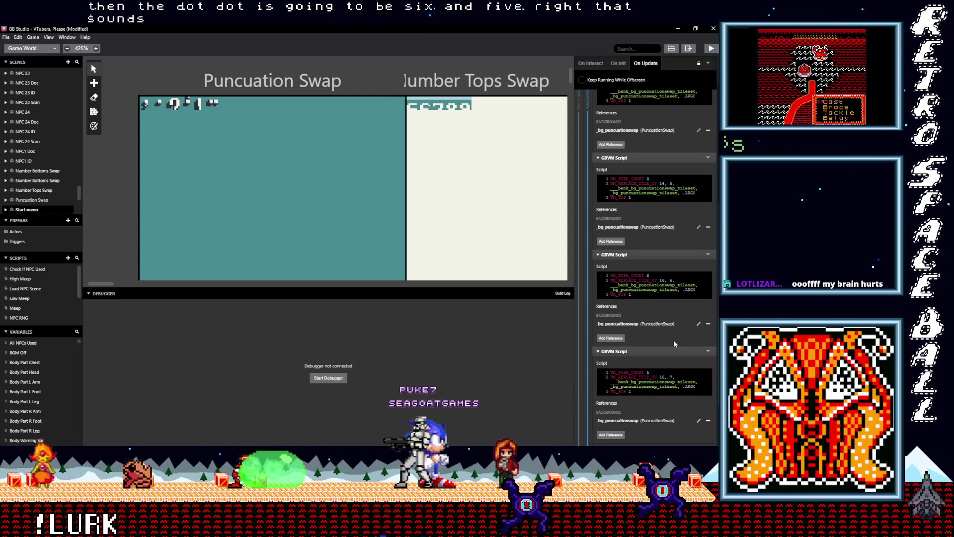
{"action": "scroll", "coordinate": [675, 341], "scroll_direction": "up", "scroll_amount": 1}
{"action": "scroll", "coordinate": [673, 341], "scroll_direction": "up", "scroll_amount": 10}
Paste a copy of If ($Local1 == 2) as a fourth expanded branch, then hide punctuation_02 in Aseprite.
{"action": "left_click", "coordinate": [634, 244]}
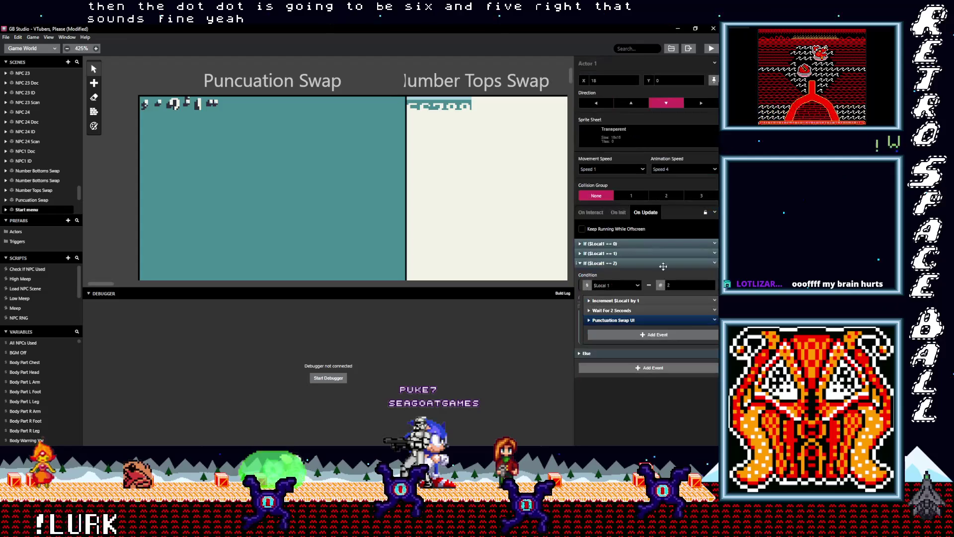
{"action": "left_click", "coordinate": [640, 262]}
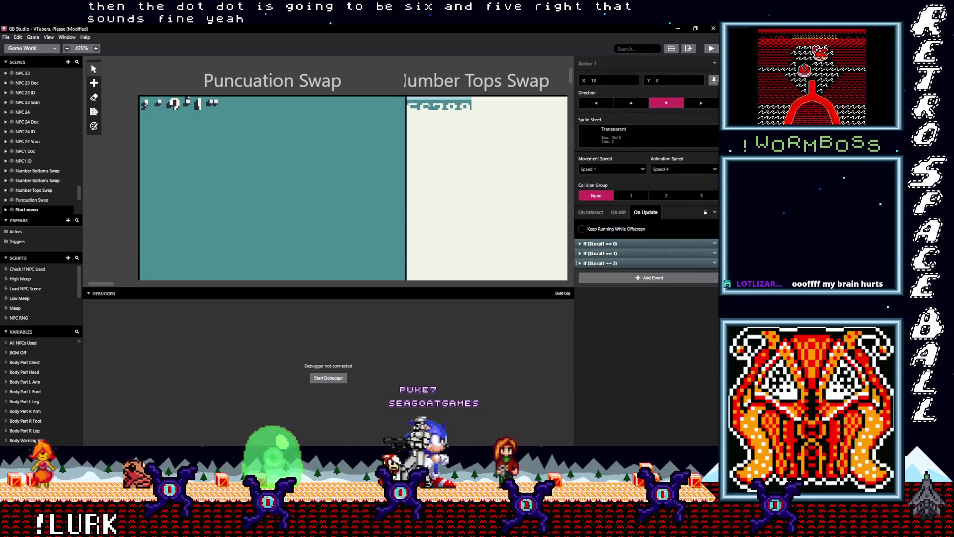
{"action": "left_click", "coordinate": [715, 263]}
{"action": "left_click", "coordinate": [693, 333]}
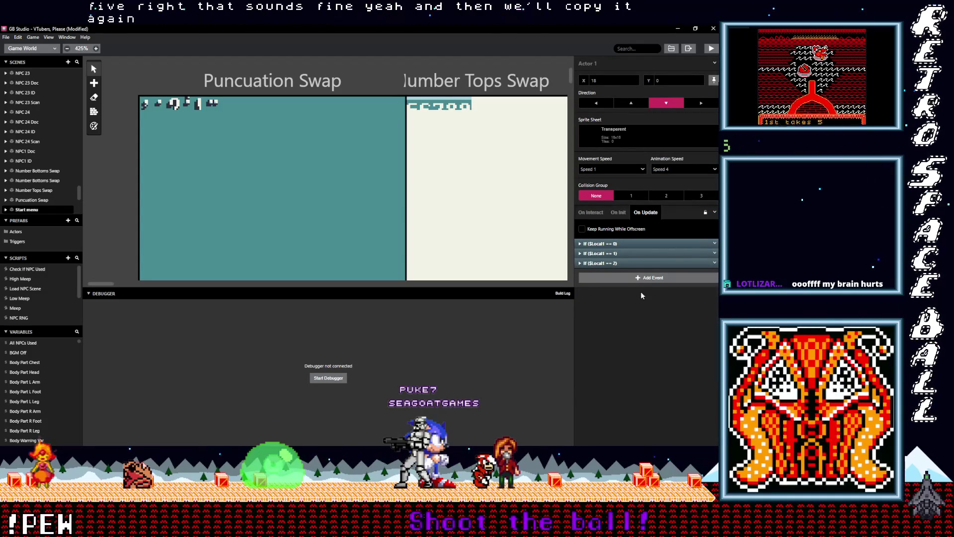
{"action": "left_click", "coordinate": [631, 279], "text": "alt"}
{"action": "left_click", "coordinate": [629, 273]}
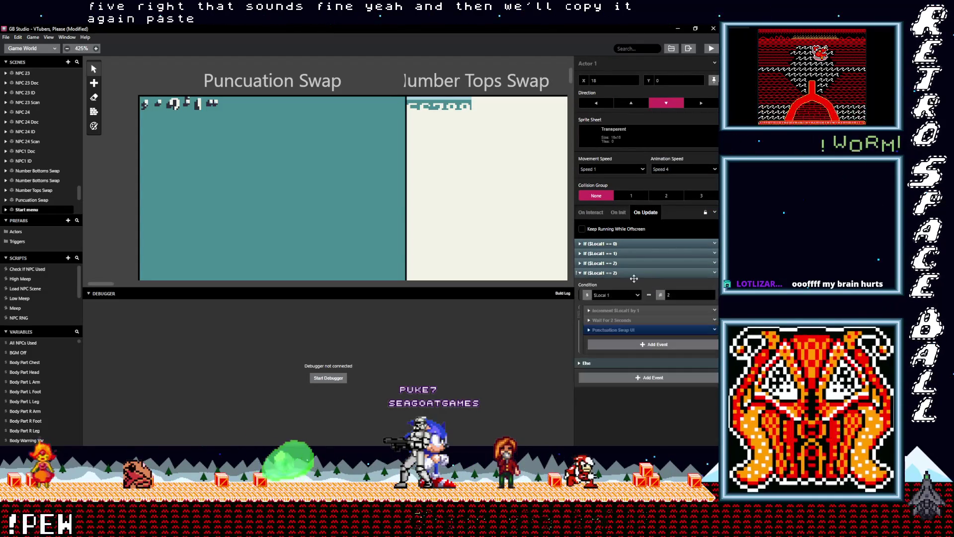
{"action": "left_click", "coordinate": [635, 330]}
{"action": "scroll", "coordinate": [662, 353], "scroll_direction": "down", "scroll_amount": 2}
{"action": "scroll", "coordinate": [662, 353], "scroll_direction": "down", "scroll_amount": 2}
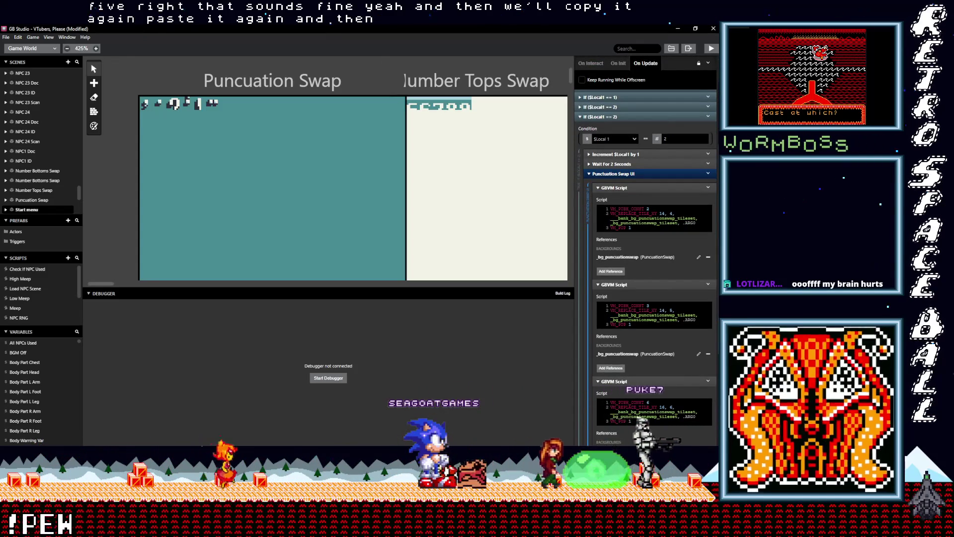
{"action": "key", "text": "alt+Tab"}
{"action": "left_click", "coordinate": [554, 123]}
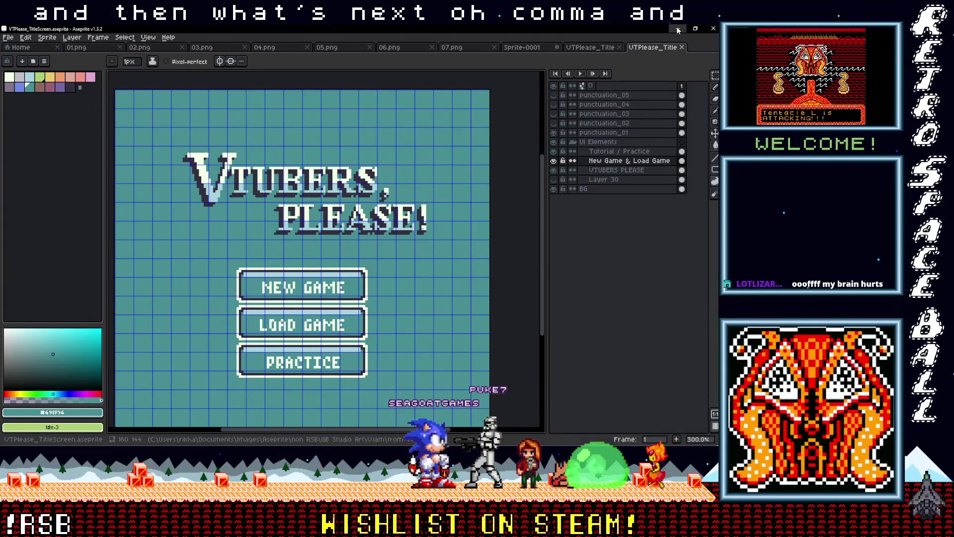
Return from the title artwork to the GB Studio project.
{"action": "key", "text": "alt+Tab"}
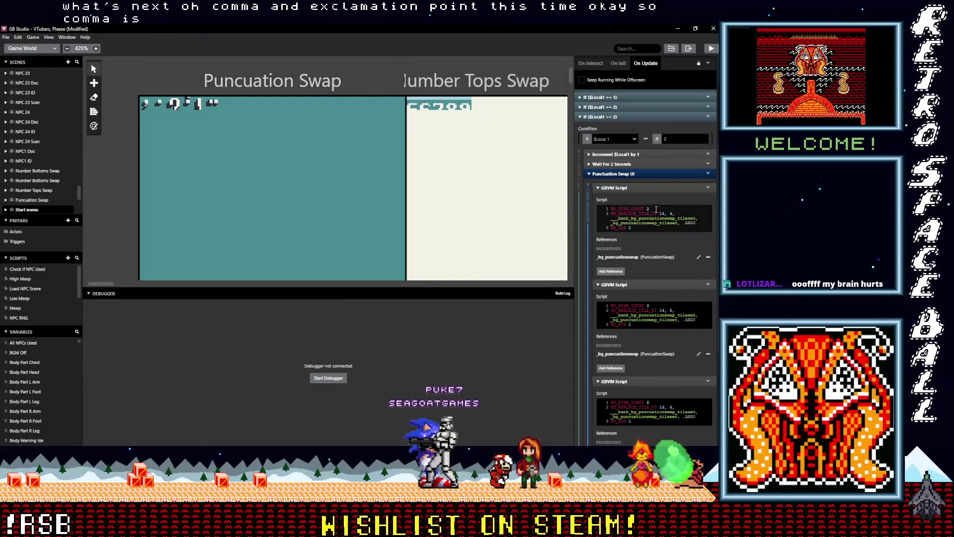
Set the fourth block's swap values to 6, 0 and 4, then fold its Punctuation Swap UI scripts.
{"action": "type", "text": "6"}
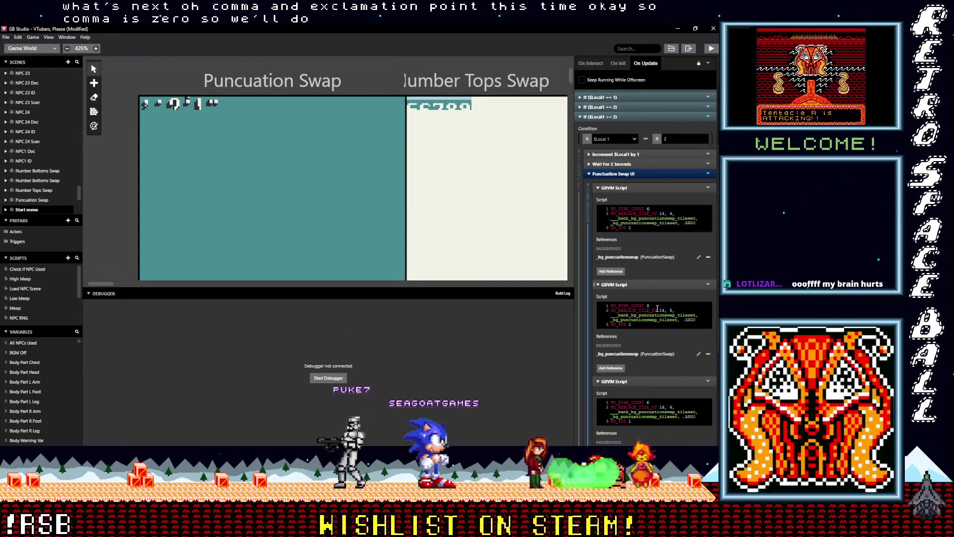
{"action": "double_click", "coordinate": [647, 306]}
{"action": "type", "text": "0"}
{"action": "scroll", "coordinate": [646, 298], "scroll_direction": "down", "scroll_amount": 3}
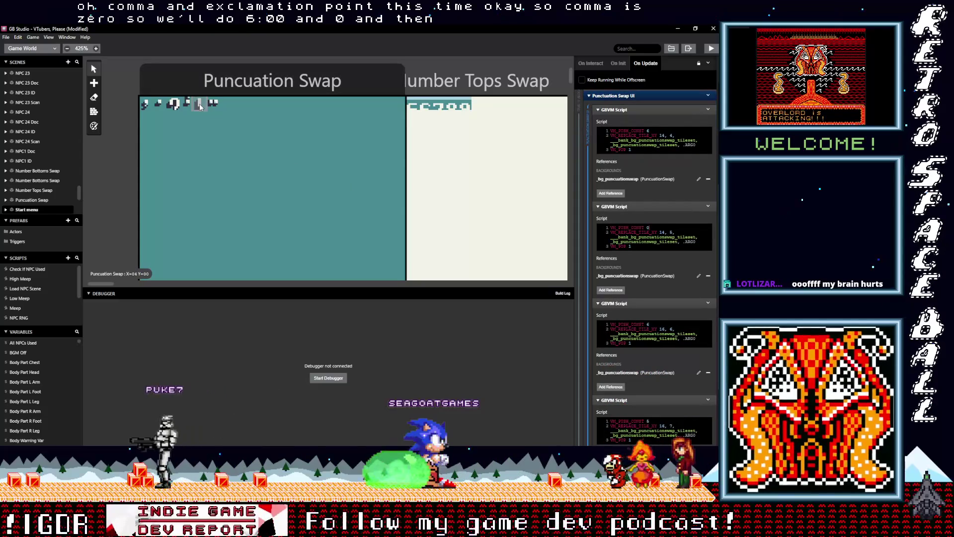
{"action": "double_click", "coordinate": [649, 324]}
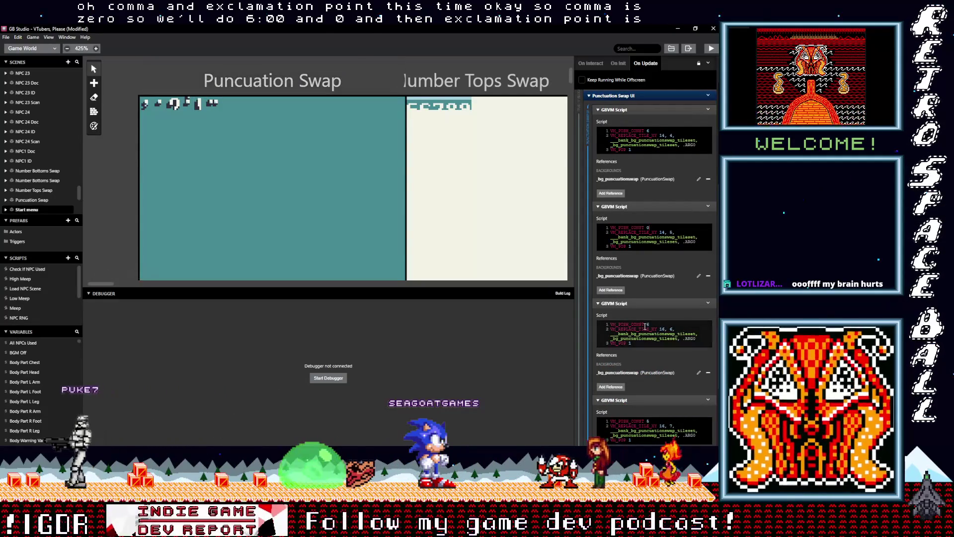
{"action": "type", "text": "4"}
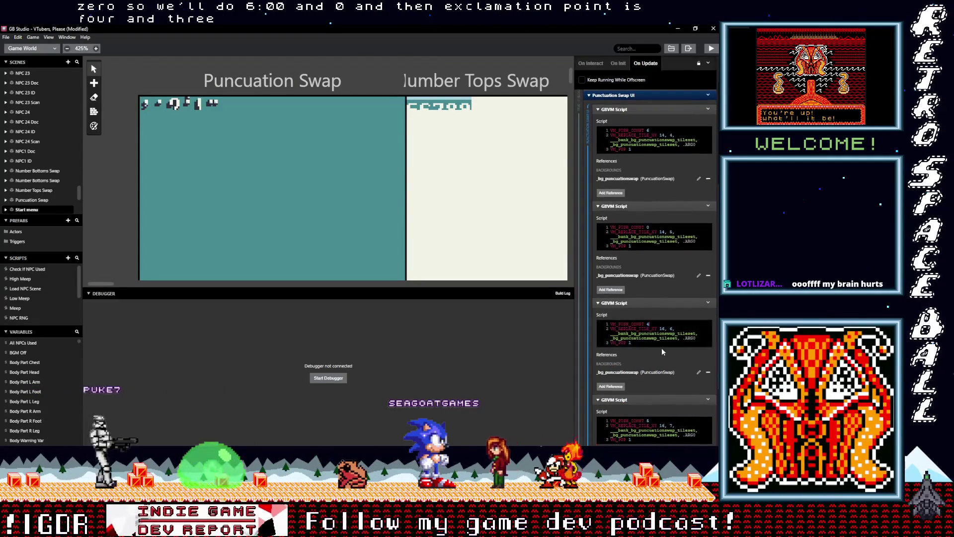
{"action": "scroll", "coordinate": [662, 347], "scroll_direction": "down", "scroll_amount": 2}
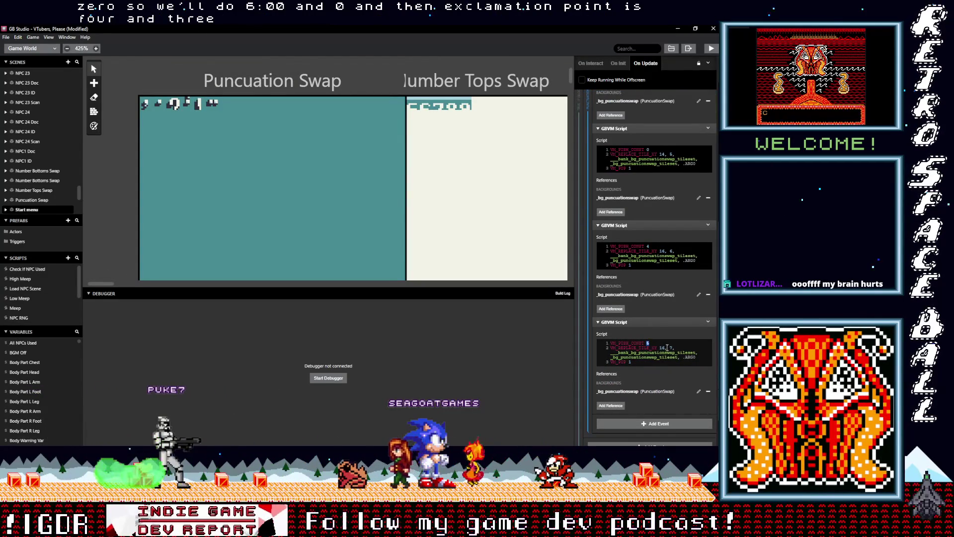
{"action": "scroll", "coordinate": [667, 351], "scroll_direction": "up", "scroll_amount": 10}
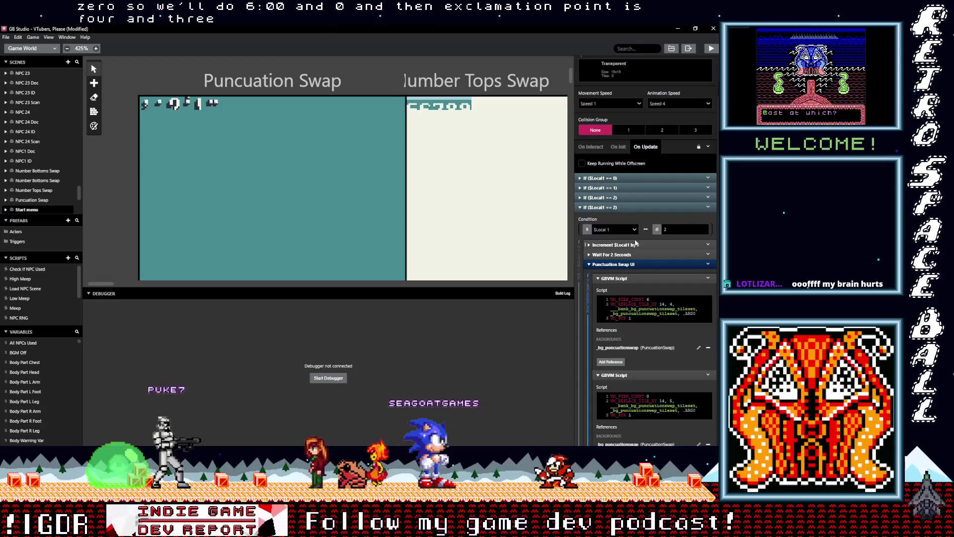
{"action": "left_click", "coordinate": [634, 264]}
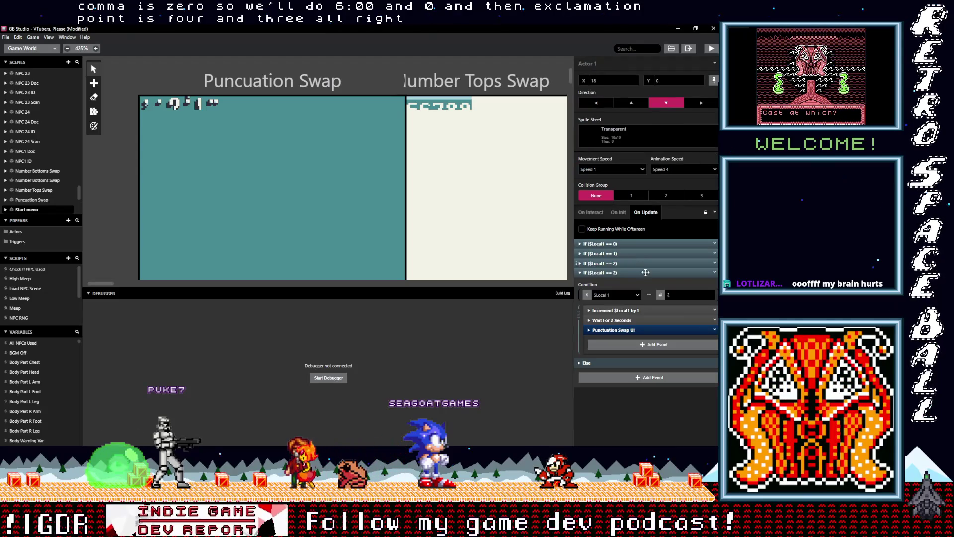
Delete the Increment $Local1 event from the last $Local1 == 2 block.
{"action": "left_click", "coordinate": [629, 311]}
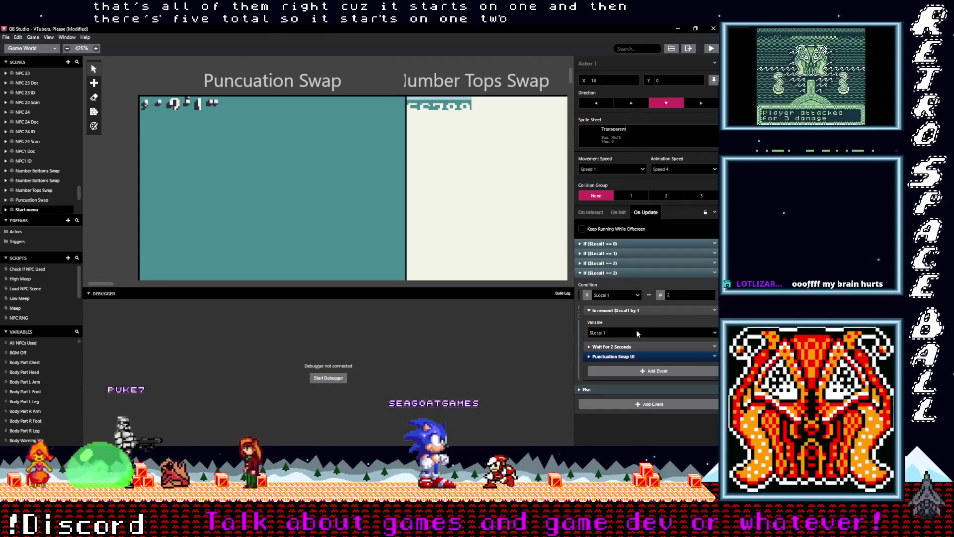
{"action": "left_click", "coordinate": [714, 310]}
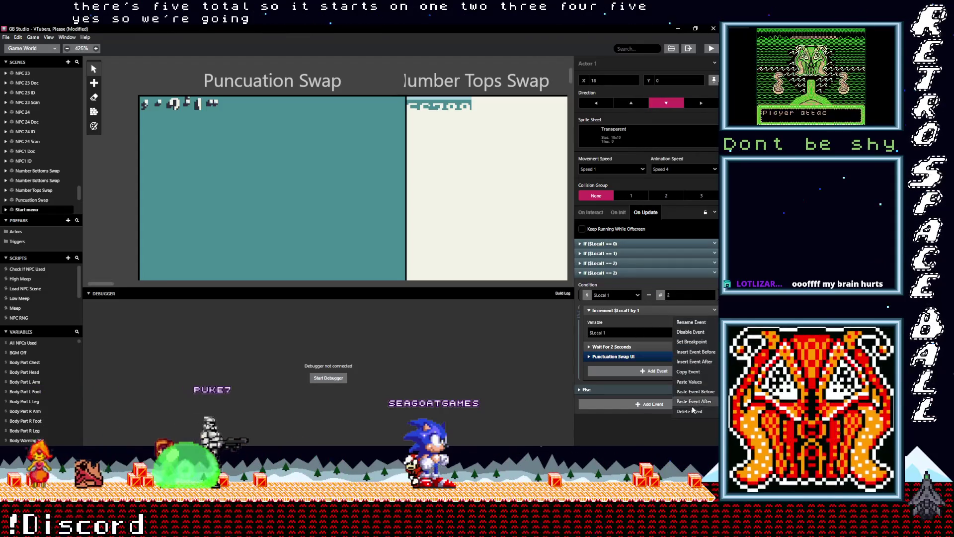
{"action": "left_click", "coordinate": [674, 398]}
Add a Variable Set To Value event setting $Local1 to 0, placed after Wait For 2 Seconds.
{"action": "left_click", "coordinate": [641, 339]}
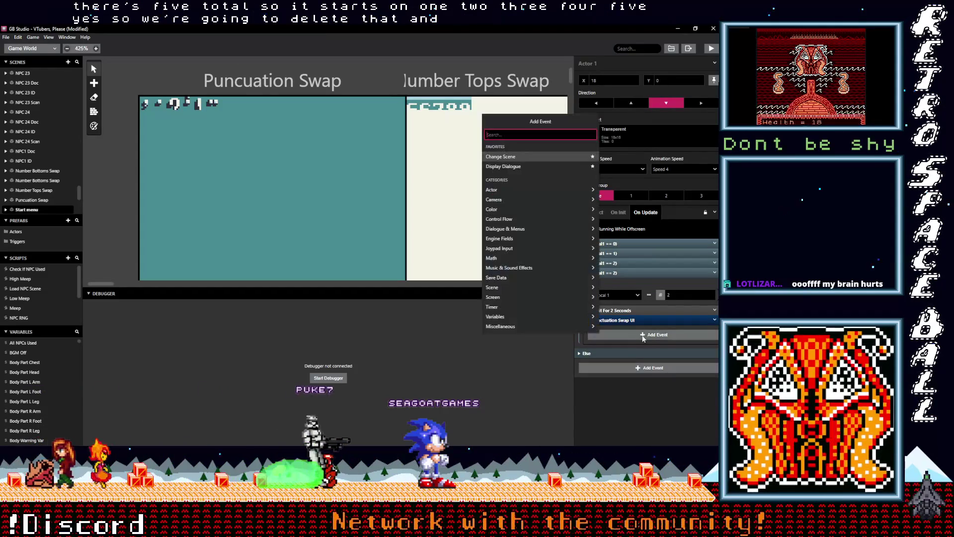
{"action": "type", "text": "var val"}
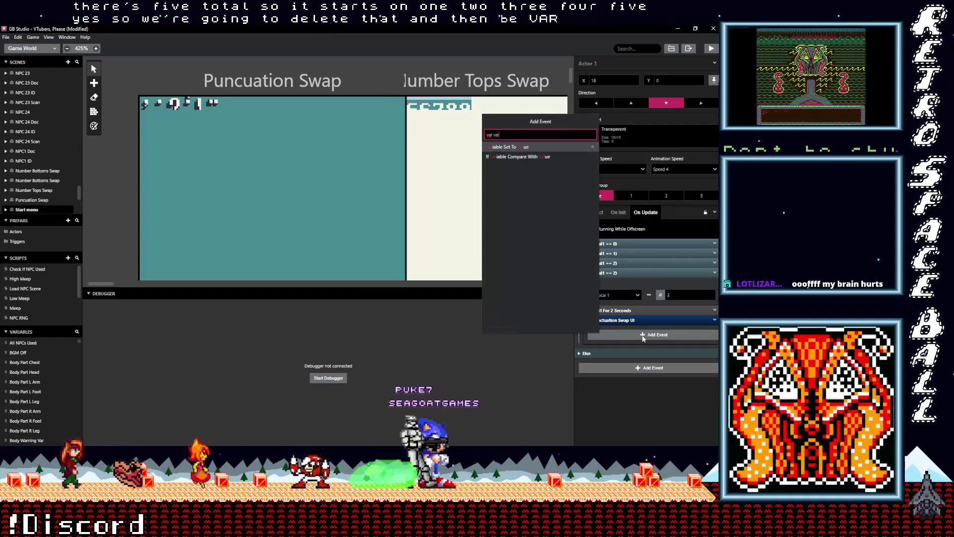
{"action": "left_click", "coordinate": [508, 148]}
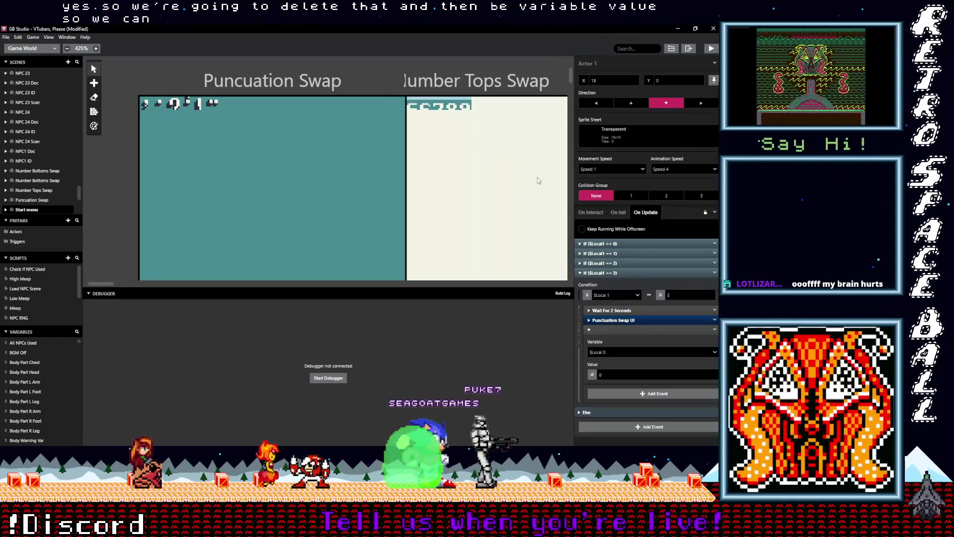
{"action": "left_click", "coordinate": [622, 351]}
{"action": "type", "text": "lo"}
{"action": "left_click", "coordinate": [599, 388]}
{"action": "left_click", "coordinate": [596, 376]}
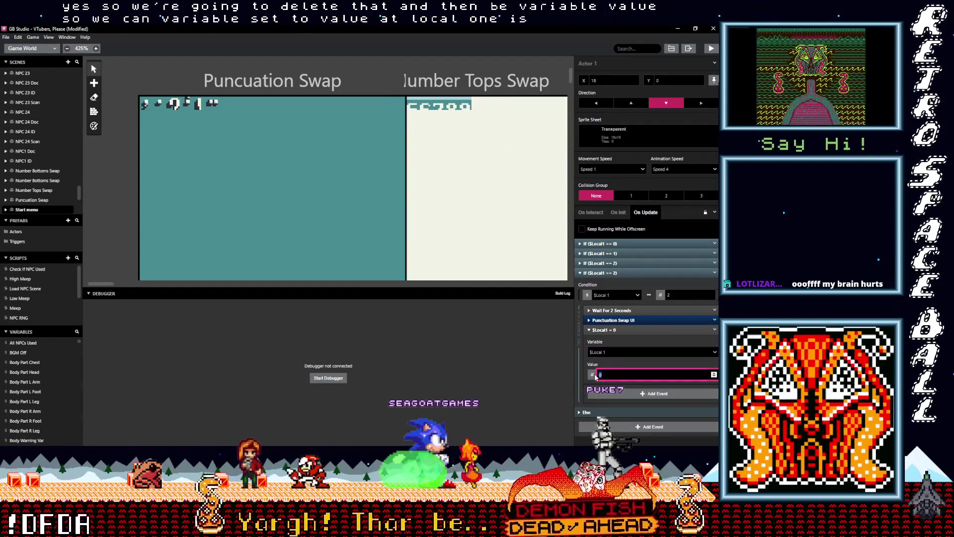
{"action": "left_click", "coordinate": [630, 329]}
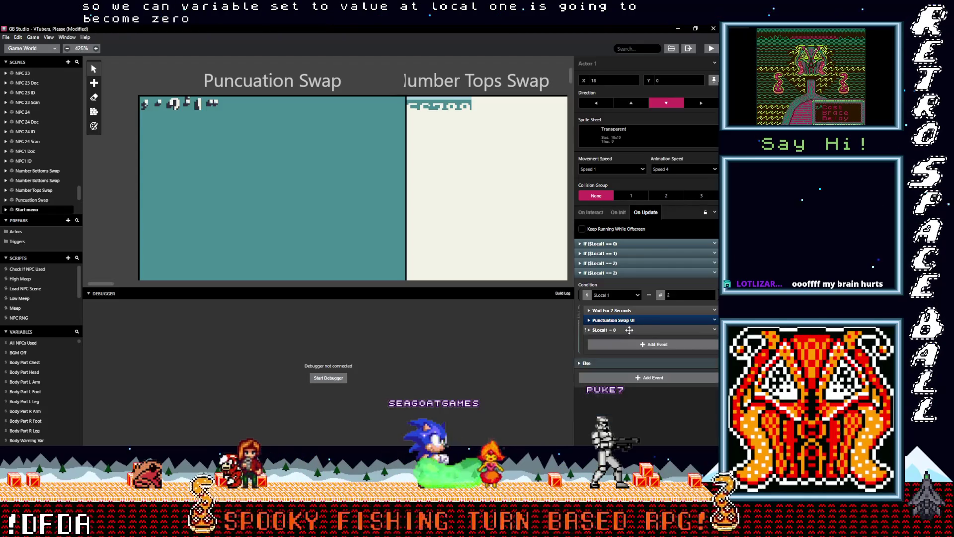
{"action": "mouse_move", "coordinate": [628, 327]}
{"action": "left_mouse_down"}
{"action": "mouse_move", "coordinate": [634, 313]}
{"action": "mouse_move", "coordinate": [632, 325]}
{"action": "left_mouse_up"}
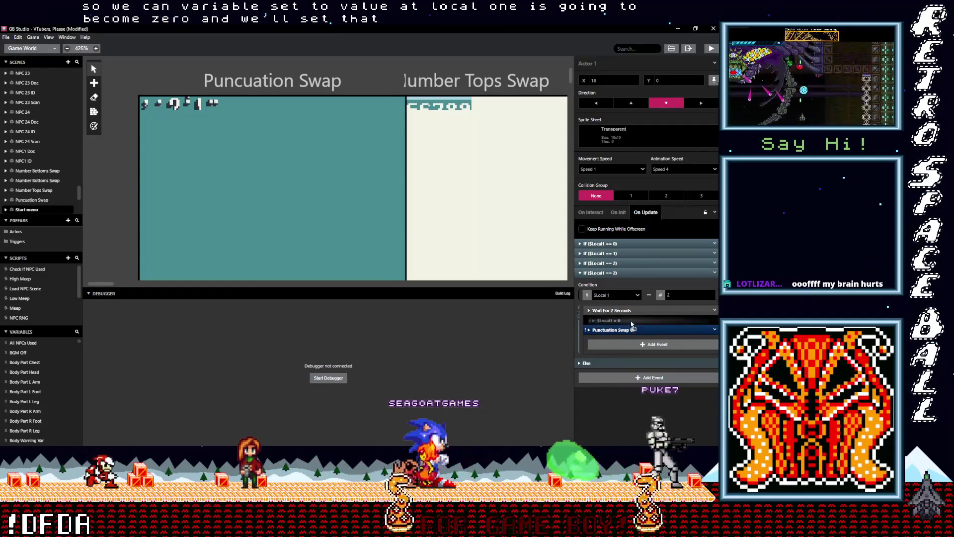
{"action": "left_click", "coordinate": [616, 263]}
{"action": "mouse_move", "coordinate": [619, 311]}
{"action": "left_mouse_down"}
{"action": "mouse_move", "coordinate": [613, 245]}
{"action": "mouse_move", "coordinate": [611, 279]}
{"action": "left_mouse_up"}
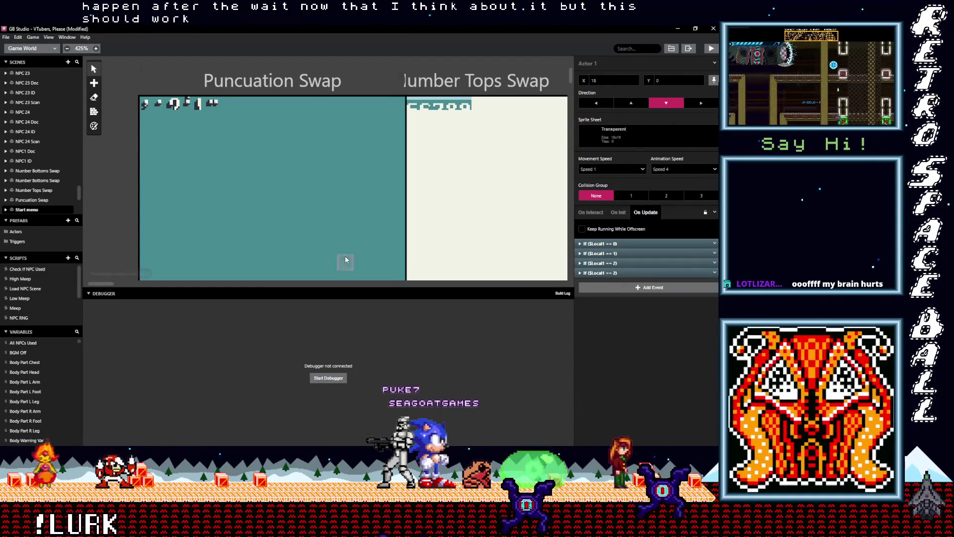
Zoom the world view out and show the project's overall settings while the build runs.
{"action": "scroll", "coordinate": [336, 229], "scroll_direction": "down", "scroll_amount": 5}
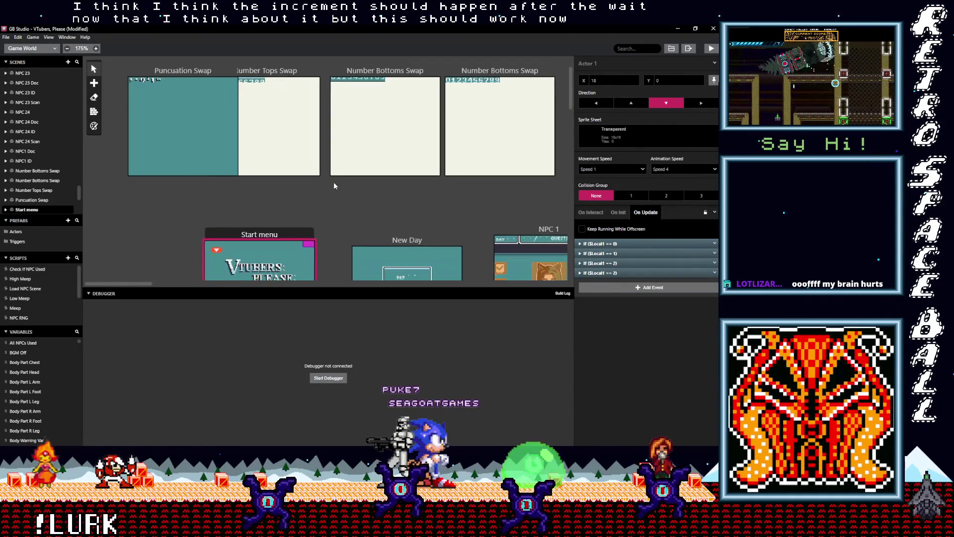
{"action": "left_click", "coordinate": [396, 187]}
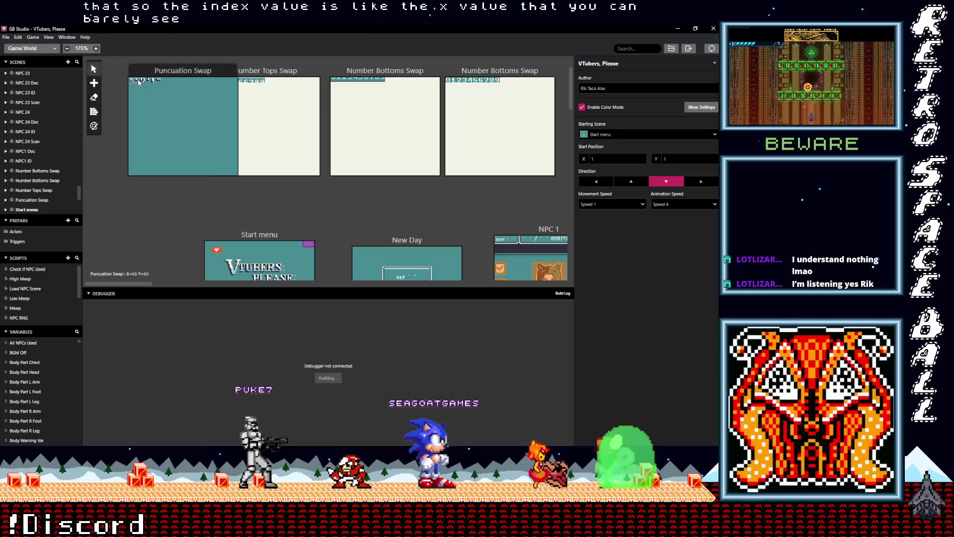
Open Actor 1's On Update script in the Start menu scene.
{"action": "scroll", "coordinate": [179, 149], "scroll_direction": "down", "scroll_amount": 5}
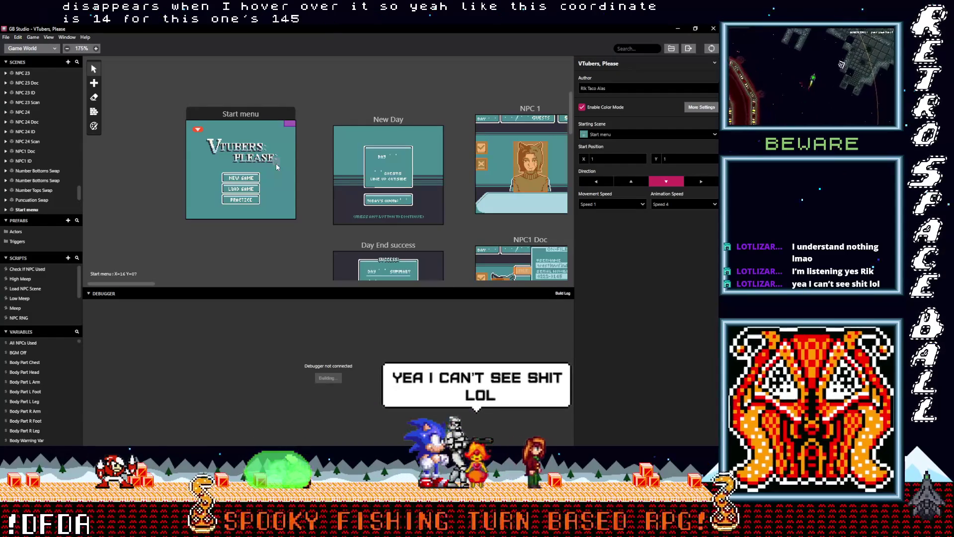
{"action": "left_click", "coordinate": [289, 123]}
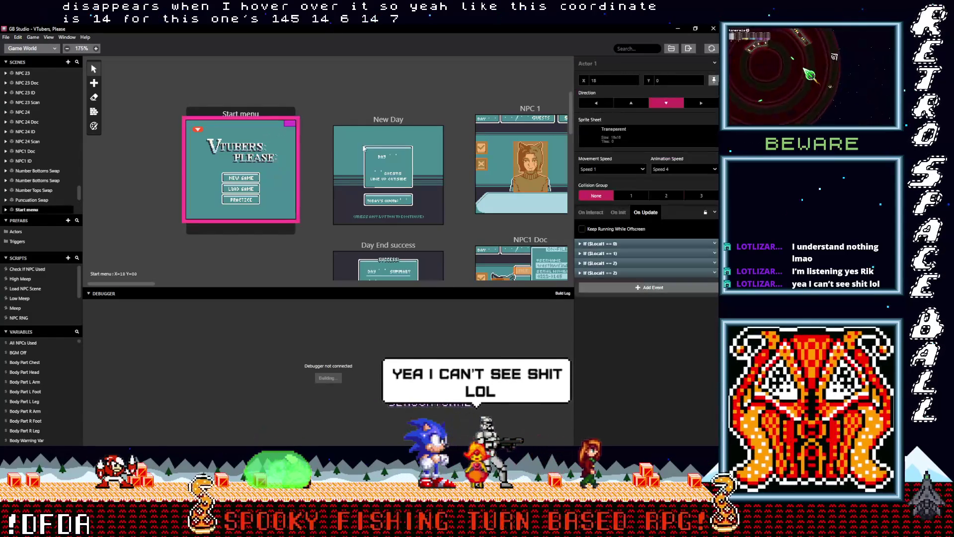
Peek at the If ($Local1 == 0) block, show the Build Log, and expand the fourth If block.
{"action": "left_click", "coordinate": [613, 243]}
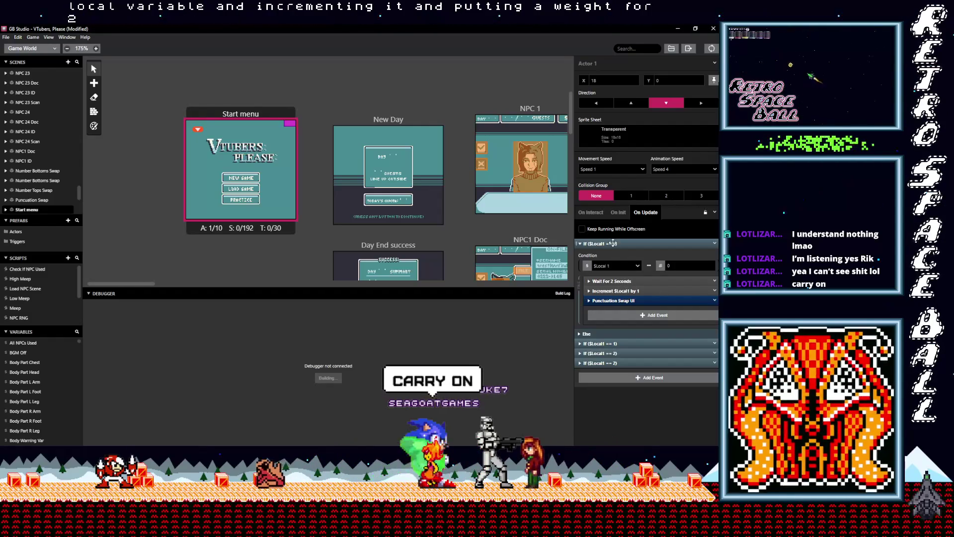
{"action": "left_click", "coordinate": [631, 243]}
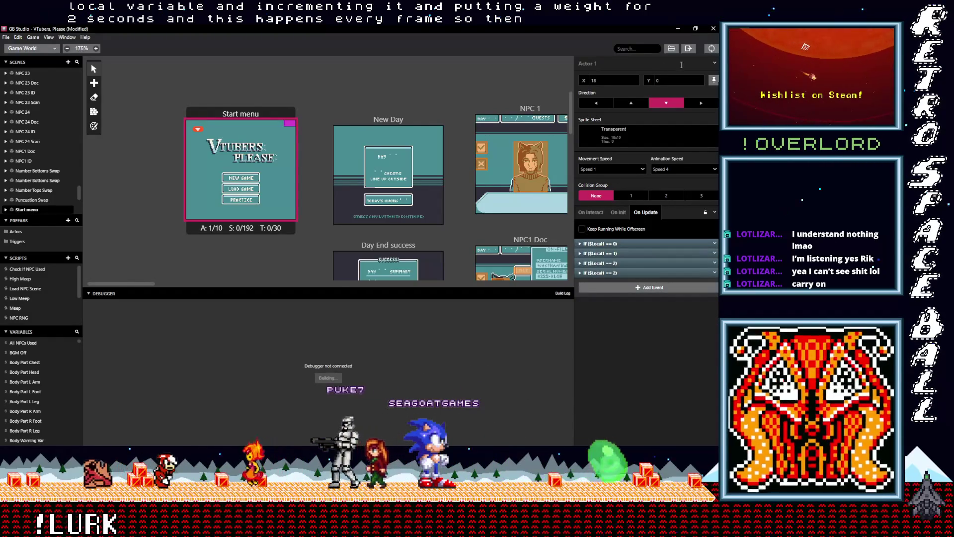
{"action": "left_click", "coordinate": [544, 295]}
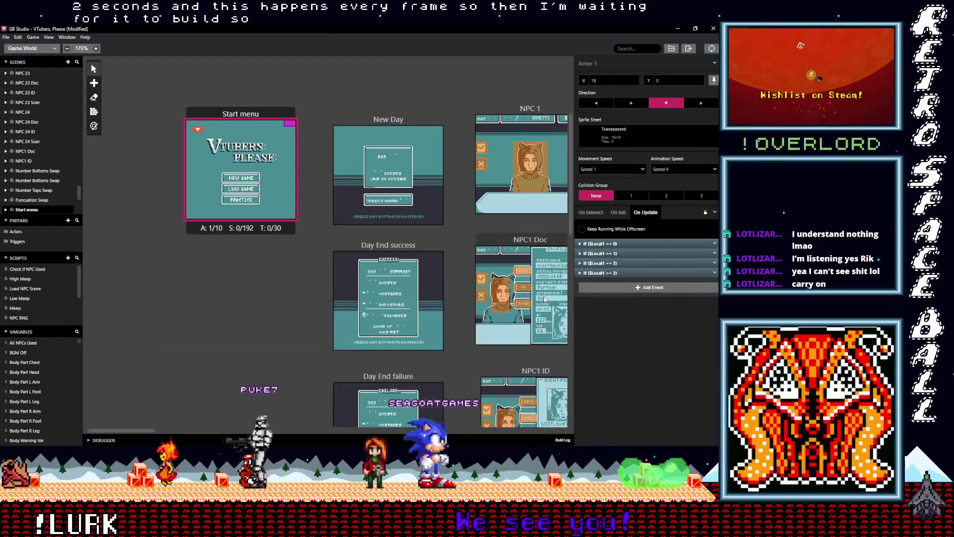
{"action": "left_click", "coordinate": [539, 440]}
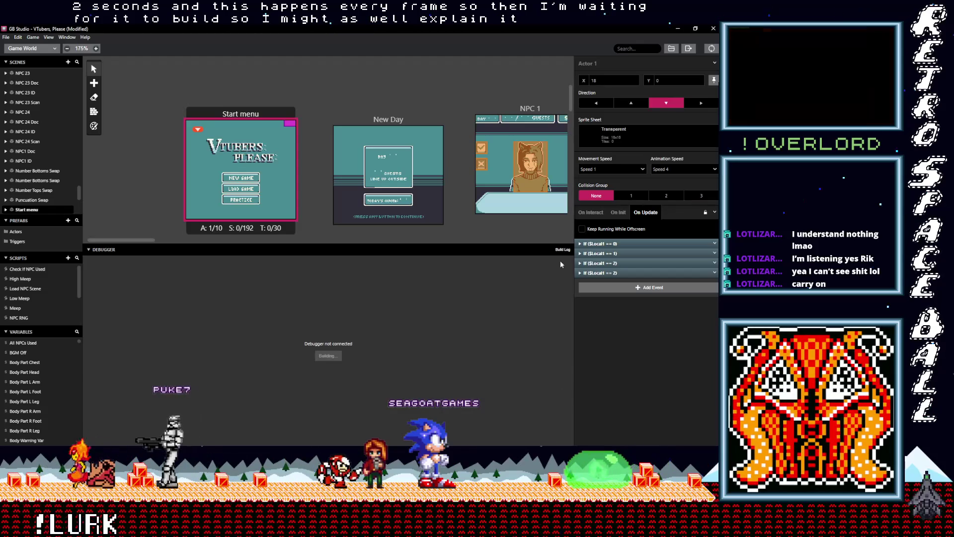
{"action": "left_click", "coordinate": [562, 250]}
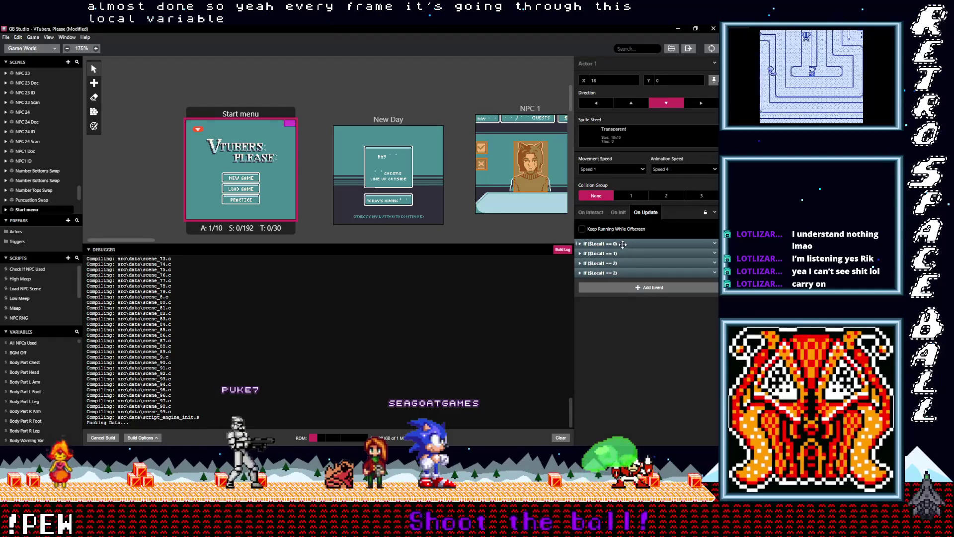
{"action": "left_click", "coordinate": [621, 274]}
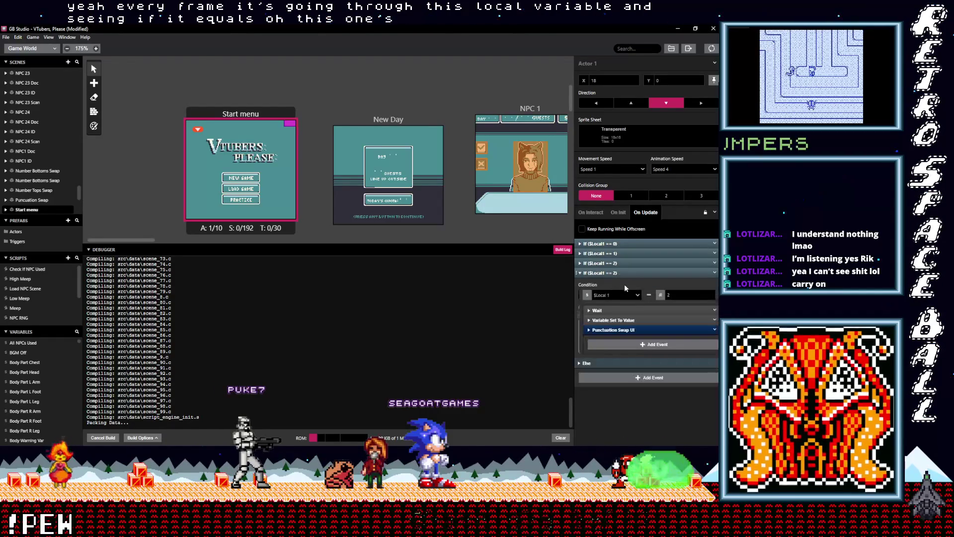
Change the last If's compare value to 3 ($Local1 == 3) and restart the build.
{"action": "type", "text": "3"}
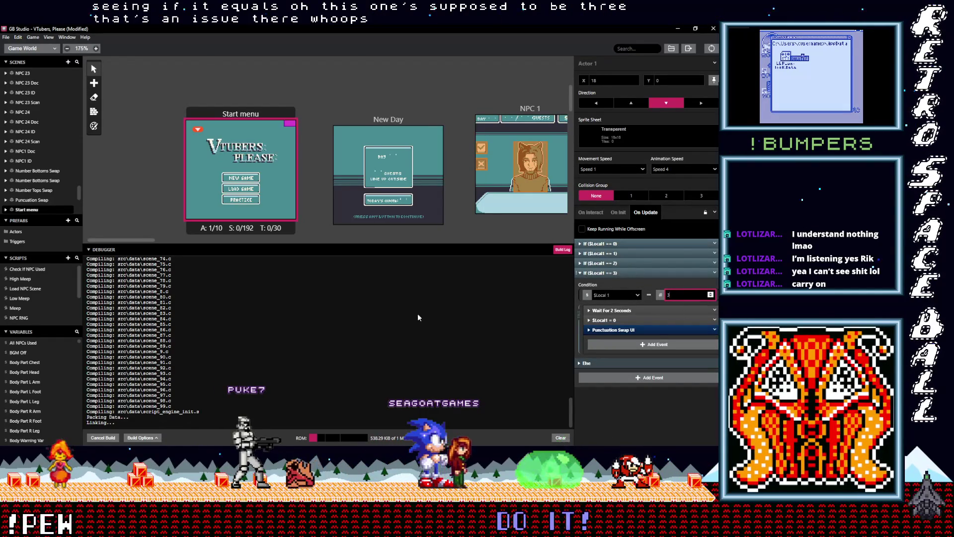
{"action": "left_click", "coordinate": [712, 48]}
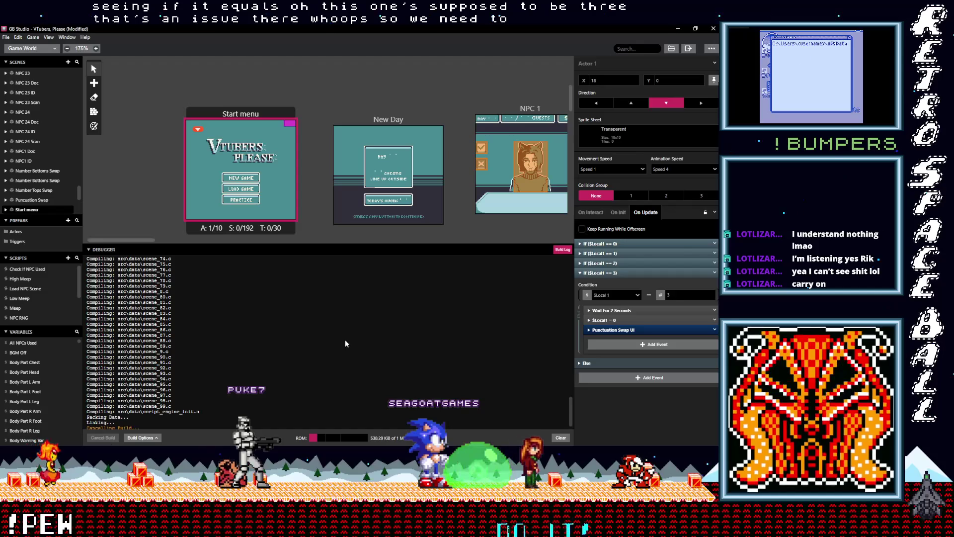
{"action": "left_click", "coordinate": [712, 49]}
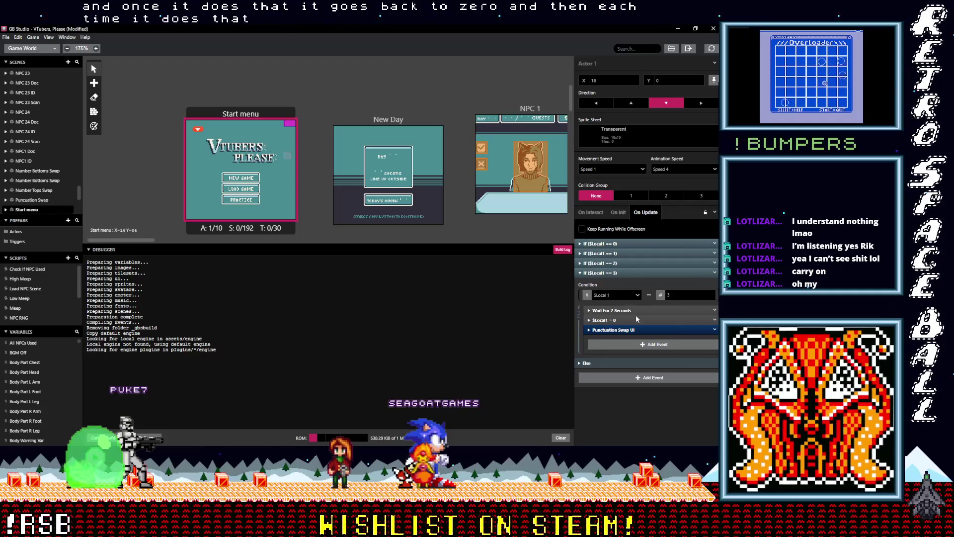
{"action": "left_click", "coordinate": [623, 330]}
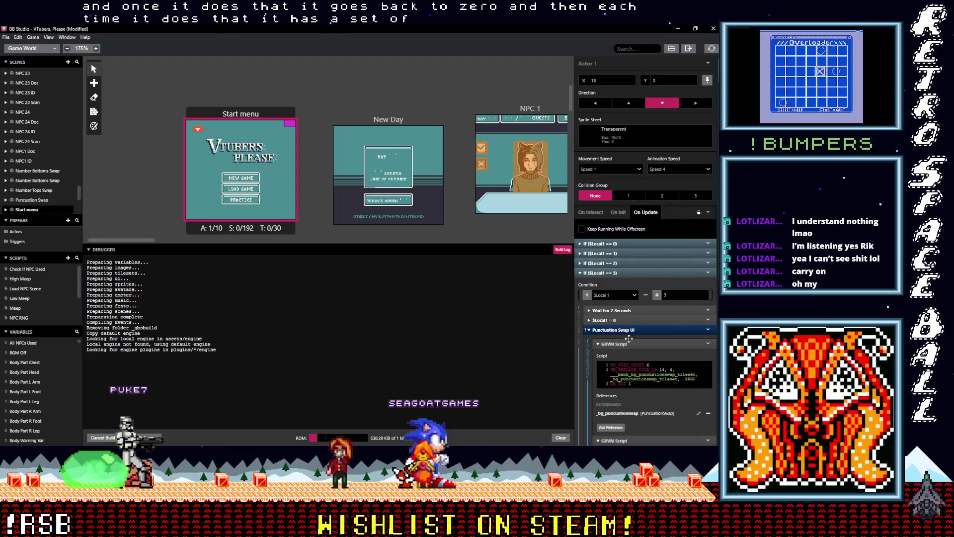
{"action": "scroll", "coordinate": [662, 374], "scroll_direction": "down", "scroll_amount": 5}
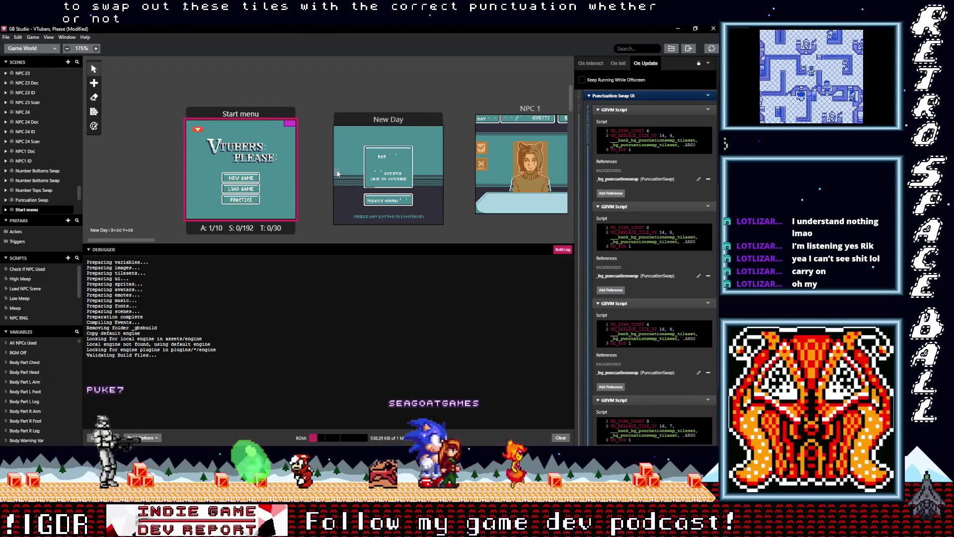
{"action": "scroll", "coordinate": [318, 185], "scroll_direction": "up", "scroll_amount": 1}
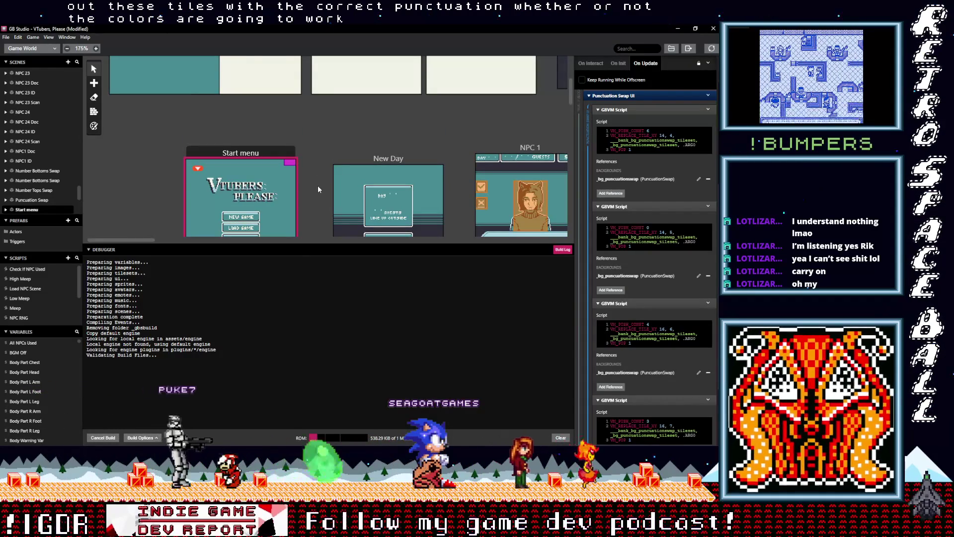
{"action": "scroll", "coordinate": [319, 189], "scroll_direction": "up", "scroll_amount": 2}
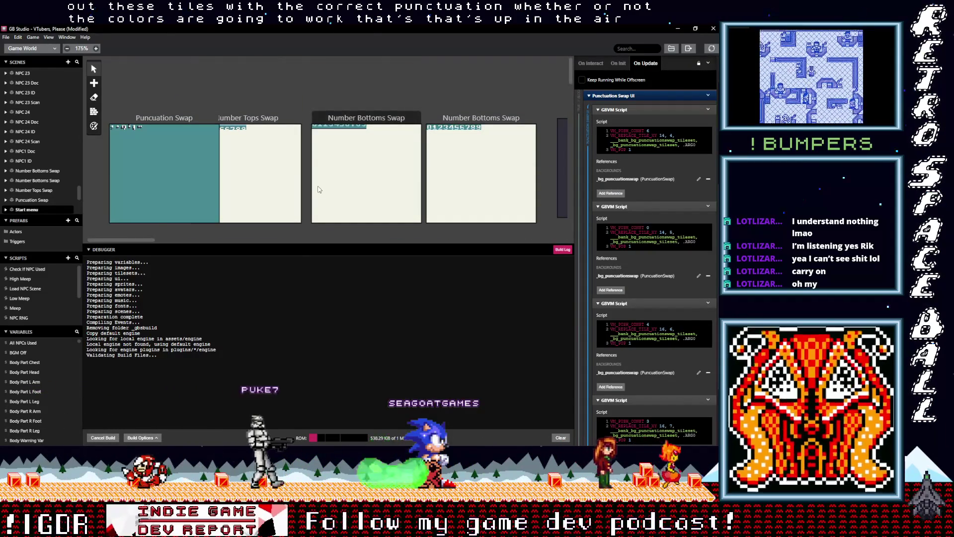
{"action": "scroll", "coordinate": [318, 189], "scroll_direction": "down", "scroll_amount": 1}
{"action": "scroll", "coordinate": [317, 189], "scroll_direction": "down", "scroll_amount": 5}
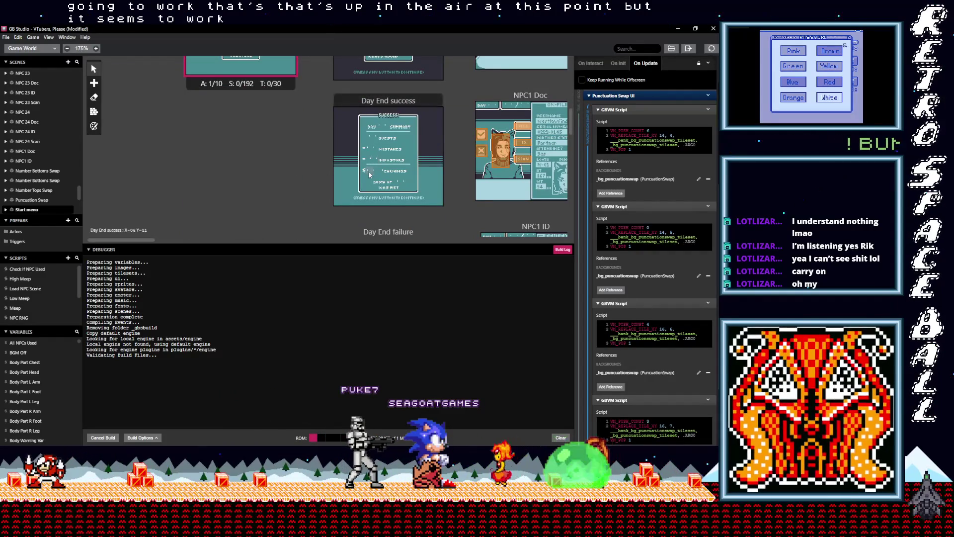
{"action": "scroll", "coordinate": [308, 174], "scroll_direction": "up", "scroll_amount": 3}
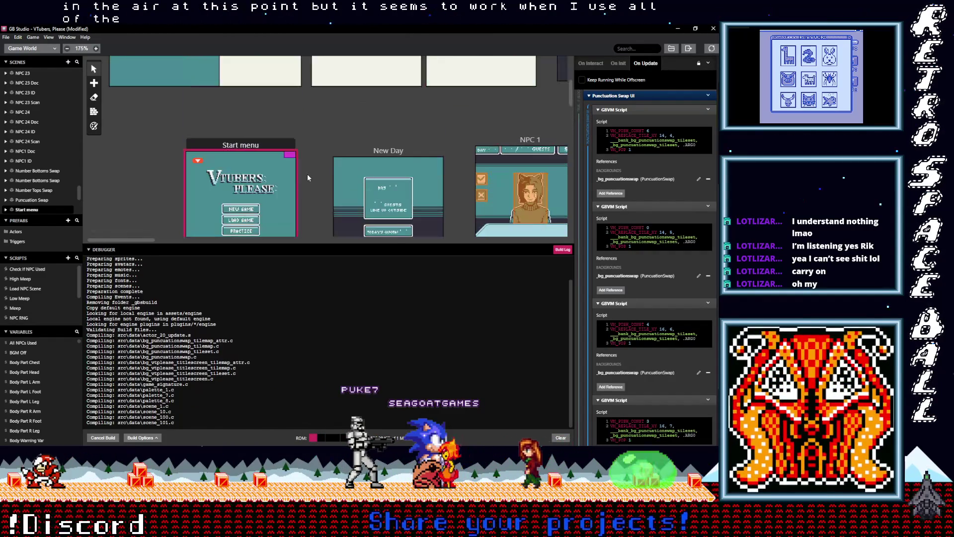
{"action": "scroll", "coordinate": [307, 174], "scroll_direction": "up", "scroll_amount": 3}
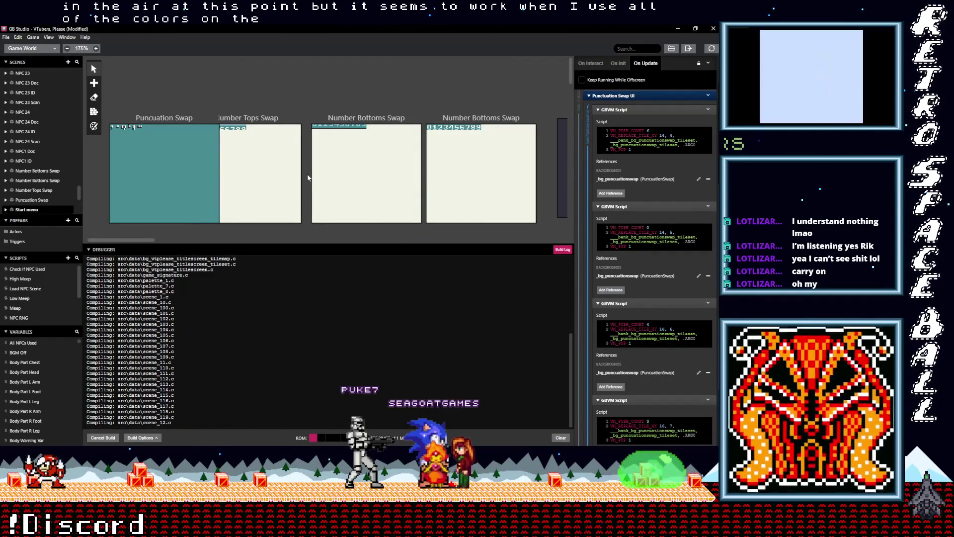
{"action": "scroll", "coordinate": [307, 178], "scroll_direction": "down", "scroll_amount": 1}
{"action": "scroll", "coordinate": [308, 178], "scroll_direction": "down", "scroll_amount": 2}
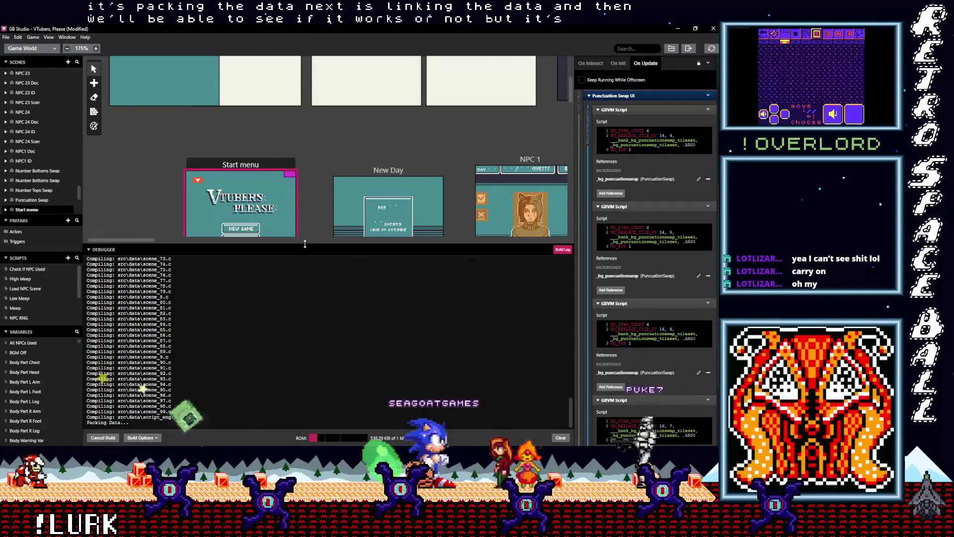
Enlarge the scene view above the build log while Build & Run finishes.
{"action": "left_click_drag", "start_coordinate": [305, 244], "coordinate": [305, 283]}
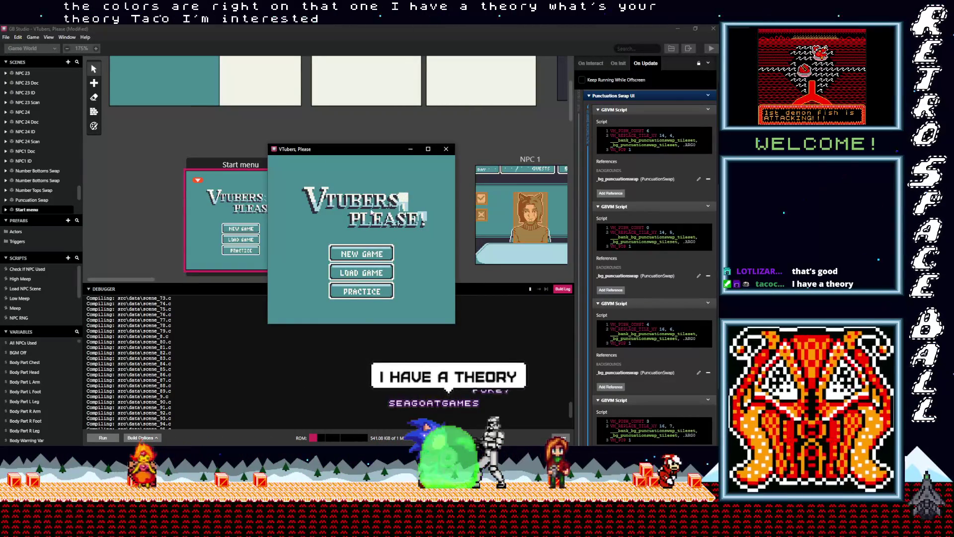
Move the VTubers, Please game window aside, zoom onto the Start menu scene, and minimise the game.
{"action": "left_click_drag", "start_coordinate": [348, 149], "coordinate": [384, 138]}
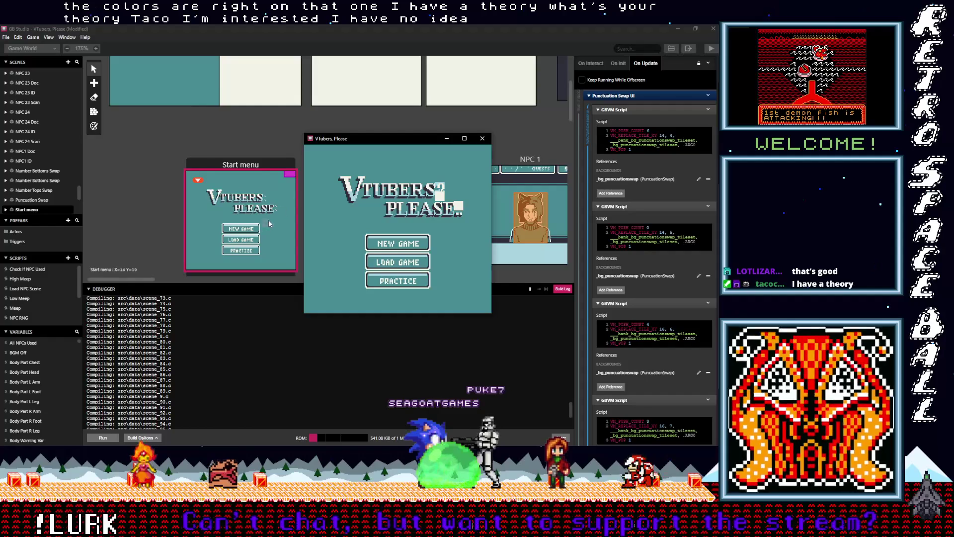
{"action": "scroll", "coordinate": [269, 224], "scroll_direction": "up", "scroll_amount": 5}
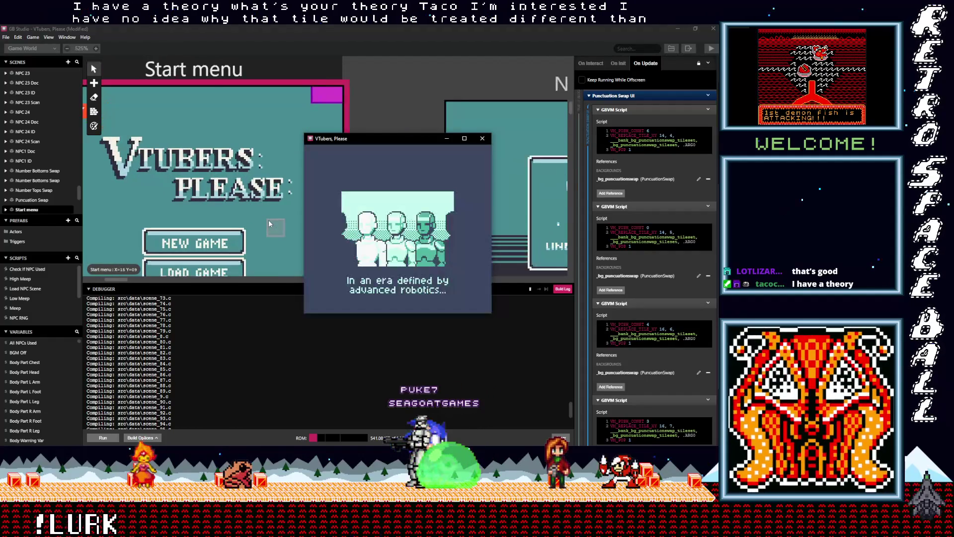
{"action": "left_click_drag", "start_coordinate": [337, 143], "coordinate": [358, 133]}
{"action": "left_click", "coordinate": [467, 131]}
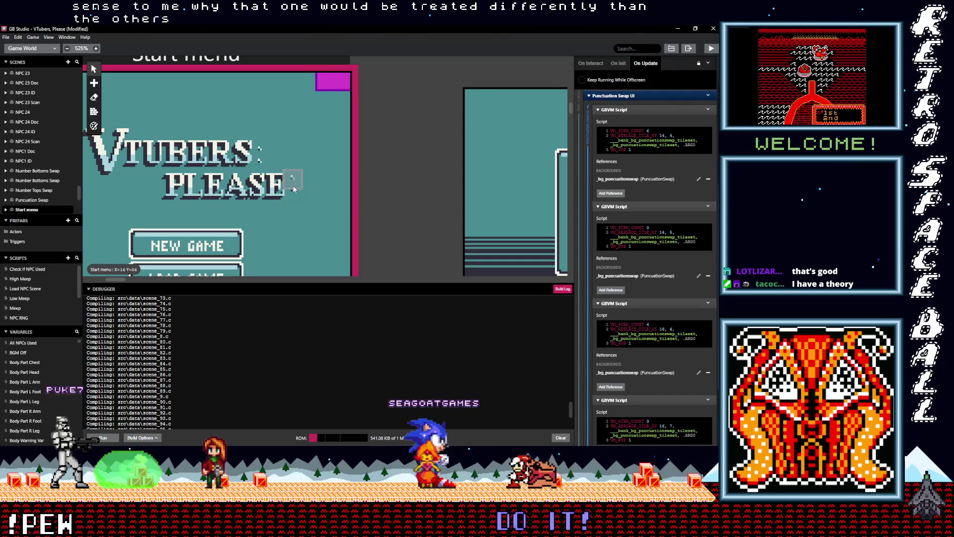
{"action": "scroll", "coordinate": [354, 184], "scroll_direction": "right", "scroll_amount": 5}
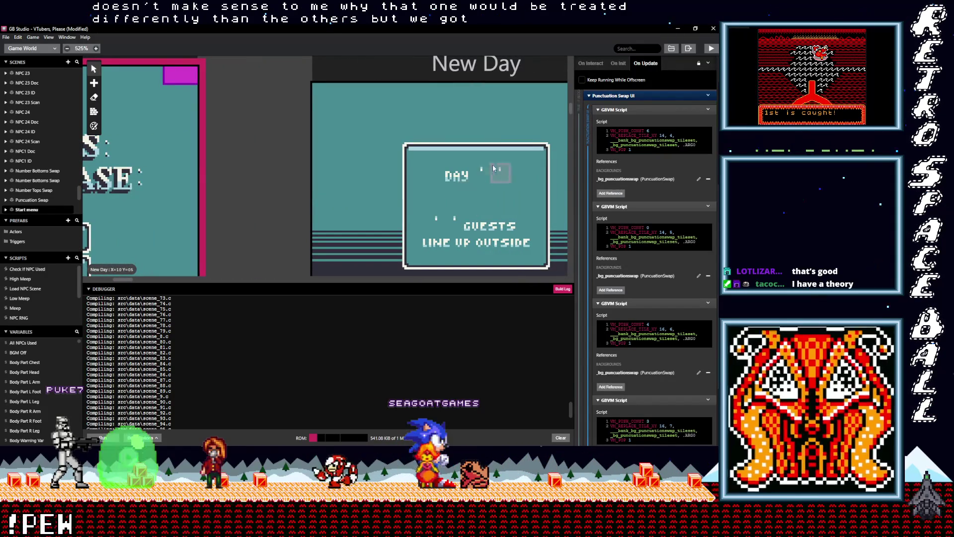
{"action": "scroll", "coordinate": [177, 195], "scroll_direction": "left", "scroll_amount": 4}
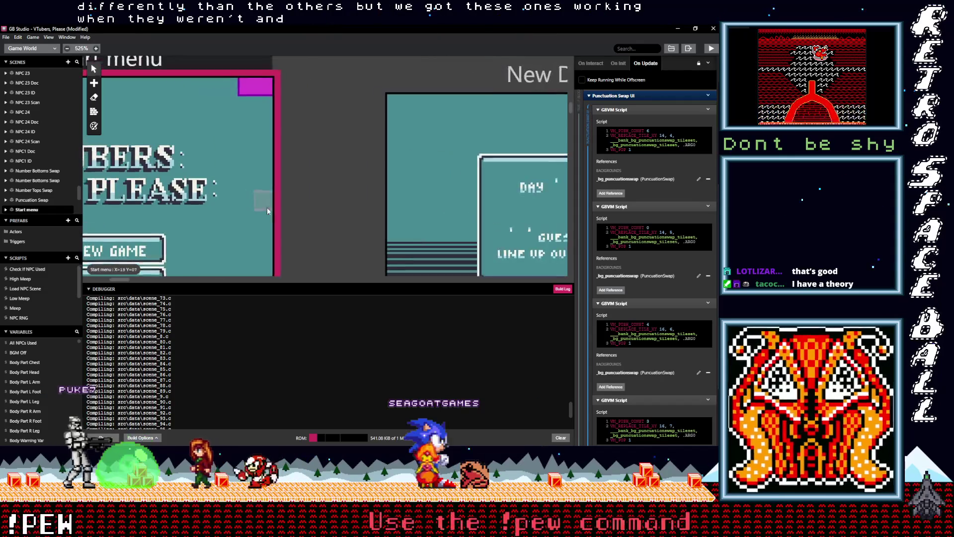
{"action": "scroll", "coordinate": [247, 171], "scroll_direction": "up", "scroll_amount": 5}
{"action": "scroll", "coordinate": [247, 171], "scroll_direction": "left", "scroll_amount": 6}
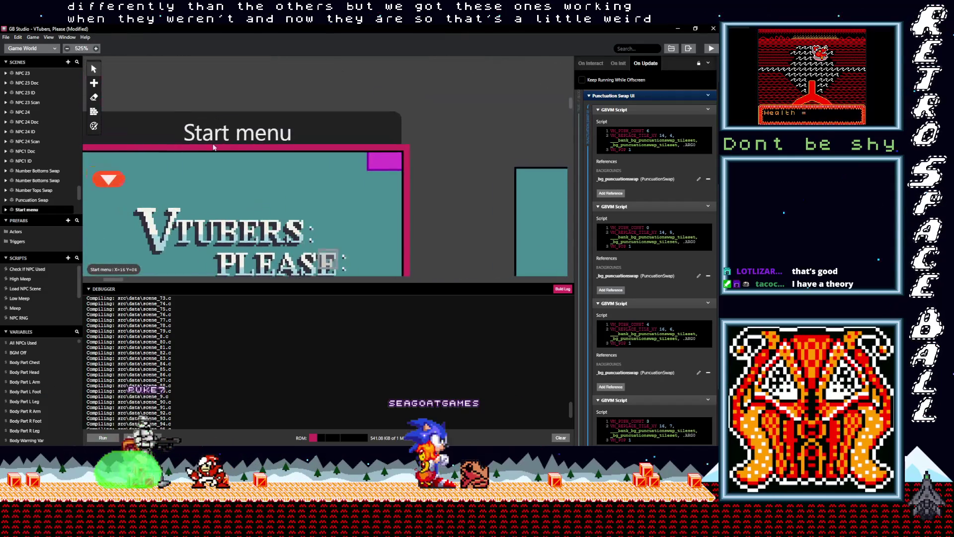
{"action": "scroll", "coordinate": [310, 175], "scroll_direction": "up", "scroll_amount": 10}
{"action": "scroll", "coordinate": [311, 175], "scroll_direction": "left", "scroll_amount": 3}
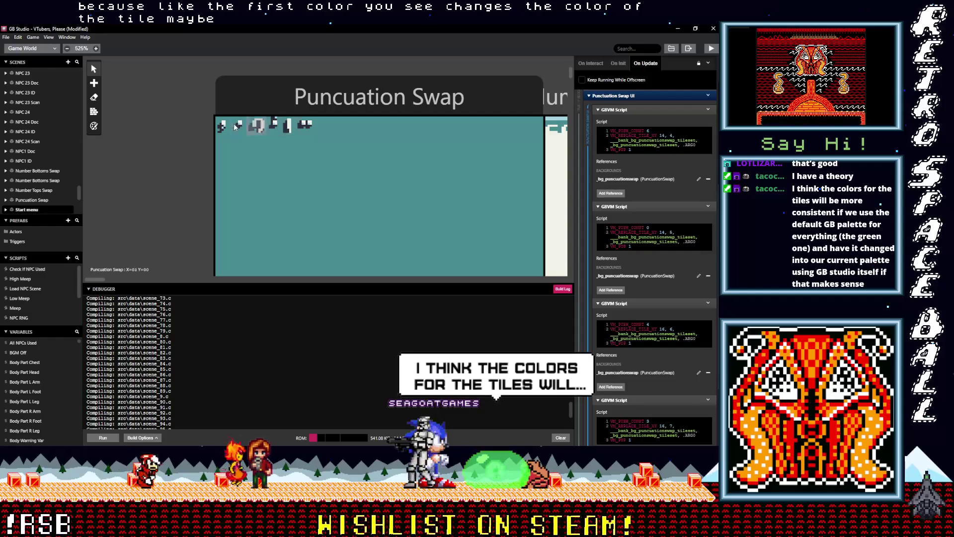
Zoom in and out on the Puncuation Swap scene's tiles, then switch to Aseprite.
{"action": "scroll", "coordinate": [228, 128], "scroll_direction": "up", "scroll_amount": 2}
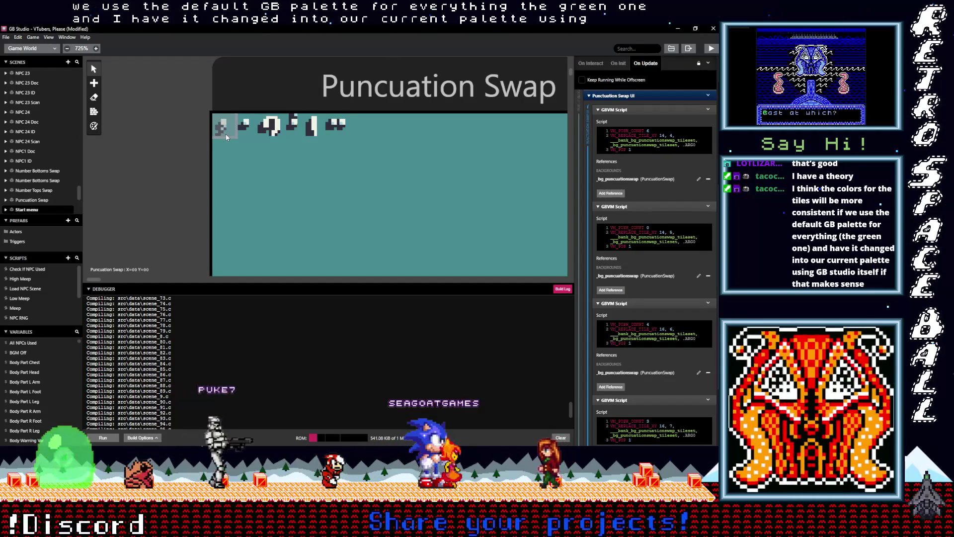
{"action": "scroll", "coordinate": [270, 174], "scroll_direction": "down", "scroll_amount": 4}
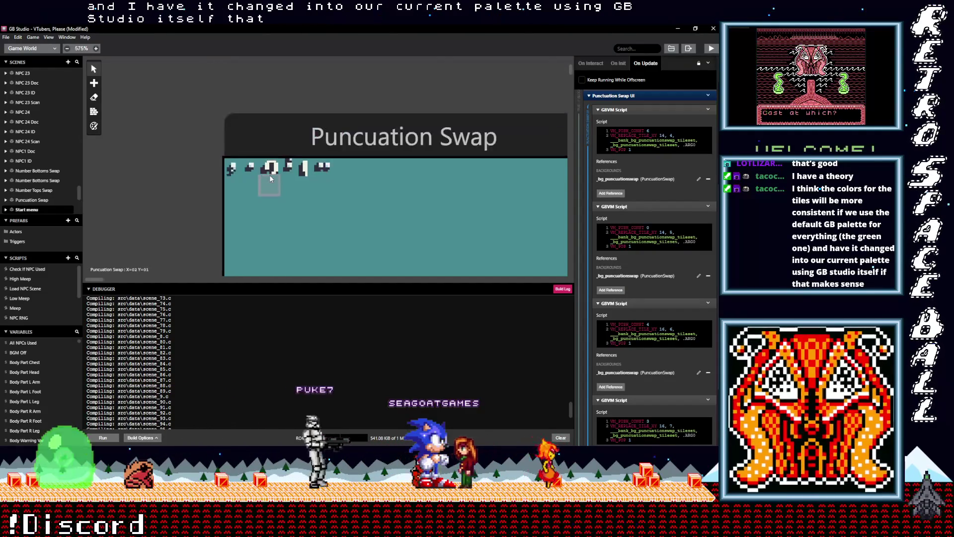
{"action": "scroll", "coordinate": [269, 158], "scroll_direction": "down", "scroll_amount": 2}
{"action": "scroll", "coordinate": [279, 180], "scroll_direction": "up", "scroll_amount": 1}
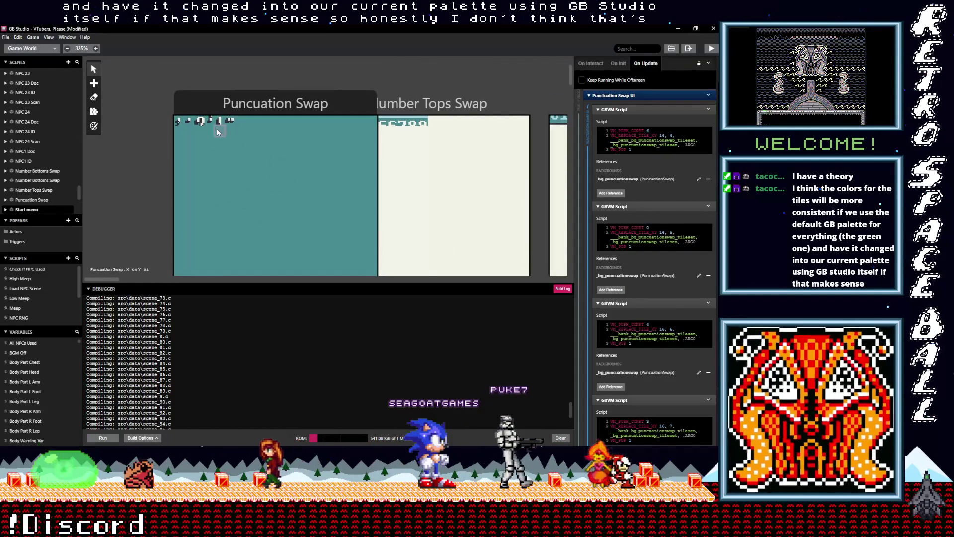
{"action": "scroll", "coordinate": [211, 128], "scroll_direction": "up", "scroll_amount": 4}
{"action": "scroll", "coordinate": [176, 132], "scroll_direction": "up", "scroll_amount": 2}
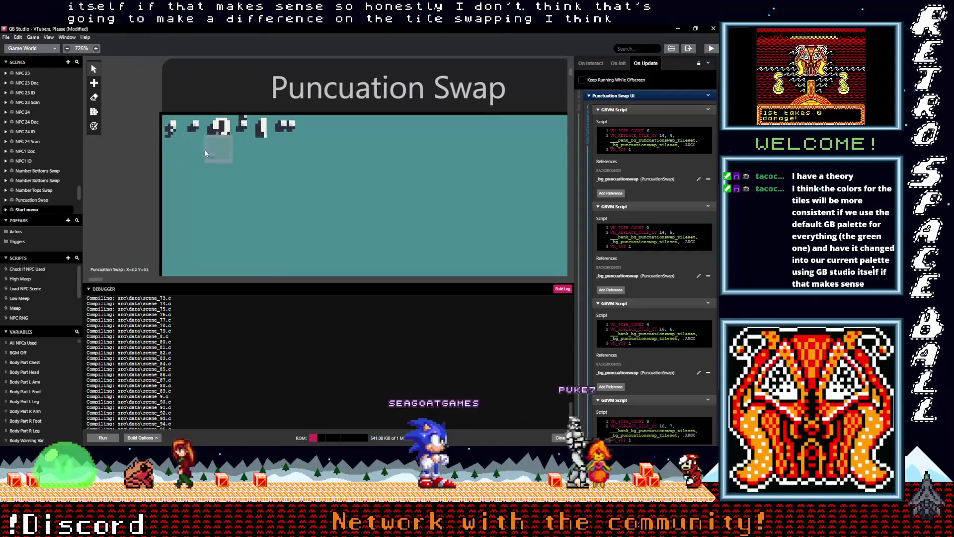
{"action": "scroll", "coordinate": [204, 151], "scroll_direction": "down", "scroll_amount": 3}
{"action": "scroll", "coordinate": [201, 181], "scroll_direction": "up", "scroll_amount": 3}
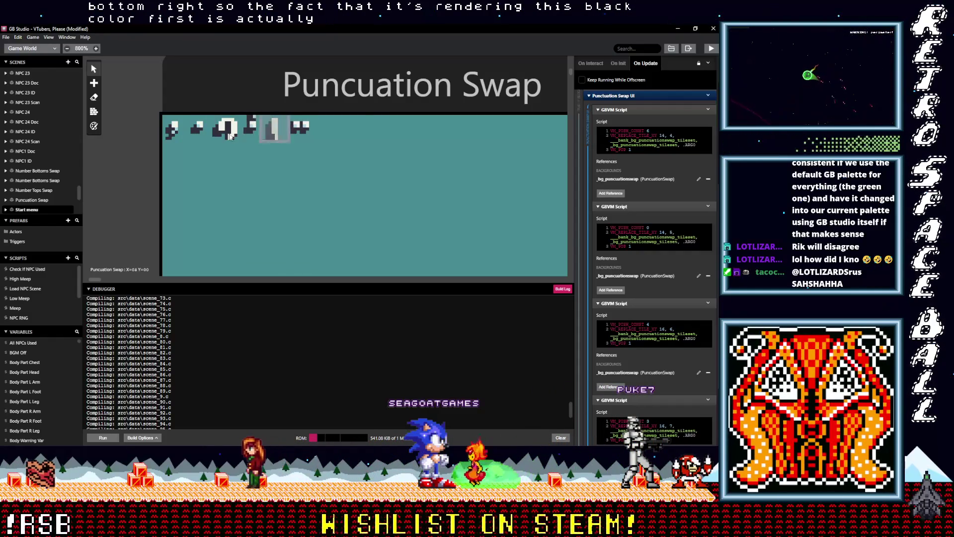
{"action": "key", "text": "alt+Tab"}
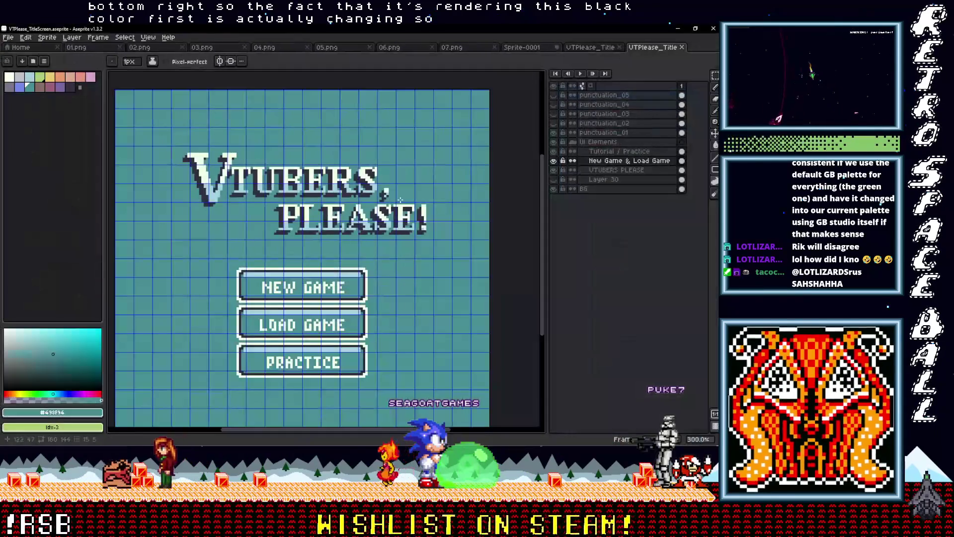
Sample the light blue from Sprite-0001's first punctuation tile, then return to GB Studio.
{"action": "key", "text": "ctrl+shift+Tab"}
{"action": "key", "text": "ctrl+shift+Tab"}
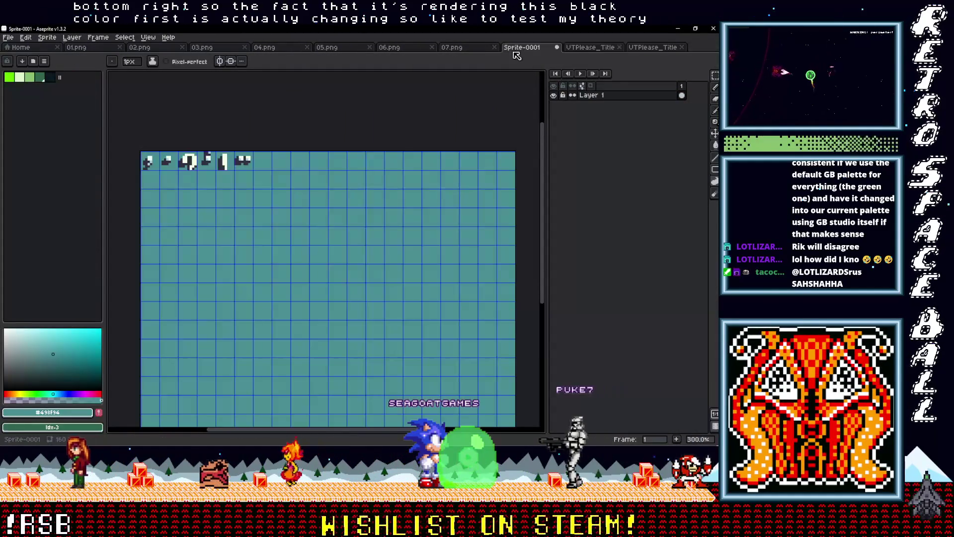
{"action": "scroll", "coordinate": [164, 166], "scroll_direction": "up", "scroll_amount": 4}
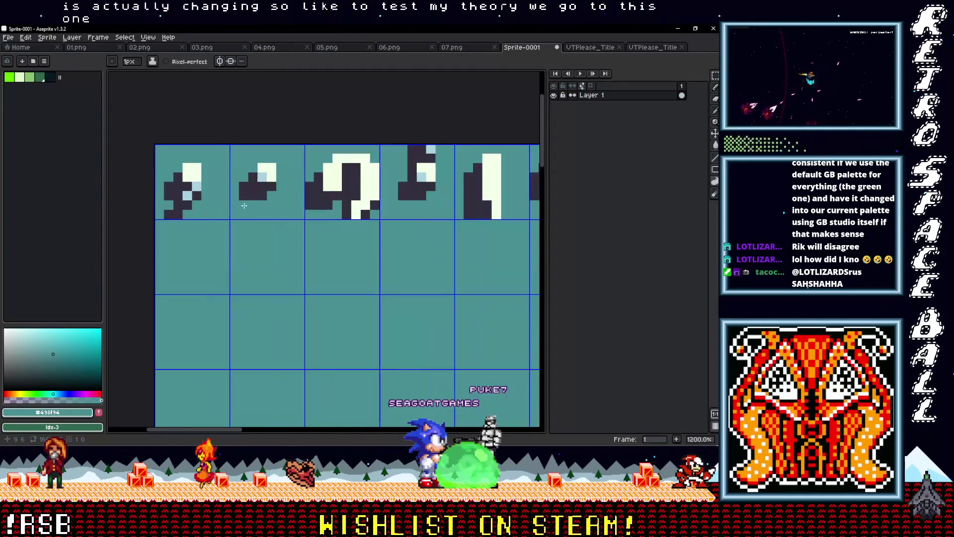
{"action": "left_click_drag", "start_coordinate": [245, 204], "coordinate": [219, 209]}
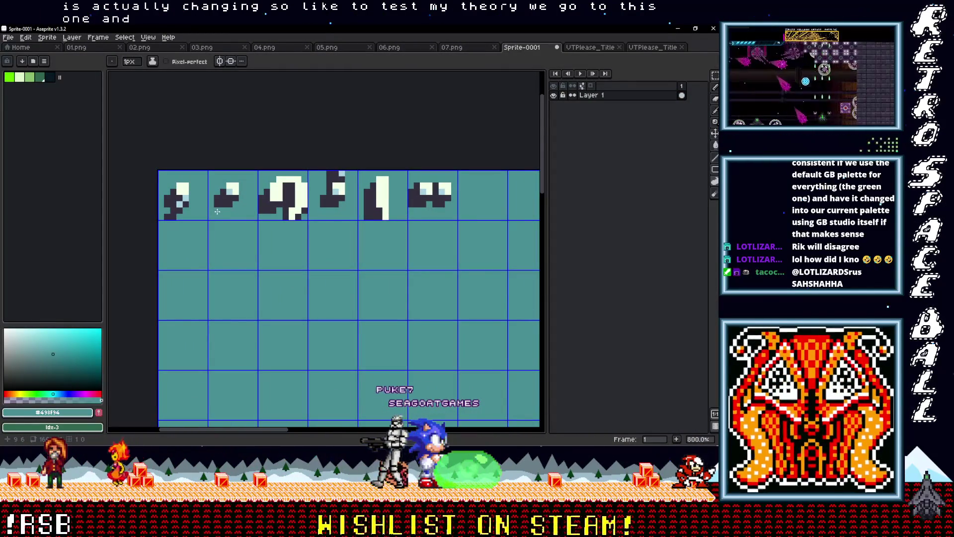
{"action": "key", "text": "i"}
{"action": "left_click", "coordinate": [195, 188]}
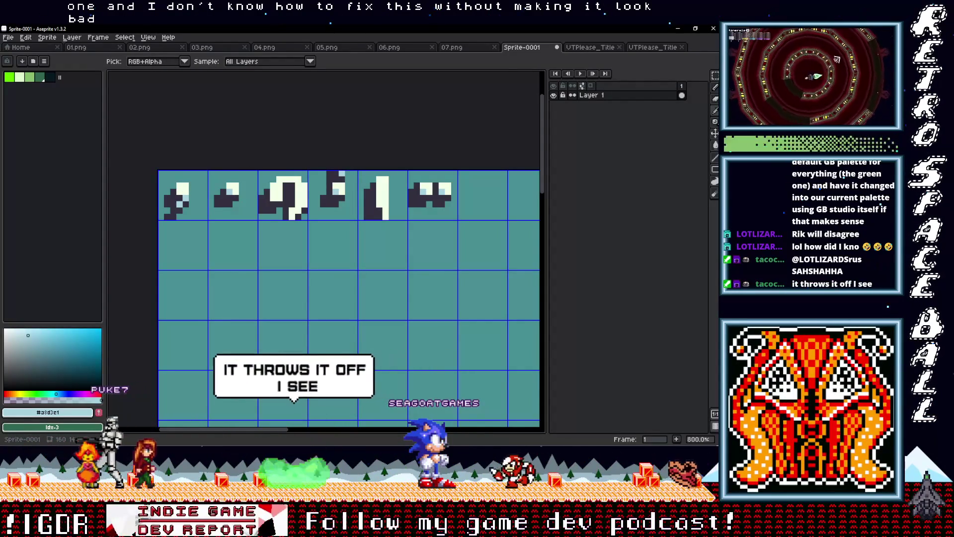
{"action": "key", "text": "alt+Tab"}
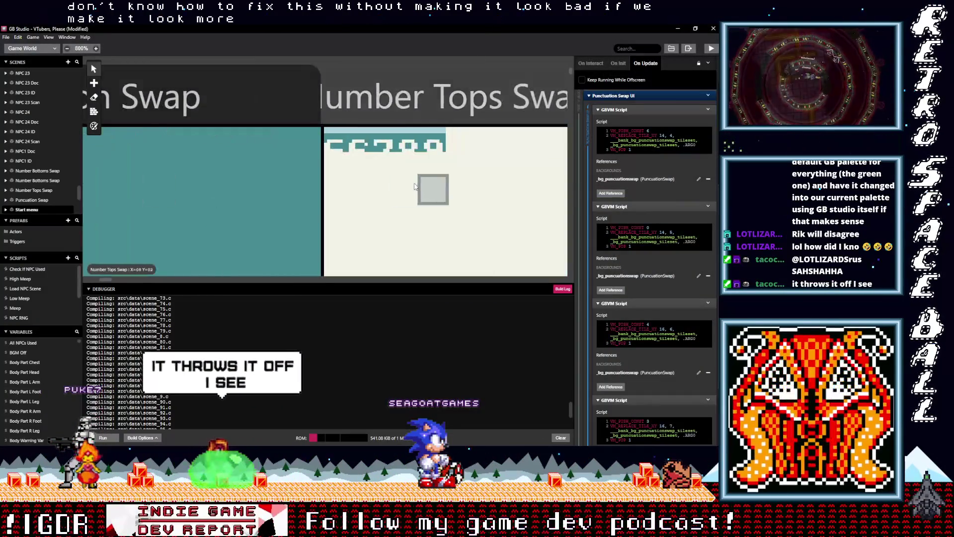
{"action": "scroll", "coordinate": [418, 187], "scroll_direction": "right", "scroll_amount": 10}
{"action": "scroll", "coordinate": [333, 181], "scroll_direction": "right", "scroll_amount": 10}
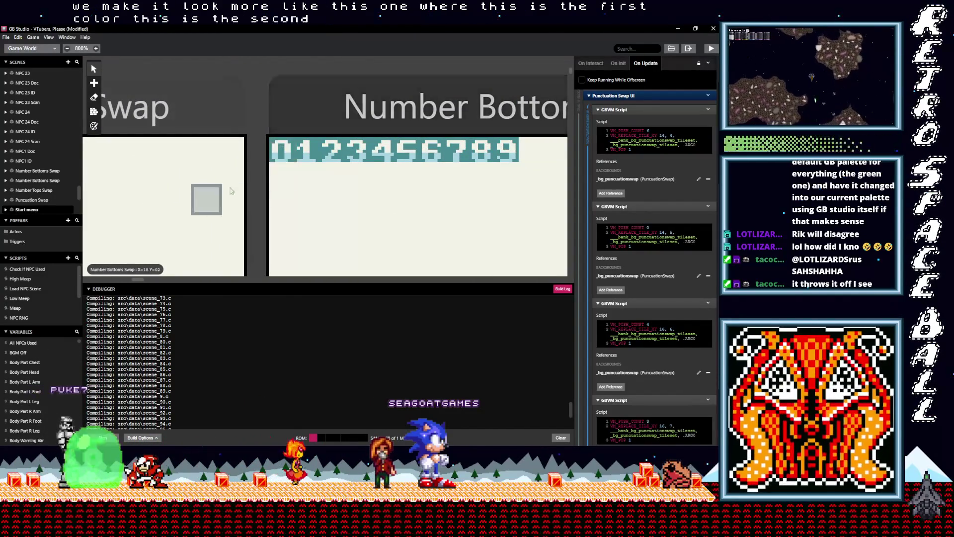
{"action": "scroll", "coordinate": [189, 186], "scroll_direction": "right", "scroll_amount": 5}
{"action": "scroll", "coordinate": [171, 184], "scroll_direction": "right", "scroll_amount": 15}
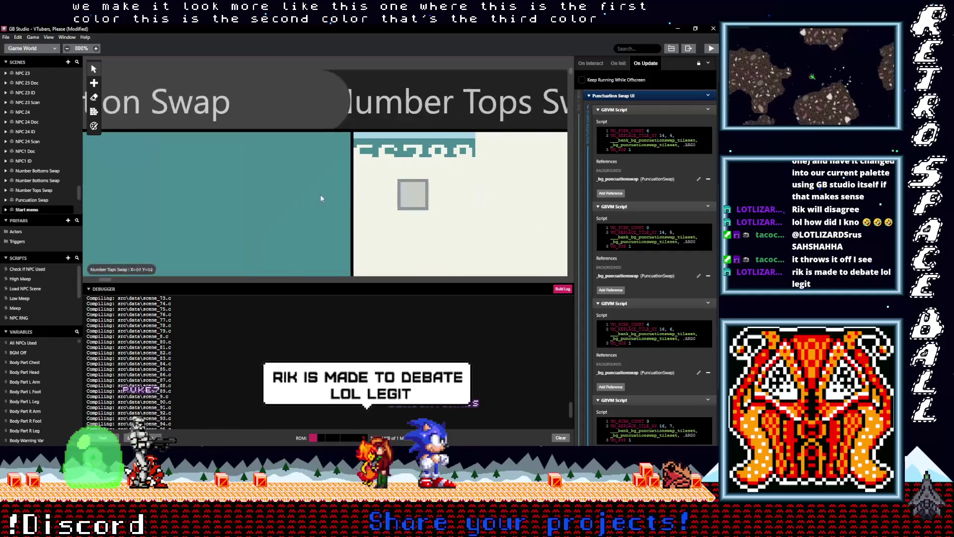
{"action": "scroll", "coordinate": [245, 189], "scroll_direction": "left", "scroll_amount": 8}
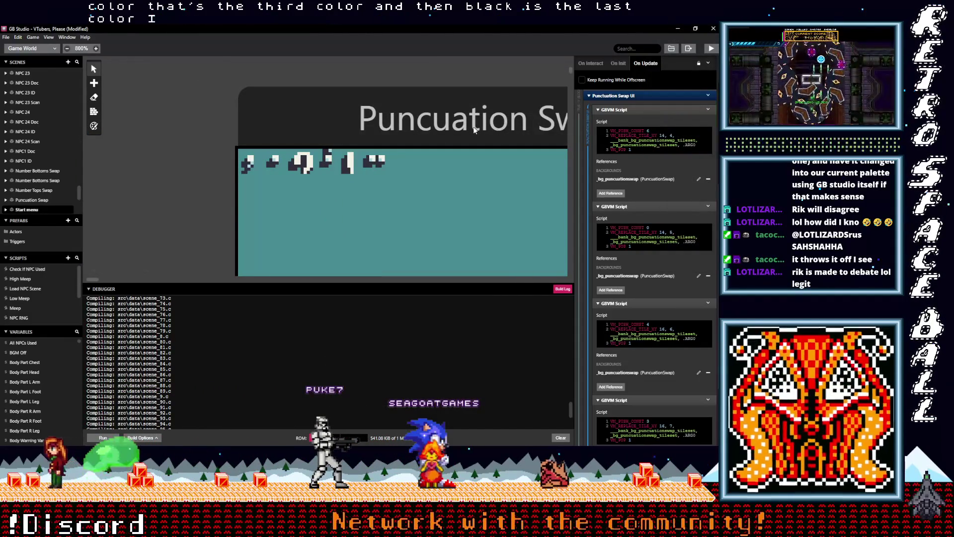
Back in Aseprite, repaint near-white and light blue pixels on the first punctuation tiles.
{"action": "key", "text": "alt+Tab"}
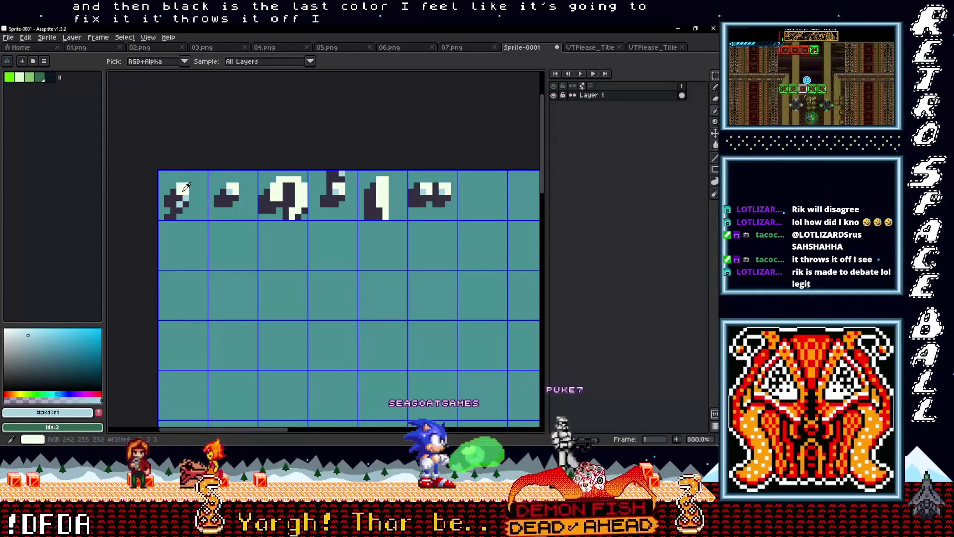
{"action": "scroll", "coordinate": [194, 188], "scroll_direction": "down", "scroll_amount": 1}
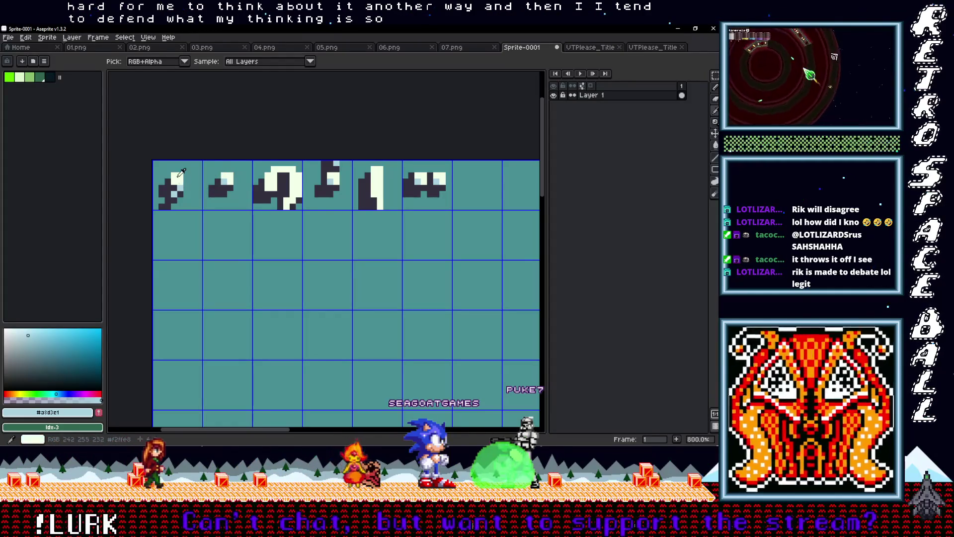
{"action": "key", "text": "b"}
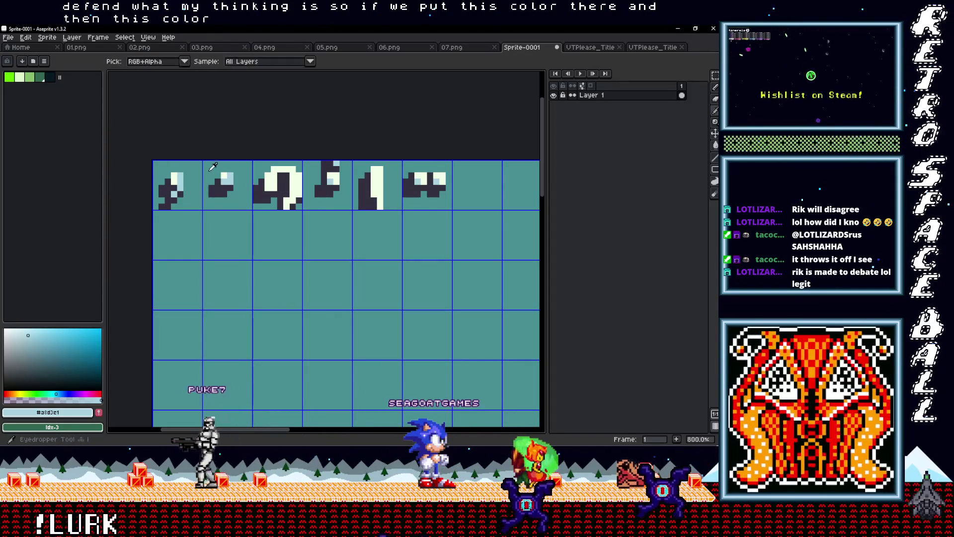
{"action": "left_click", "coordinate": [281, 186], "text": "alt"}
{"action": "left_click", "coordinate": [294, 186], "text": "alt"}
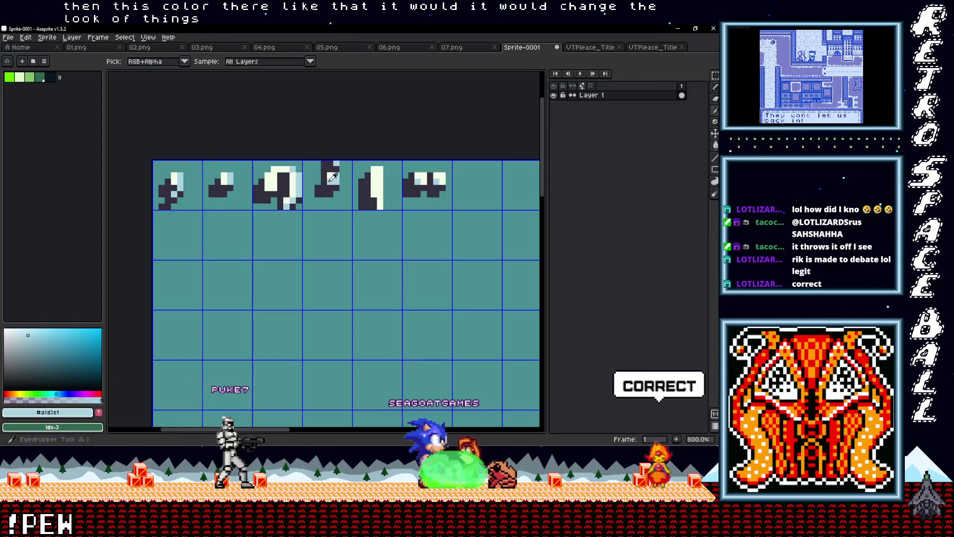
{"action": "left_click", "coordinate": [328, 180], "text": "alt"}
{"action": "key", "text": "alt"}
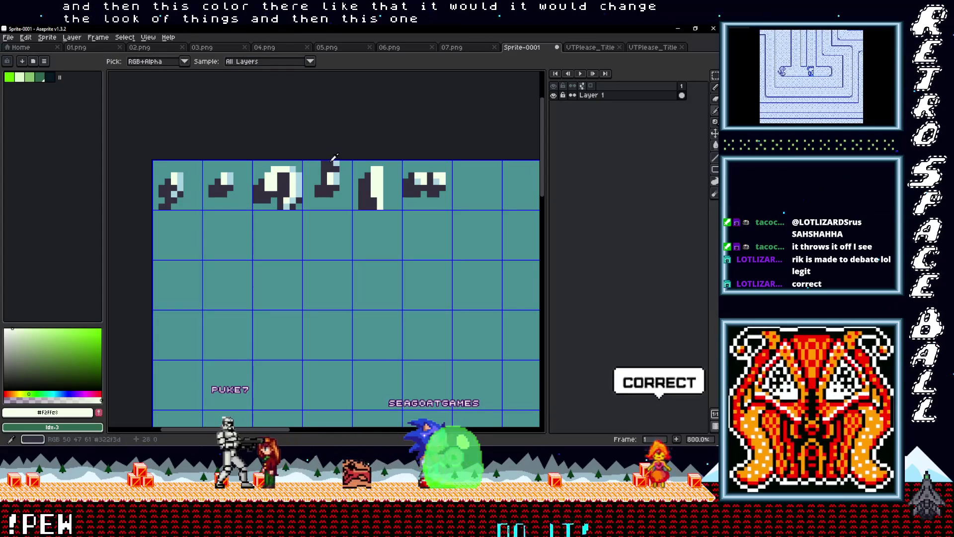
{"action": "left_click", "coordinate": [323, 163], "text": "alt"}
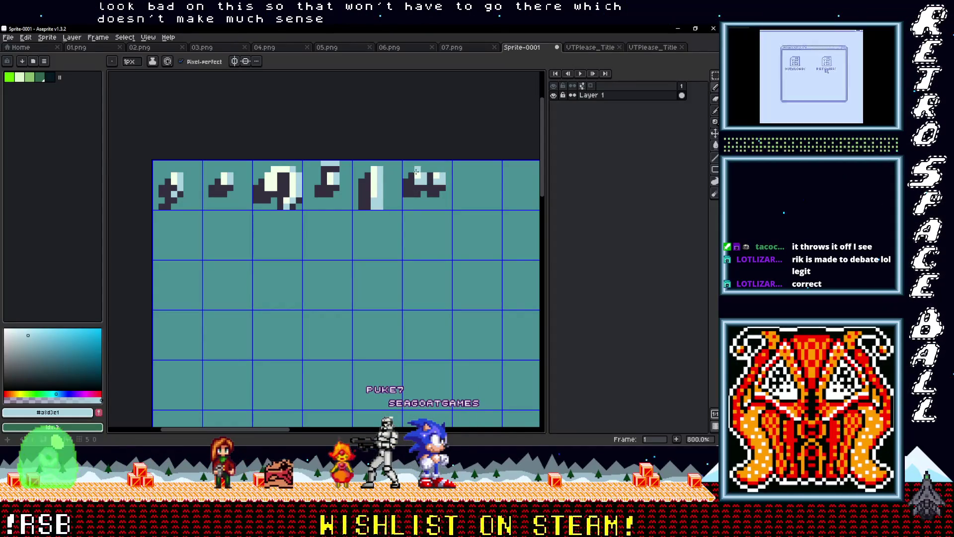
{"action": "left_click", "coordinate": [432, 188], "text": "alt"}
Repaint highlight, dark outline and light blue pixels on the question mark and sixth tile.
{"action": "key", "text": "i"}
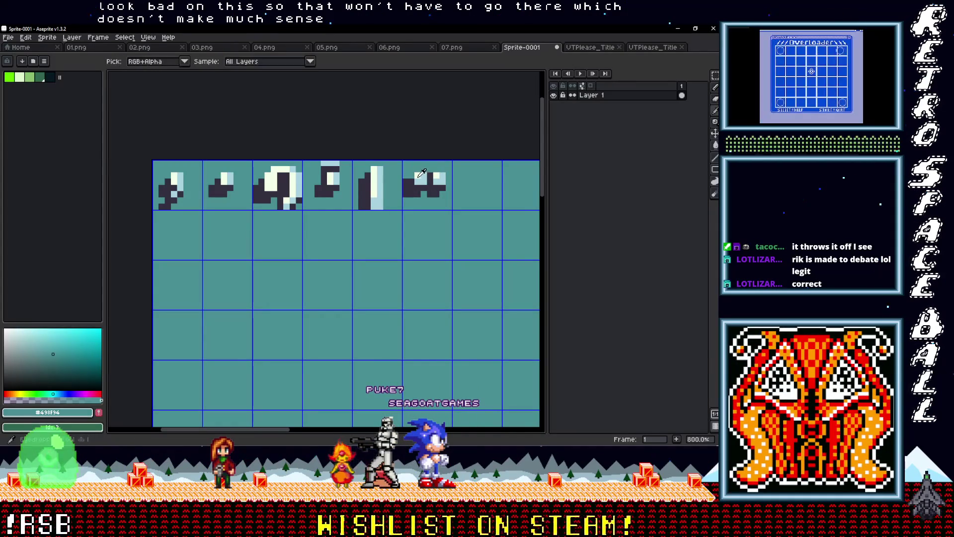
{"action": "key", "text": "b"}
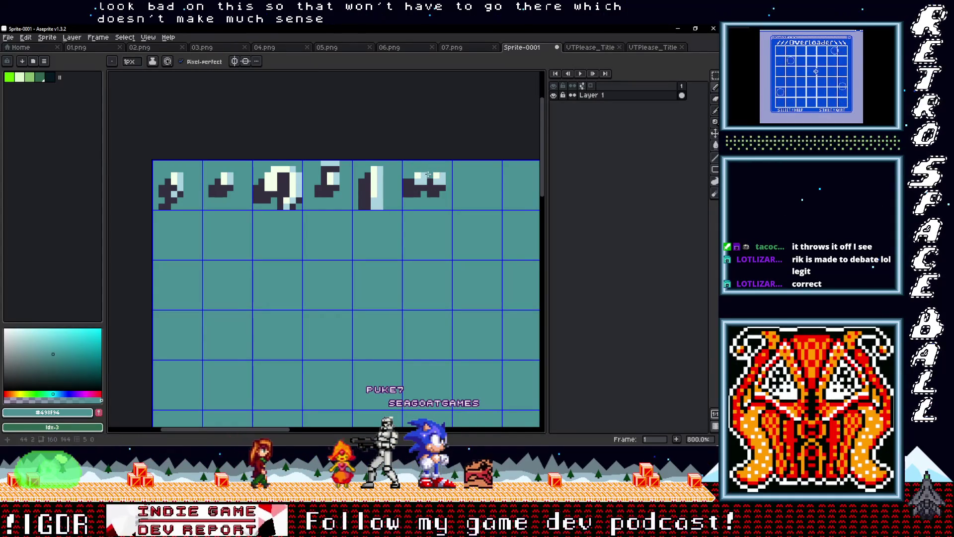
{"action": "left_click", "coordinate": [418, 179], "text": "alt"}
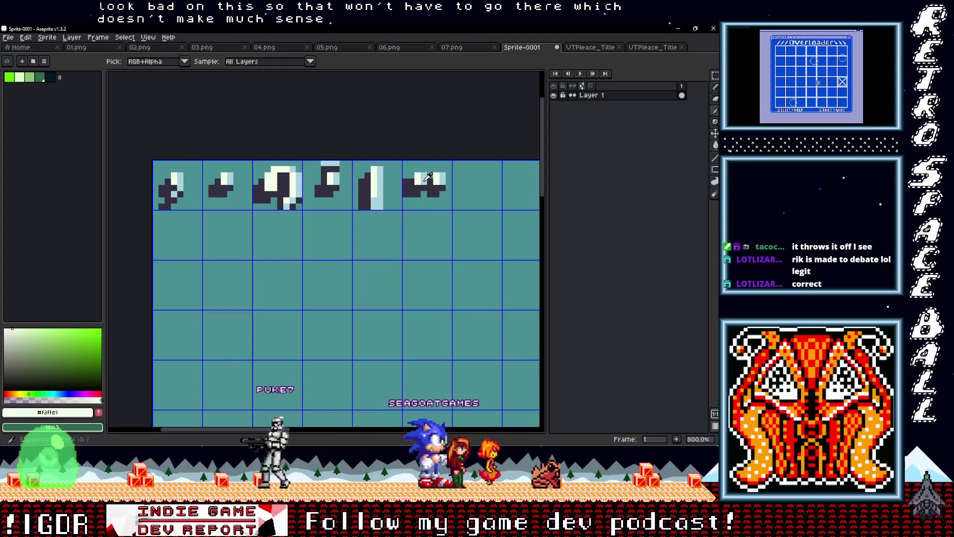
{"action": "left_click", "coordinate": [430, 179], "text": "alt"}
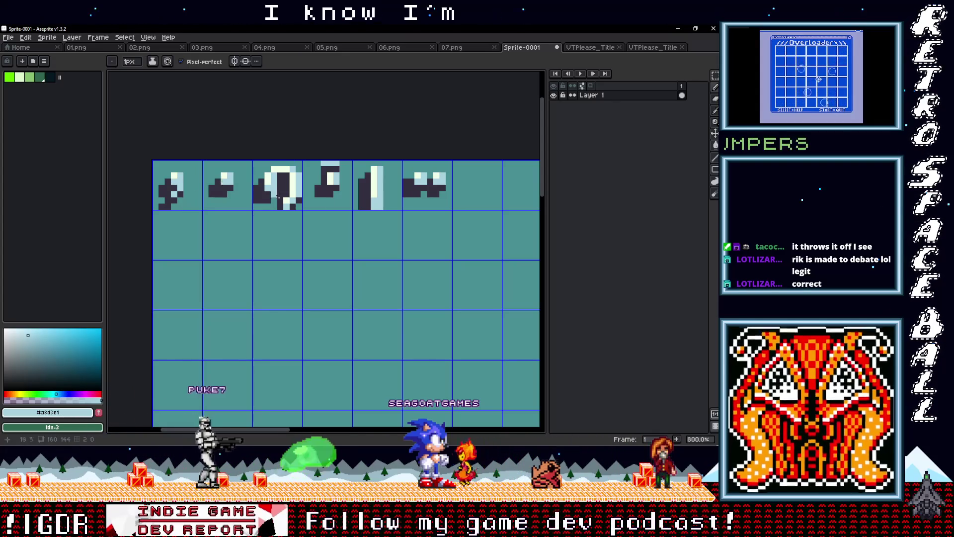
{"action": "scroll", "coordinate": [258, 204], "scroll_direction": "down", "scroll_amount": 2}
{"action": "scroll", "coordinate": [304, 223], "scroll_direction": "up", "scroll_amount": 2}
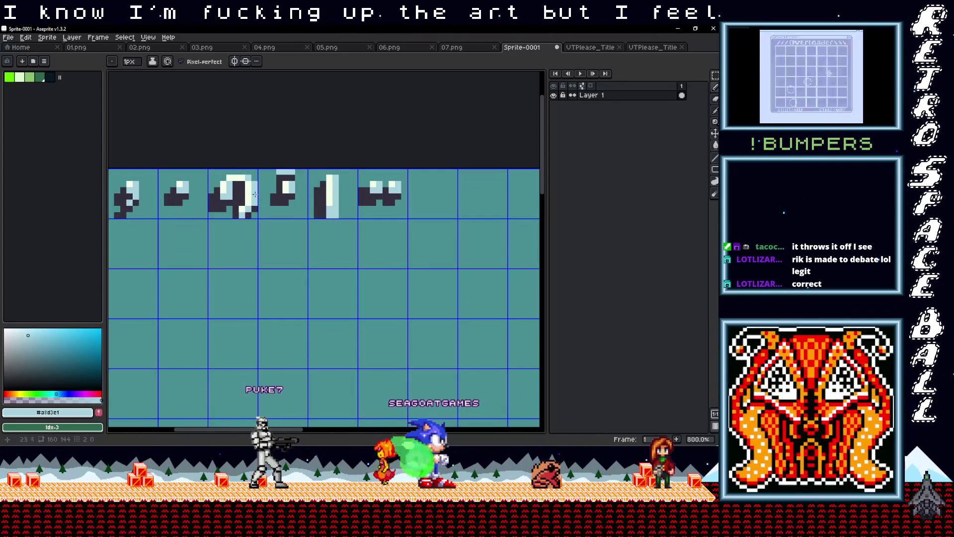
{"action": "scroll", "coordinate": [338, 231], "scroll_direction": "down", "scroll_amount": 2}
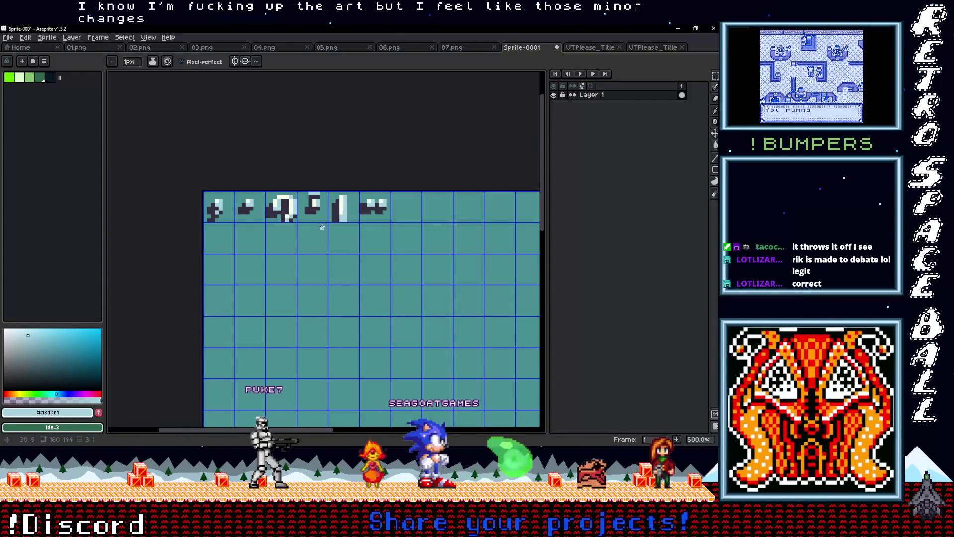
{"action": "scroll", "coordinate": [338, 230], "scroll_direction": "down", "scroll_amount": 1}
{"action": "scroll", "coordinate": [328, 232], "scroll_direction": "up", "scroll_amount": 3}
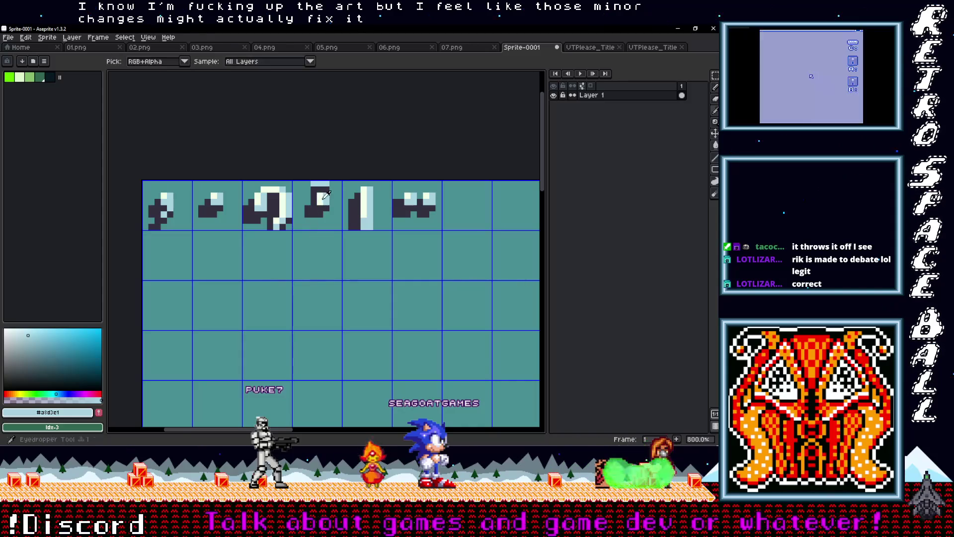
{"action": "left_click", "coordinate": [315, 183], "text": "alt"}
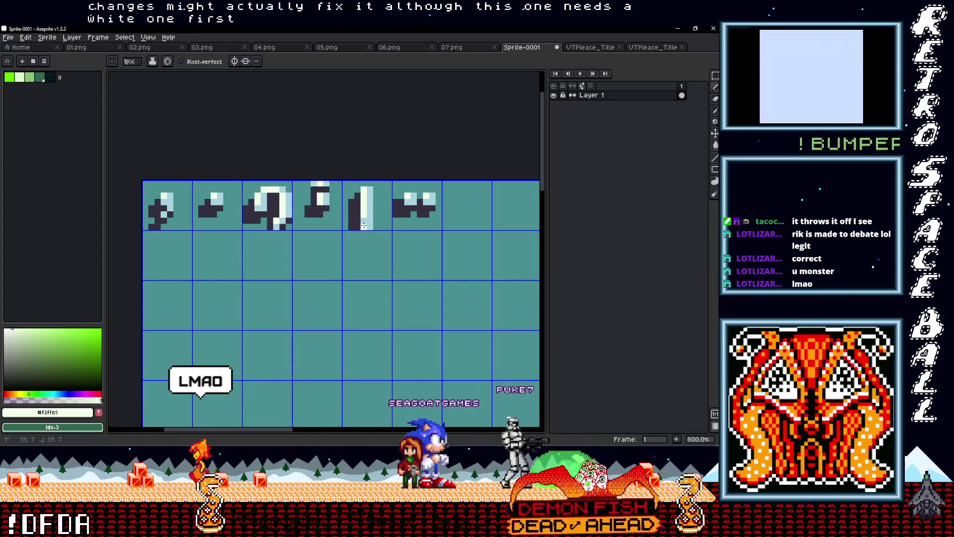
{"action": "key", "text": "i"}
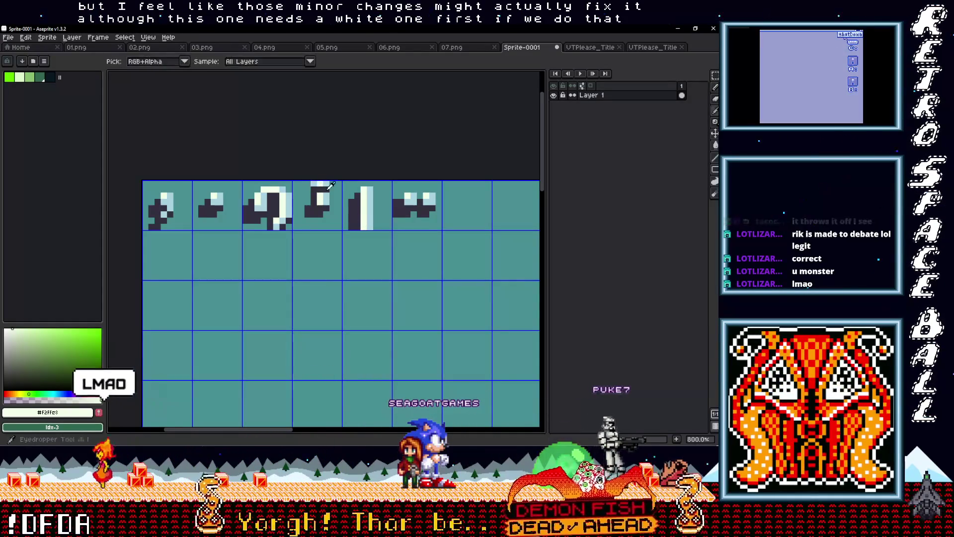
{"action": "left_click", "coordinate": [318, 185]}
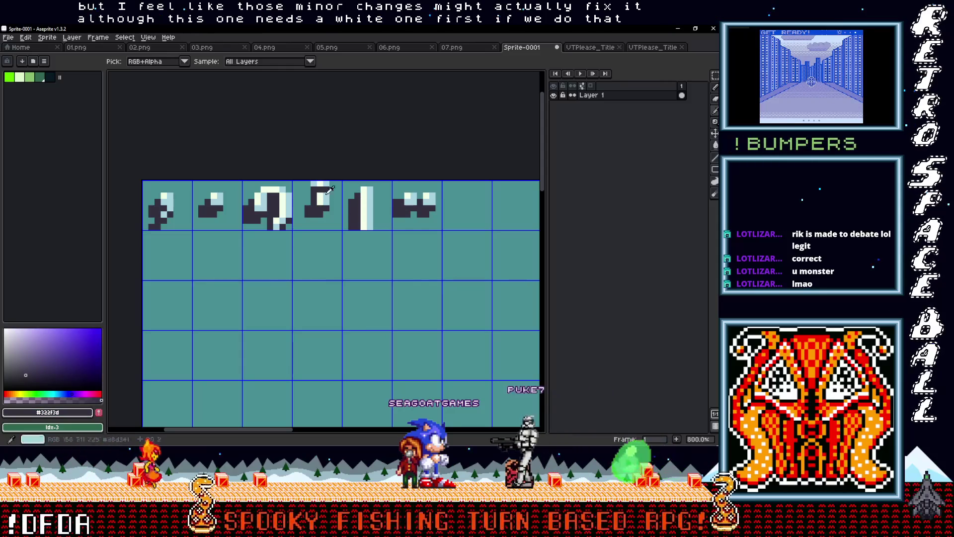
{"action": "left_click", "coordinate": [322, 184]}
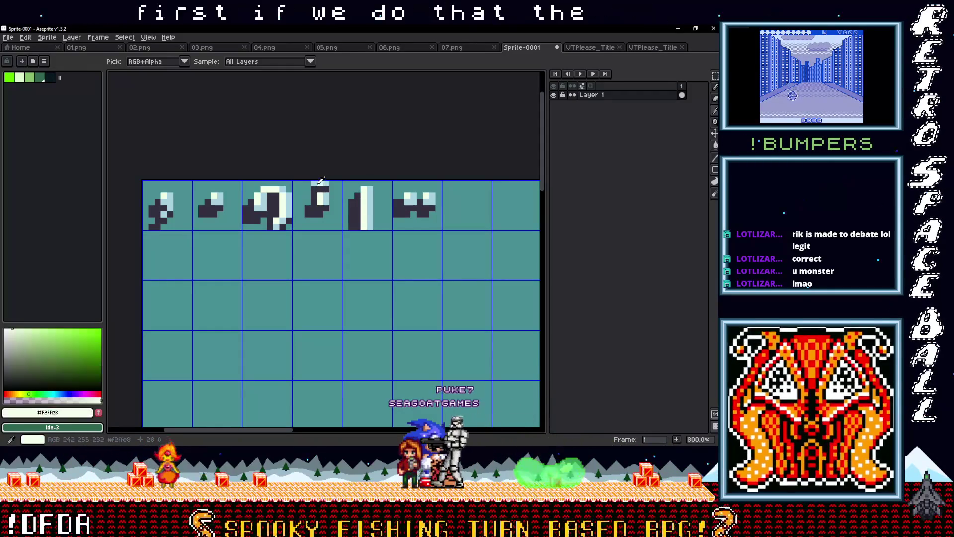
{"action": "key", "text": "b"}
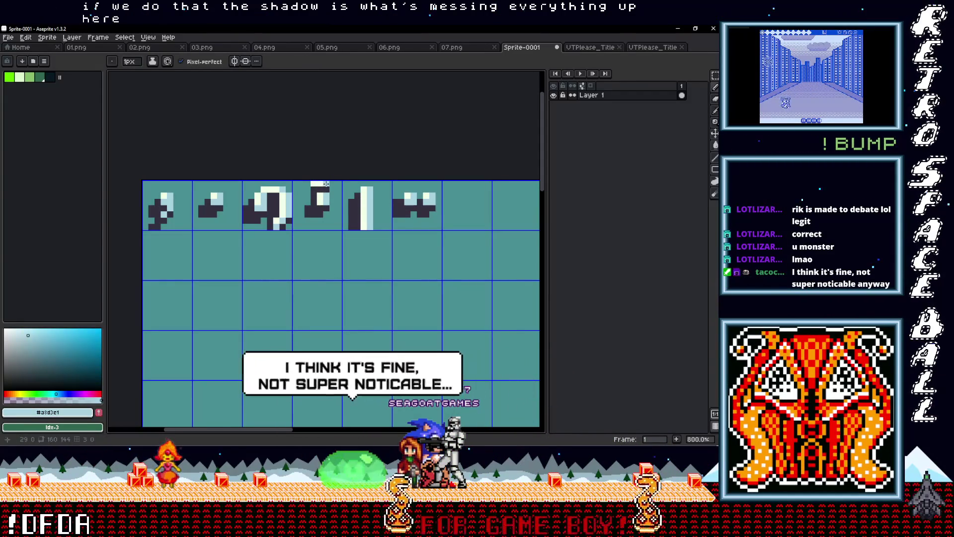
Add more light highlight pixels, then copy a punctuation tile down into the row below.
{"action": "scroll", "coordinate": [326, 198], "scroll_direction": "down", "scroll_amount": 4}
{"action": "scroll", "coordinate": [331, 219], "scroll_direction": "up", "scroll_amount": 3}
{"action": "scroll", "coordinate": [332, 218], "scroll_direction": "up", "scroll_amount": 1}
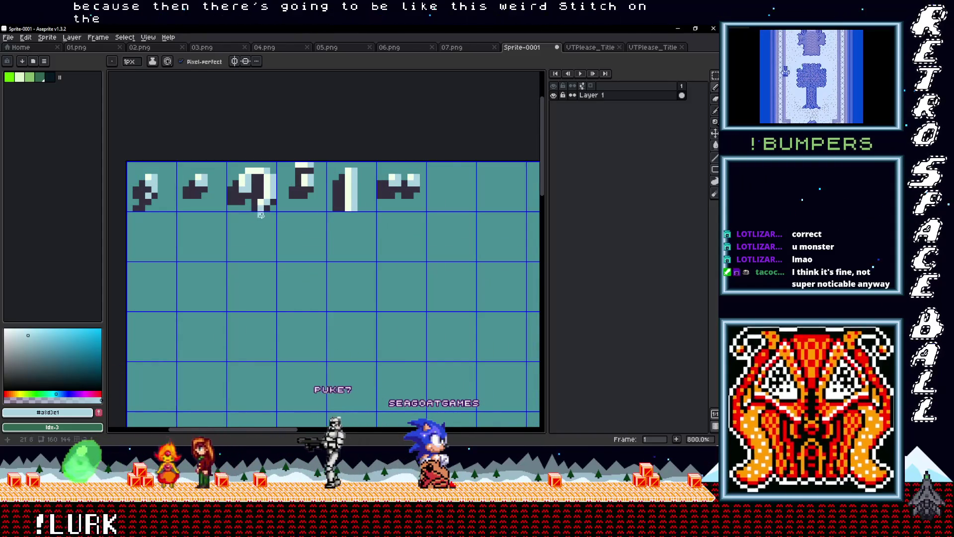
{"action": "scroll", "coordinate": [321, 222], "scroll_direction": "down", "scroll_amount": 1}
{"action": "scroll", "coordinate": [321, 227], "scroll_direction": "up", "scroll_amount": 1}
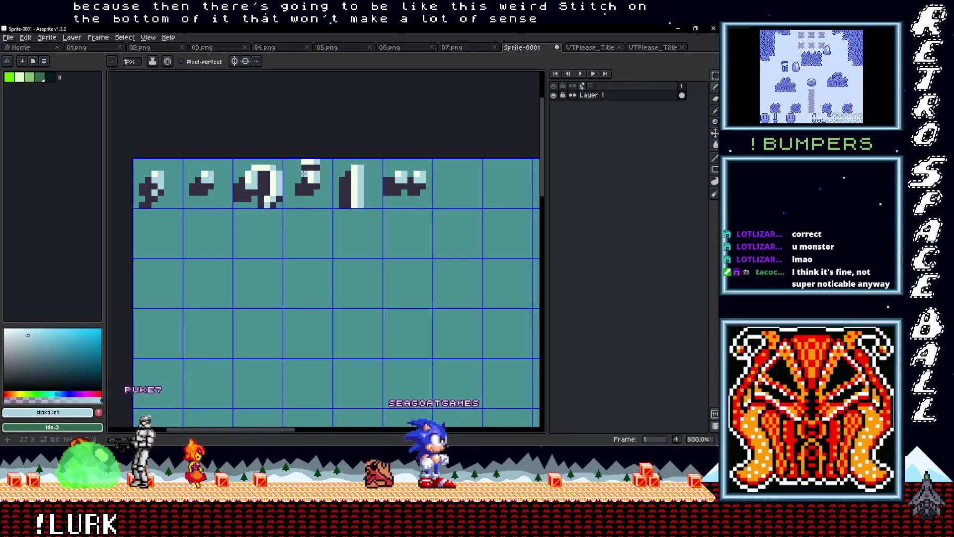
{"action": "left_click", "coordinate": [353, 205], "text": "alt"}
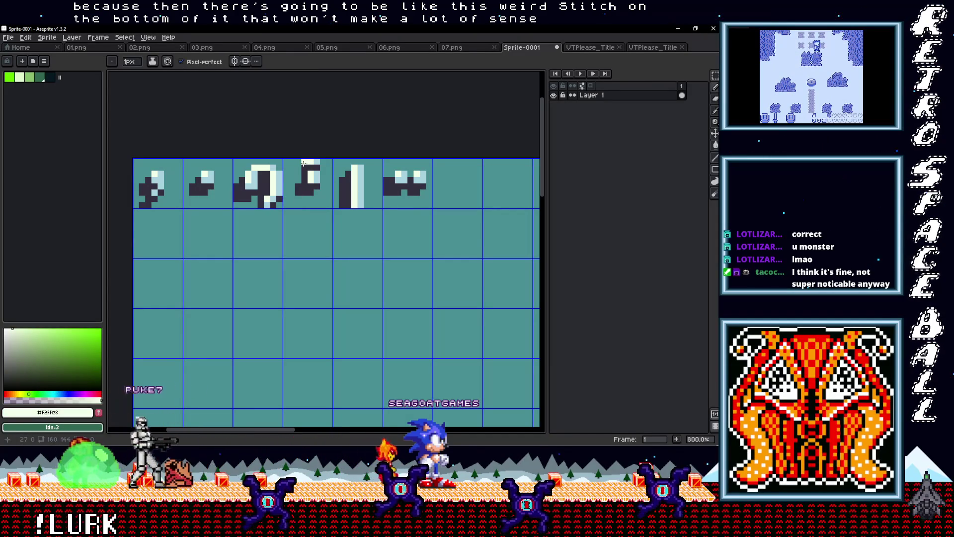
{"action": "scroll", "coordinate": [303, 165], "scroll_direction": "up", "scroll_amount": 3}
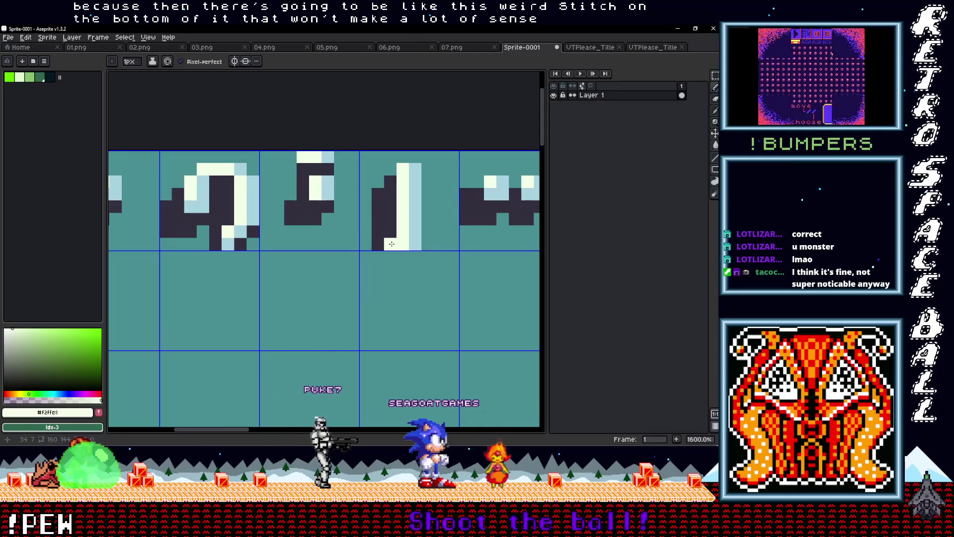
{"action": "scroll", "coordinate": [392, 244], "scroll_direction": "down", "scroll_amount": 2}
{"action": "scroll", "coordinate": [381, 234], "scroll_direction": "up", "scroll_amount": 2}
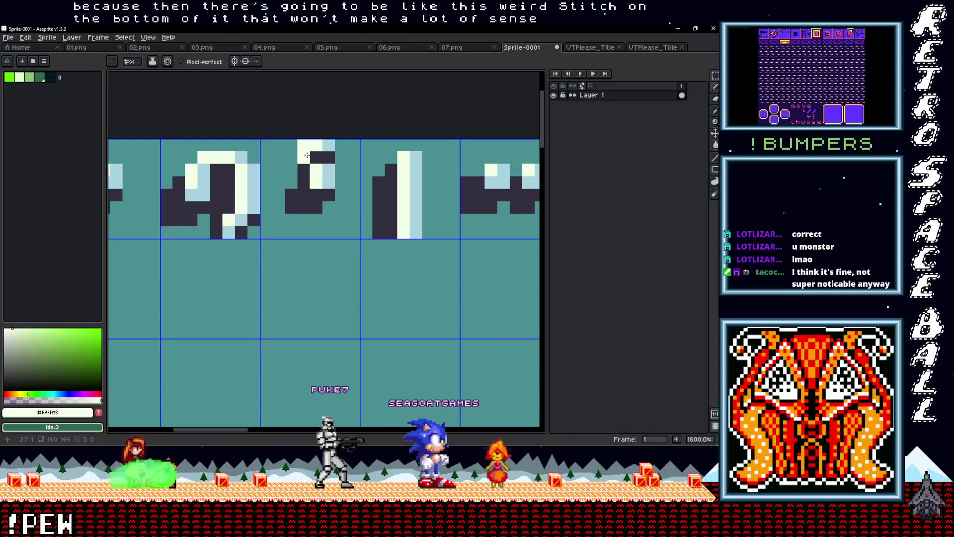
{"action": "scroll", "coordinate": [361, 218], "scroll_direction": "down", "scroll_amount": 2}
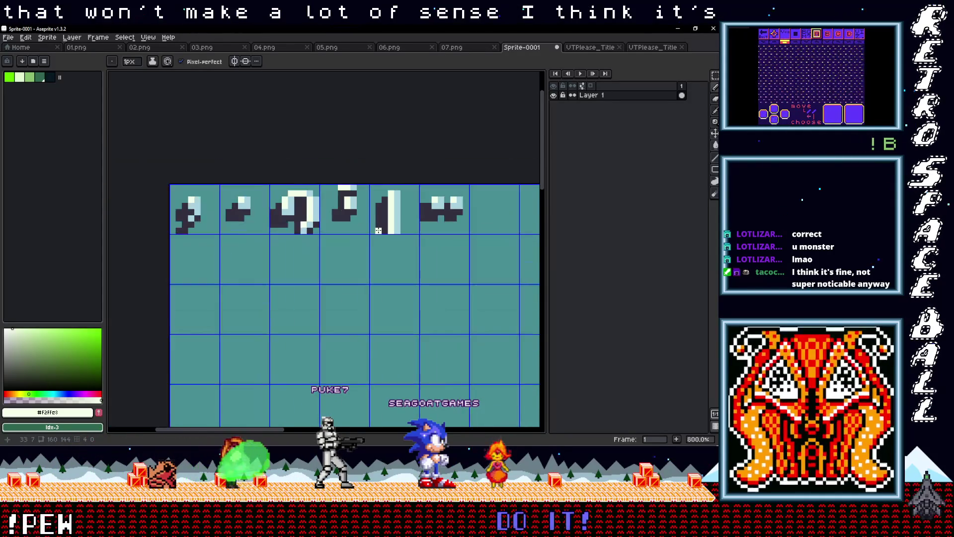
{"action": "key", "text": "m"}
{"action": "left_click_drag", "start_coordinate": [323, 187], "coordinate": [398, 274]}
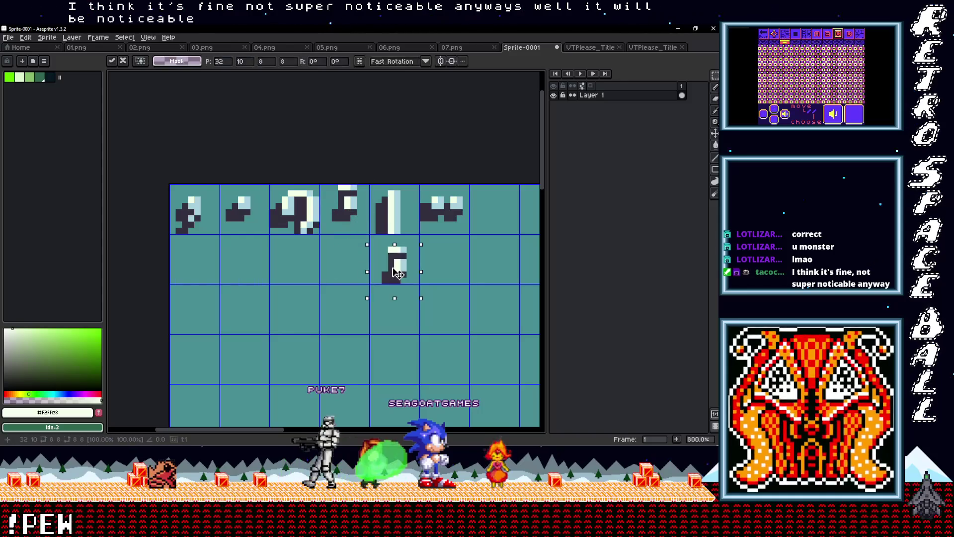
Try the copied tile under the question mark, undo the move, and select the fourth tile's cell.
{"action": "left_click", "coordinate": [428, 262]}
{"action": "scroll", "coordinate": [448, 273], "scroll_direction": "down", "scroll_amount": 2}
{"action": "scroll", "coordinate": [445, 276], "scroll_direction": "up", "scroll_amount": 2}
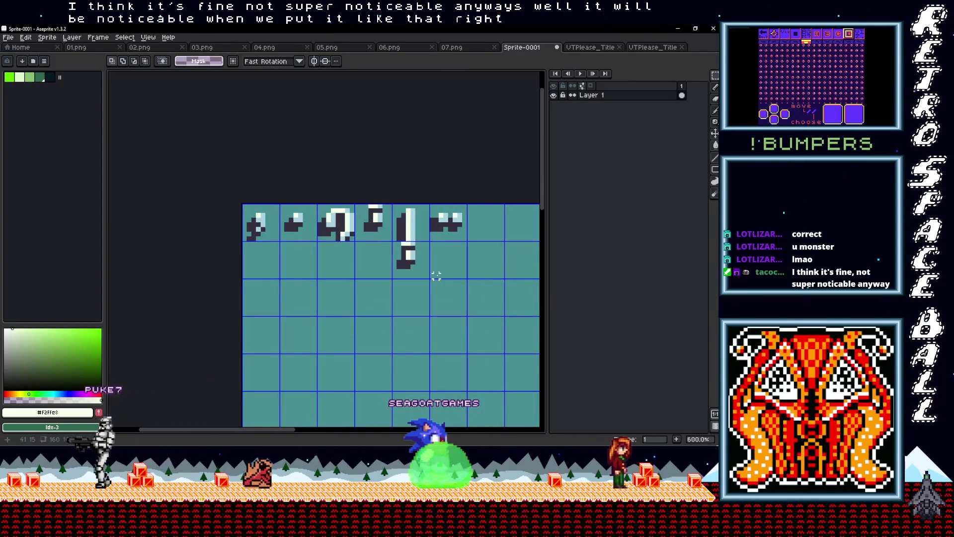
{"action": "left_click_drag", "start_coordinate": [408, 255], "coordinate": [342, 272]}
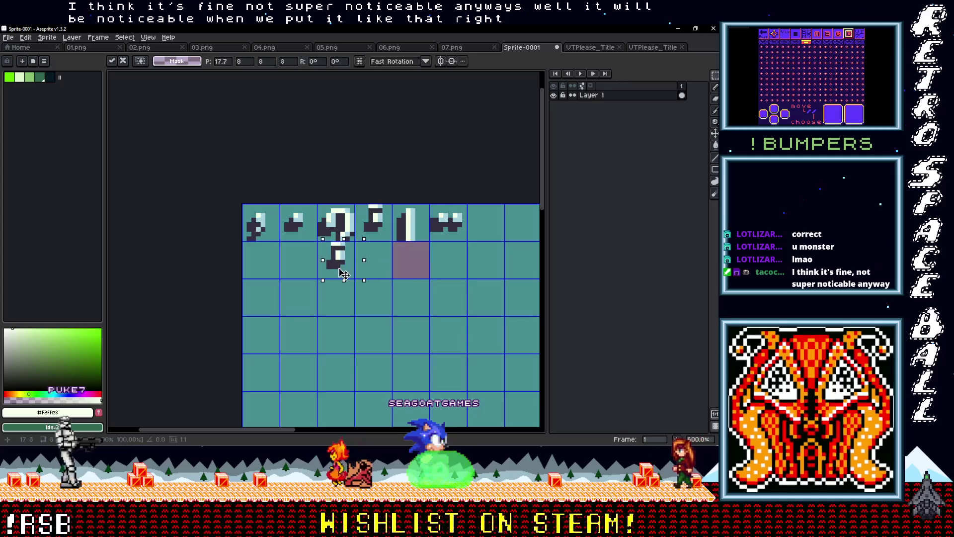
{"action": "key", "text": "Right"}
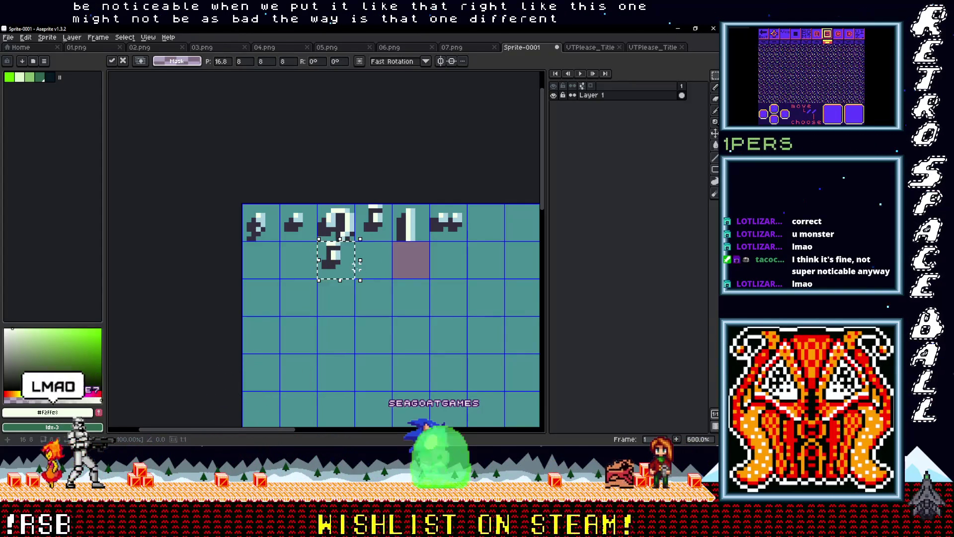
{"action": "key", "text": "ctrl+z"}
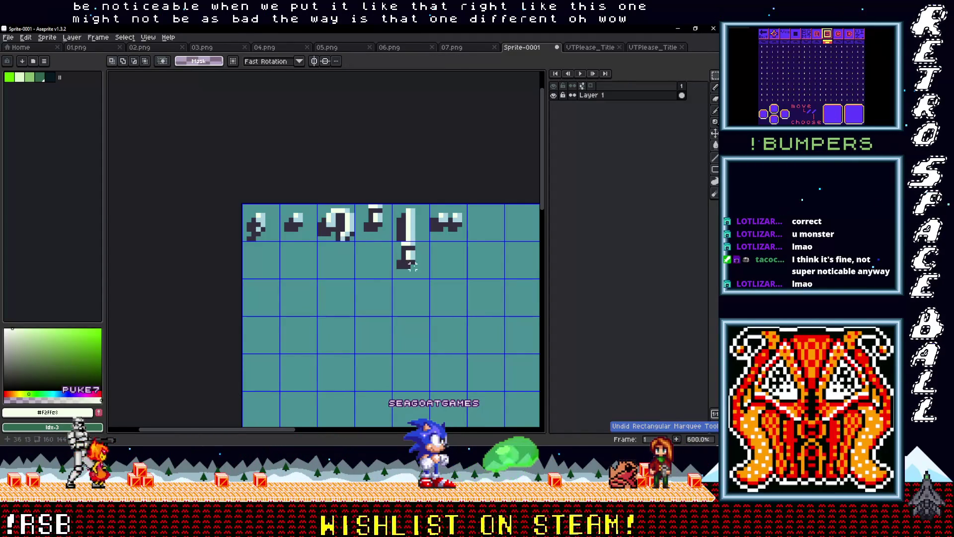
{"action": "left_click_drag", "start_coordinate": [418, 263], "coordinate": [423, 269]}
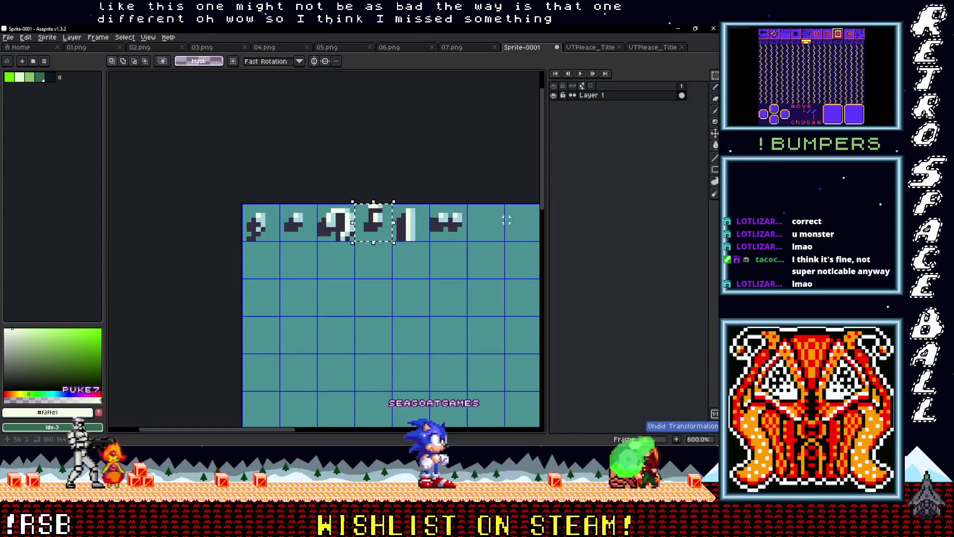
{"action": "key", "text": "i"}
{"action": "left_click", "coordinate": [652, 47]}
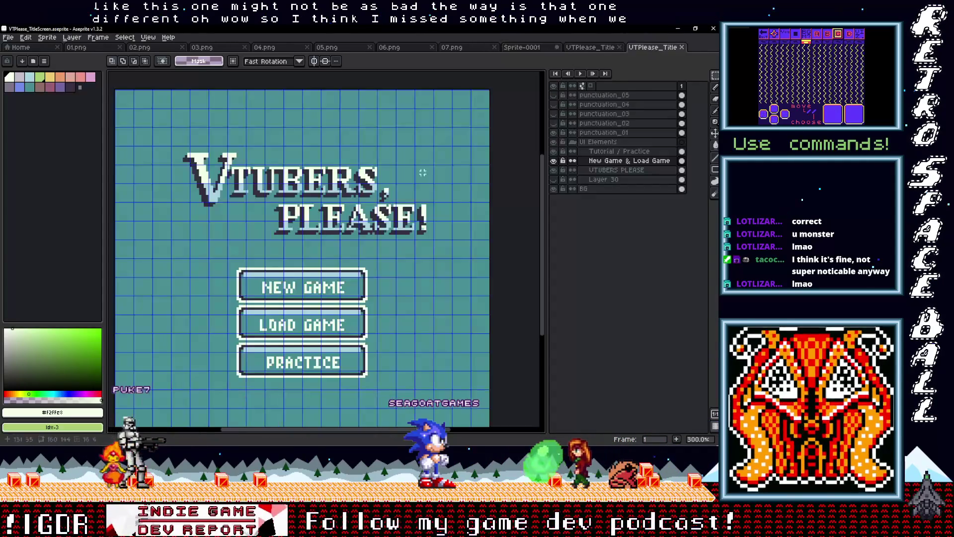
Toggle the punctuation_02, punctuation_03 and punctuation_04 layers on the title to compare the marks.
{"action": "left_click", "coordinate": [554, 124]}
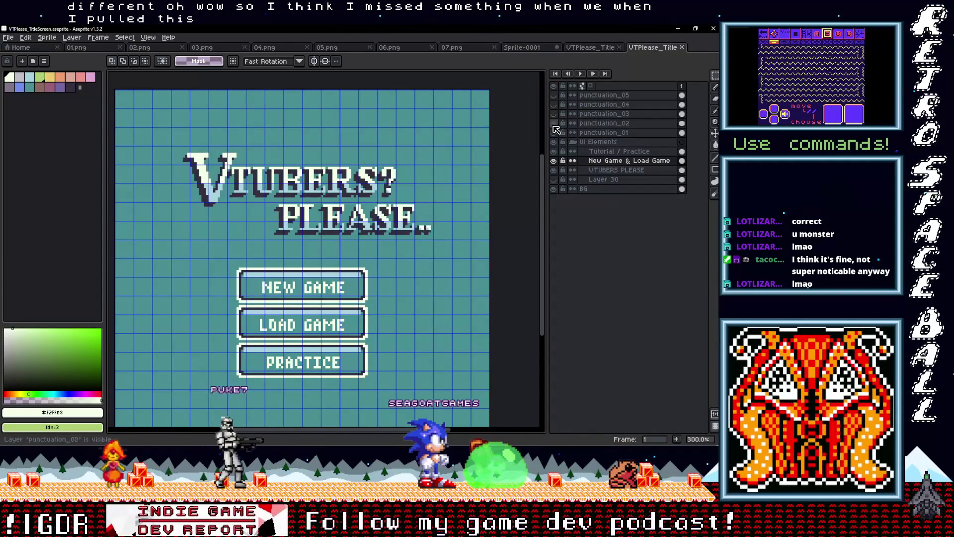
{"action": "scroll", "coordinate": [398, 199], "scroll_direction": "up", "scroll_amount": 3}
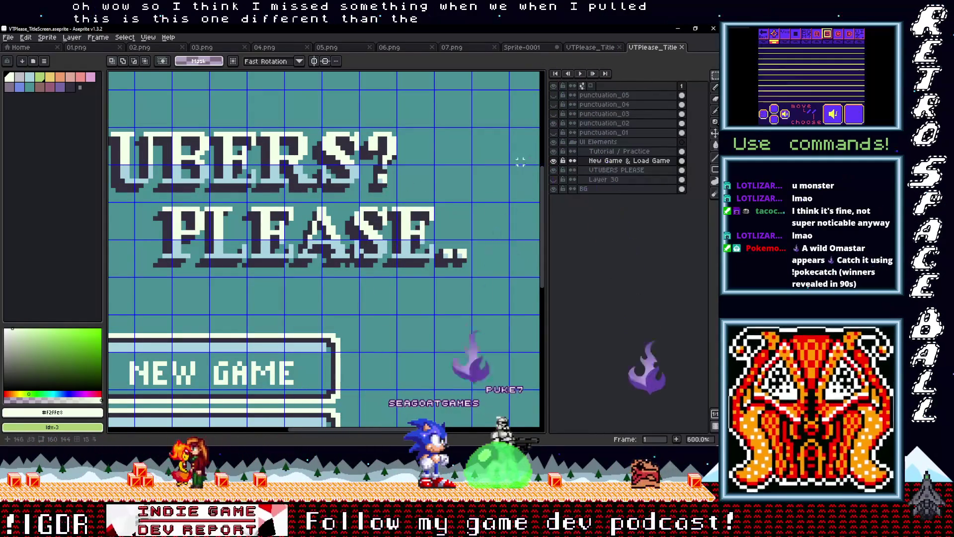
{"action": "left_click", "coordinate": [554, 123]}
{"action": "left_click", "coordinate": [553, 123]}
{"action": "left_click", "coordinate": [553, 123]}
{"action": "left_click", "coordinate": [554, 114]}
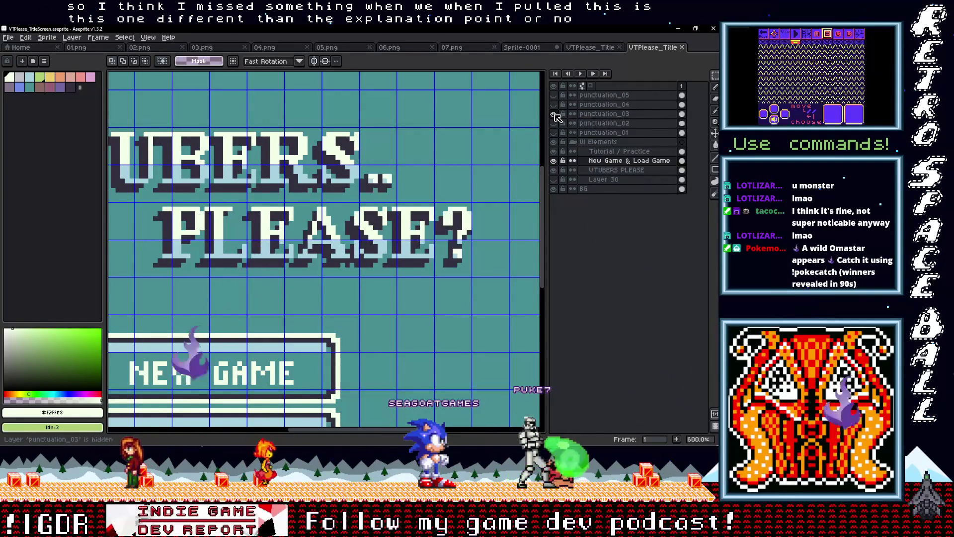
{"action": "left_click", "coordinate": [553, 114]}
{"action": "left_click", "coordinate": [554, 105]}
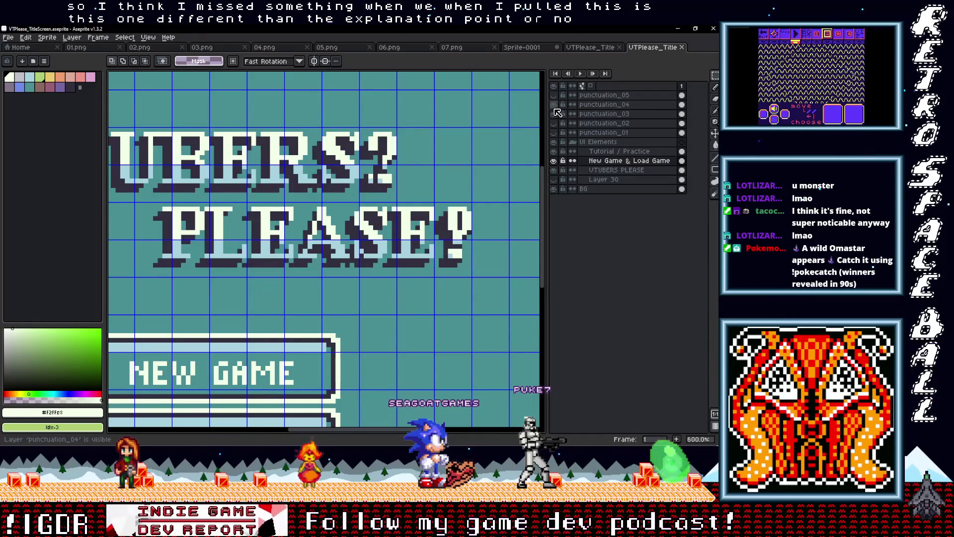
{"action": "left_click", "coordinate": [554, 108]}
{"action": "left_click", "coordinate": [555, 108]}
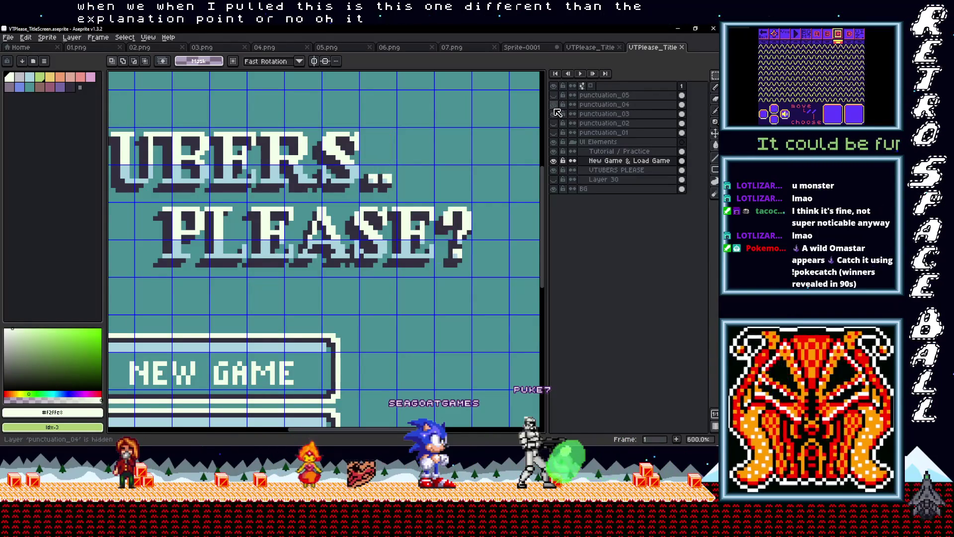
Copy the 8x8 tile under the question mark from punctuation_03 and bring it to Sprite-0001.
{"action": "left_click_drag", "start_coordinate": [432, 237], "coordinate": [474, 279]}
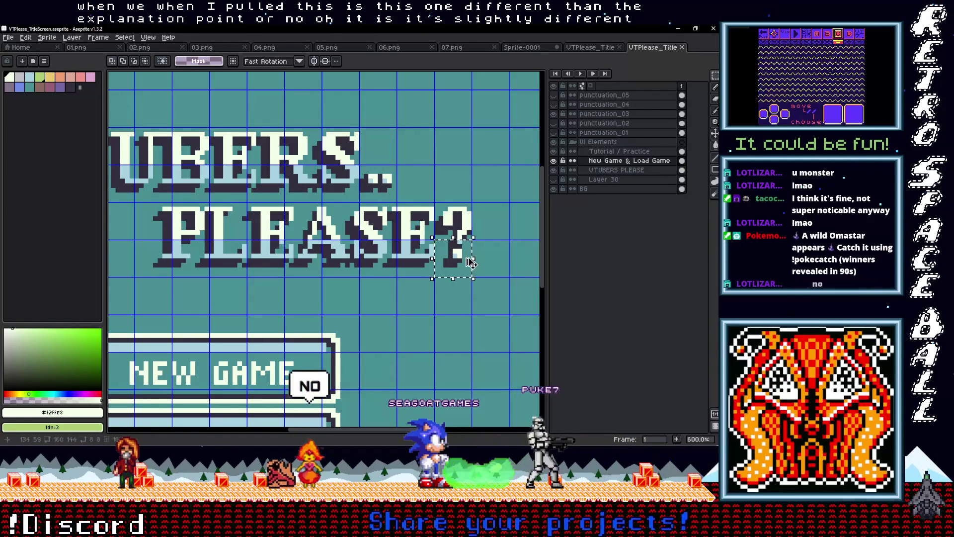
{"action": "left_click", "coordinate": [604, 114]}
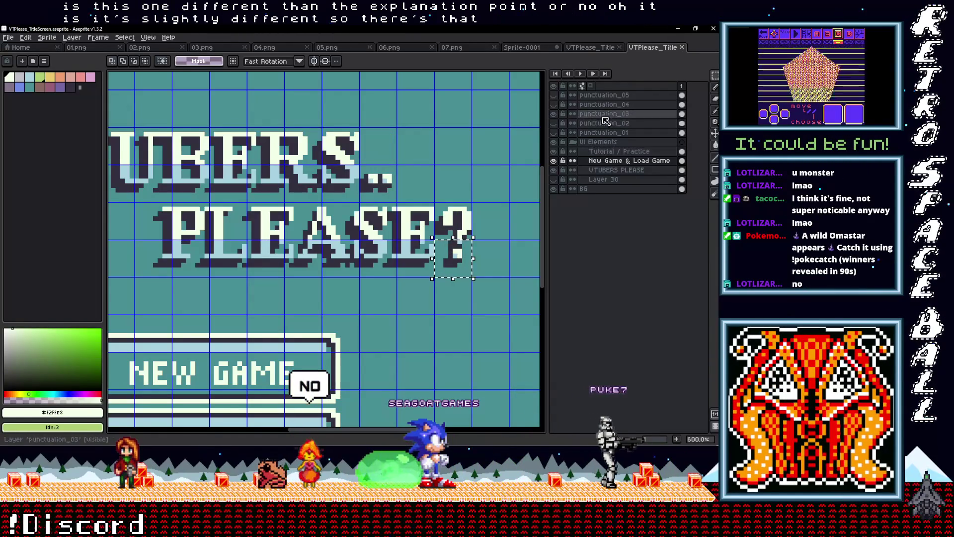
{"action": "left_click", "coordinate": [468, 259]}
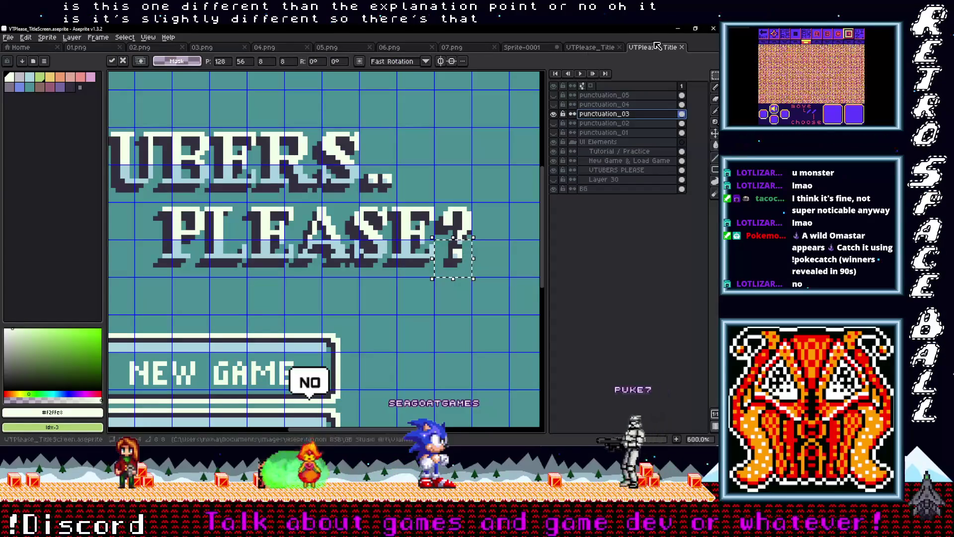
{"action": "left_click", "coordinate": [522, 47]}
{"action": "mouse_move", "coordinate": [452, 229]}
{"action": "left_mouse_down"}
{"action": "mouse_move", "coordinate": [327, 221]}
{"action": "mouse_move", "coordinate": [357, 228]}
{"action": "left_mouse_up"}
Paste the tile into the next empty cell and draw light-blue pixels along the glyph's top edge.
{"action": "key", "text": "ctrl+v"}
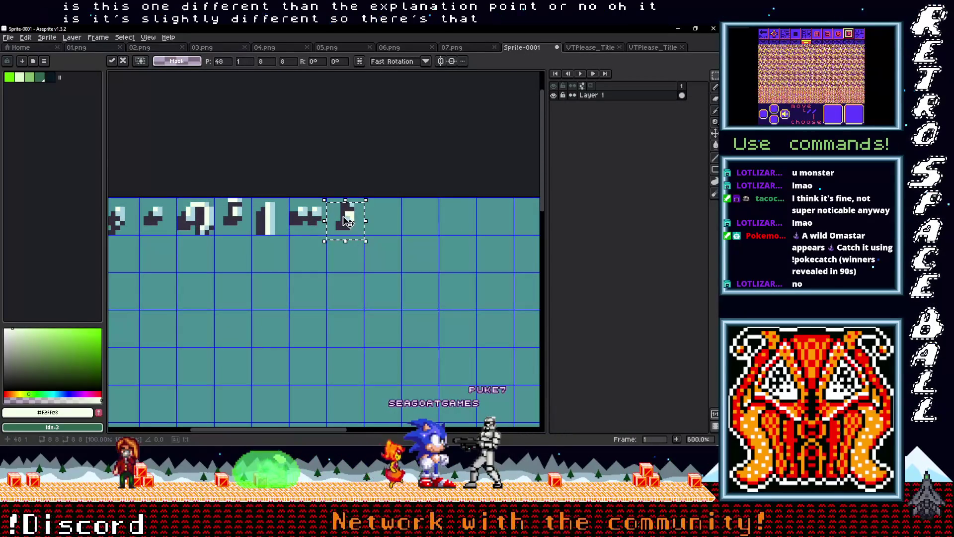
{"action": "scroll", "coordinate": [318, 224], "scroll_direction": "up", "scroll_amount": 3}
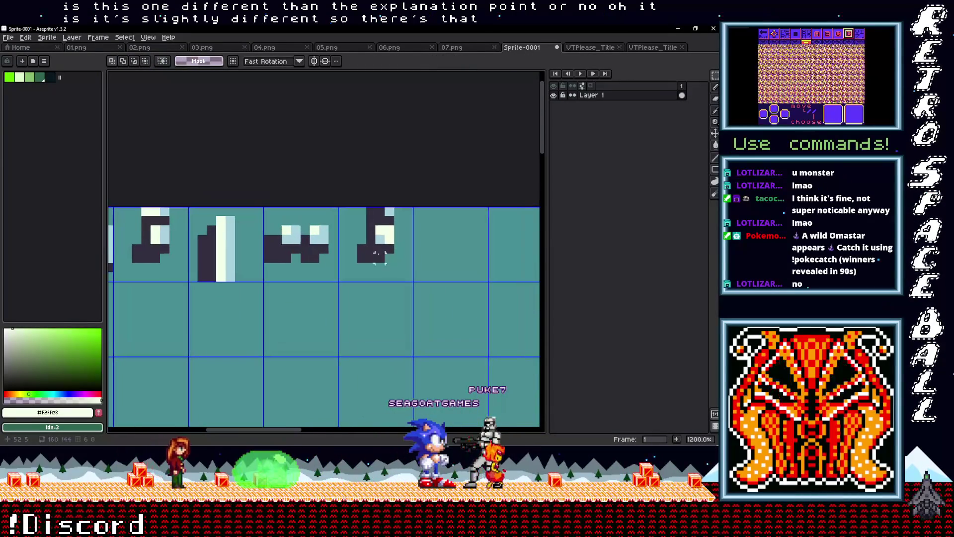
{"action": "key", "text": "i"}
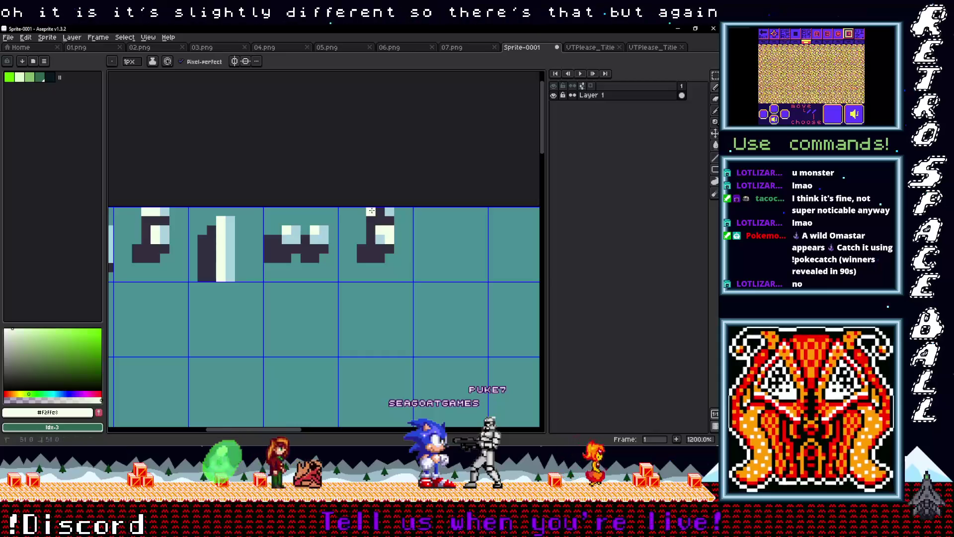
{"action": "left_click", "coordinate": [390, 211]}
{"action": "key", "text": "b"}
{"action": "left_click_drag", "start_coordinate": [370, 211], "coordinate": [381, 212]}
{"action": "scroll", "coordinate": [381, 212], "scroll_direction": "down", "scroll_amount": 3}
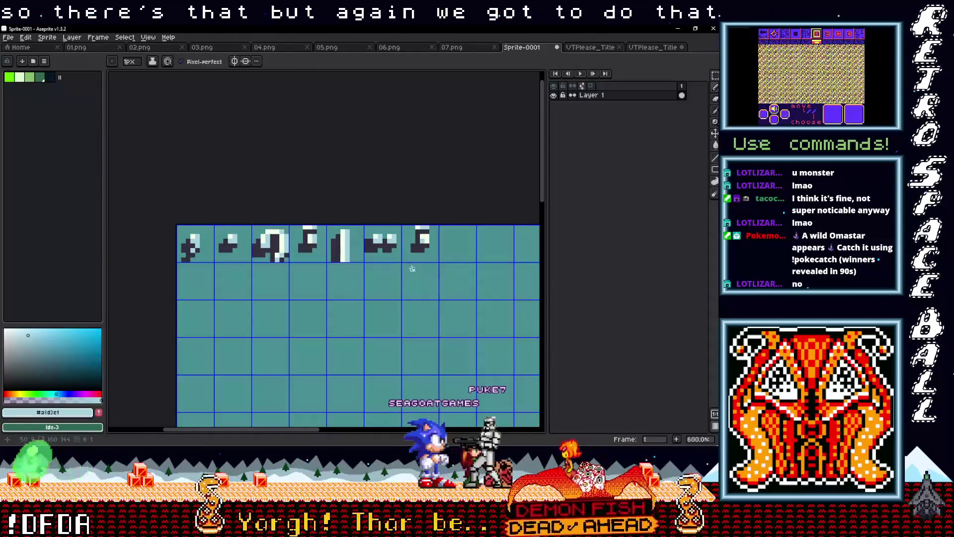
{"action": "scroll", "coordinate": [413, 269], "scroll_direction": "up", "scroll_amount": 1}
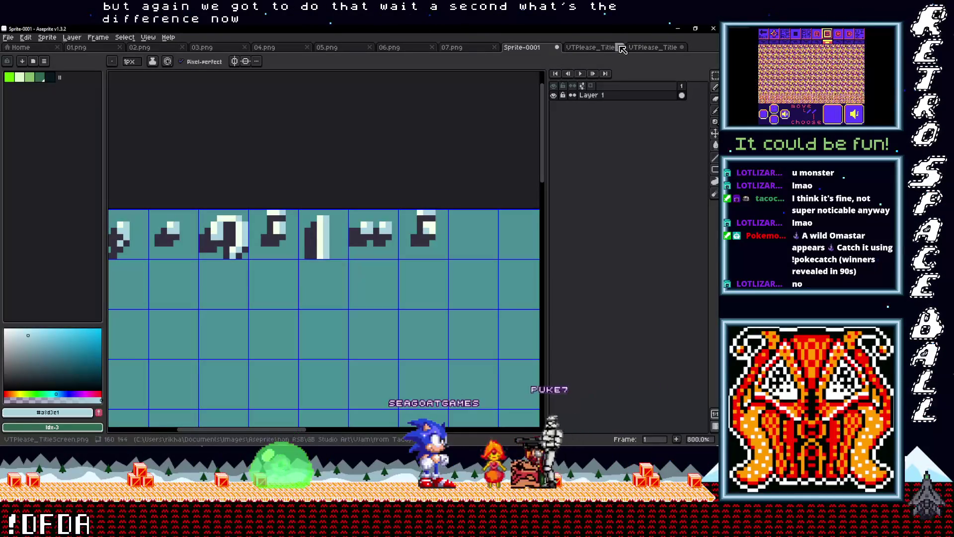
Re-copy the tile with punctuation_01 shown and paste it onto the seventh cell of Sprite-0001.
{"action": "left_click", "coordinate": [652, 47]}
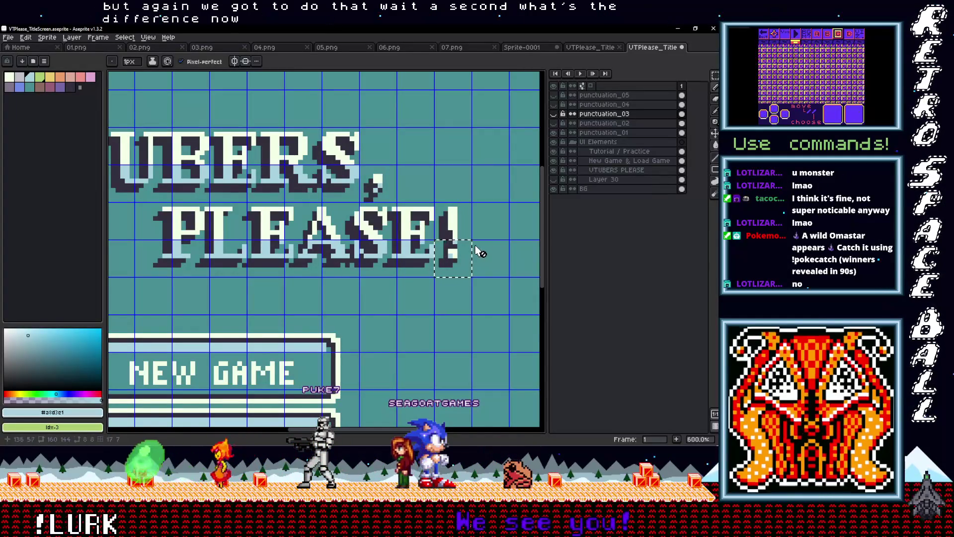
{"action": "left_click", "coordinate": [553, 132]}
{"action": "key", "text": "m"}
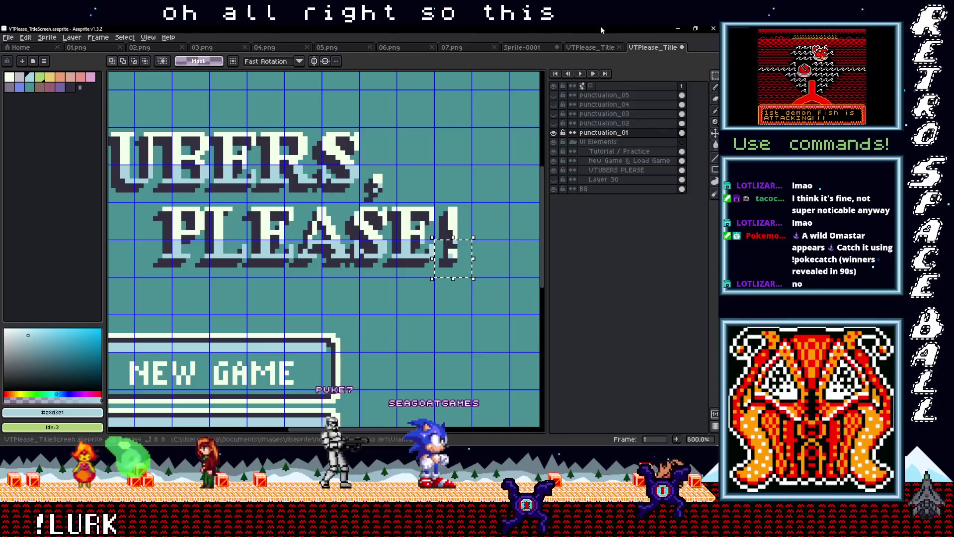
{"action": "left_click", "coordinate": [592, 47]}
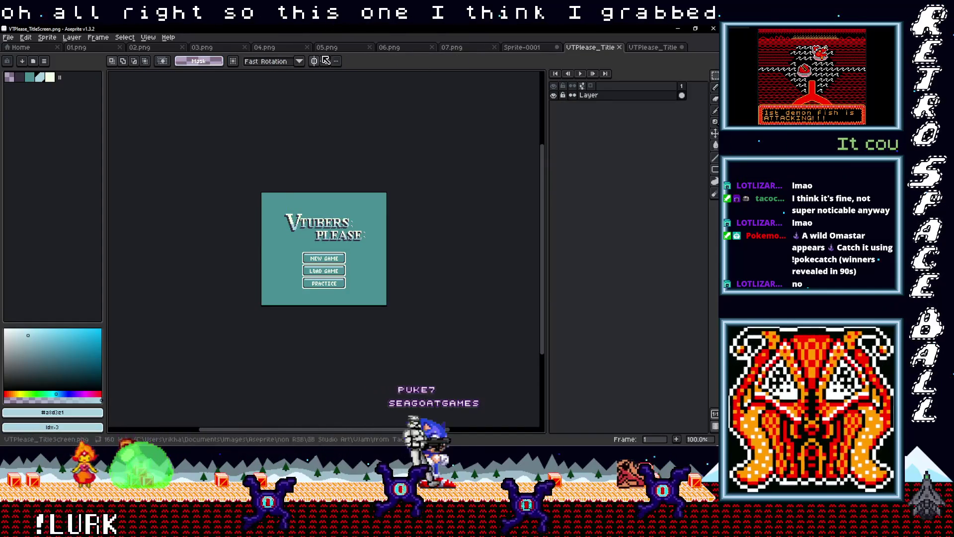
{"action": "left_click", "coordinate": [522, 46]}
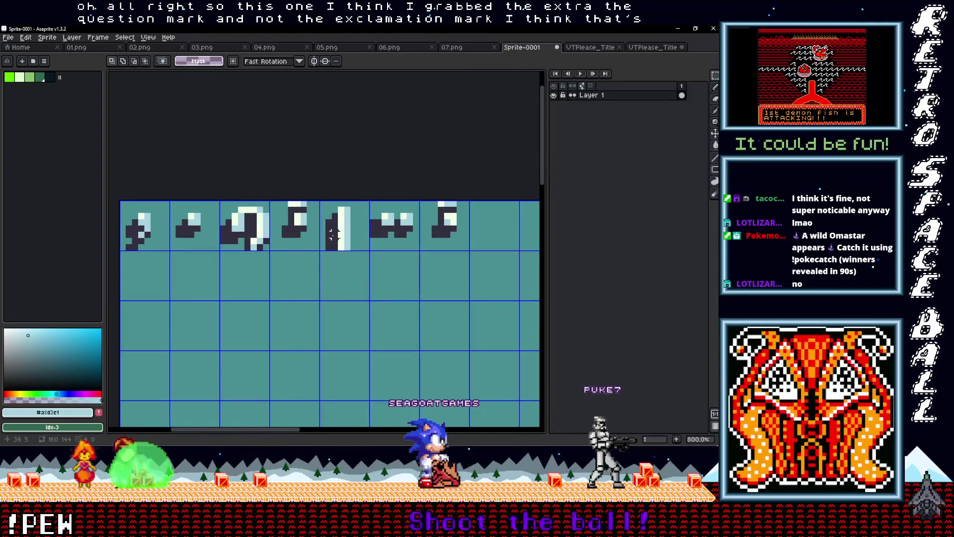
{"action": "key", "text": "ctrl+v"}
{"action": "left_click_drag", "start_coordinate": [343, 241], "coordinate": [453, 229]}
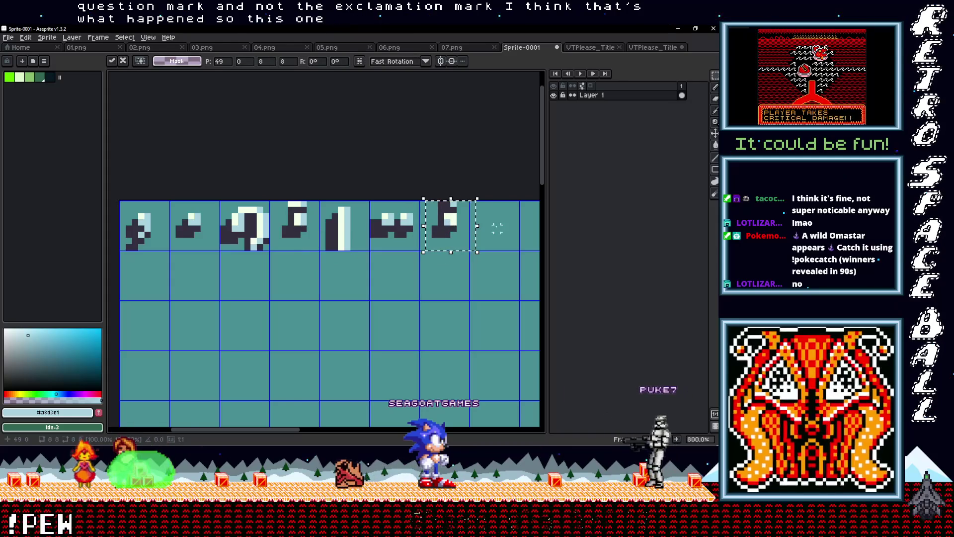
{"action": "key", "text": "Return"}
Add a near-white highlight pixel atop the fifth tile.
{"action": "scroll", "coordinate": [497, 228], "scroll_direction": "up", "scroll_amount": 2}
{"action": "key", "text": "i"}
{"action": "left_click", "coordinate": [457, 217]}
{"action": "key", "text": "b"}
{"action": "left_click", "coordinate": [437, 204]}
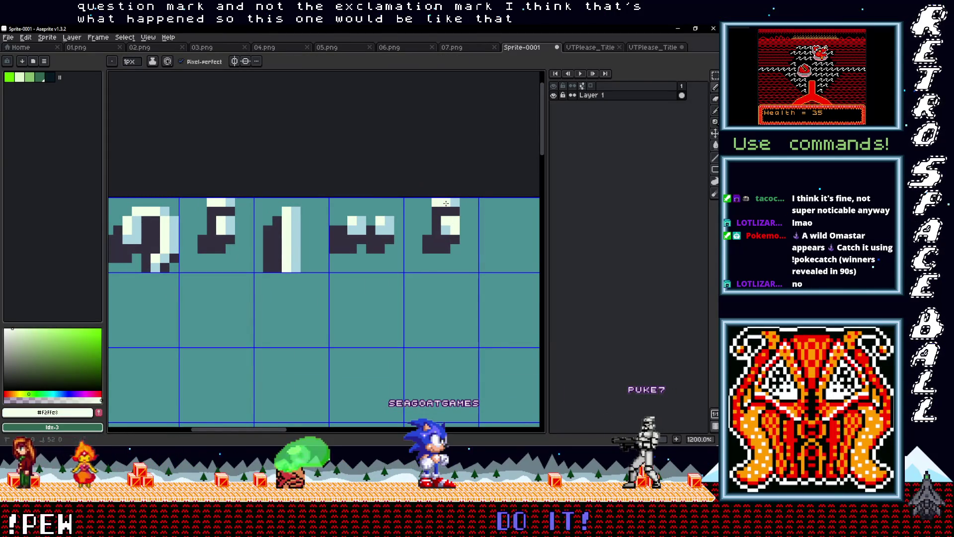
{"action": "scroll", "coordinate": [446, 203], "scroll_direction": "down", "scroll_amount": 5}
{"action": "scroll", "coordinate": [429, 271], "scroll_direction": "up", "scroll_amount": 2}
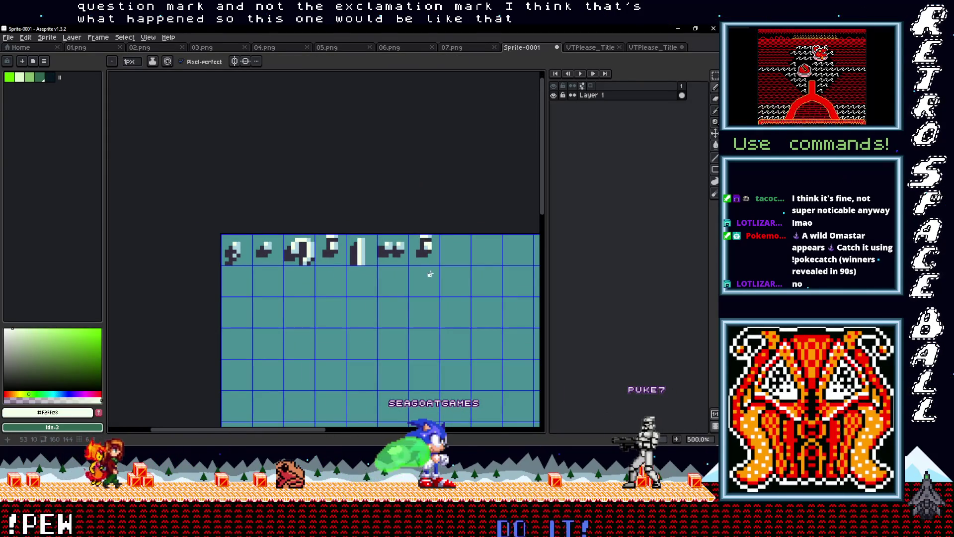
Copy the exclamation mark's dot into the cell beneath the exclamation mark.
{"action": "scroll", "coordinate": [425, 283], "scroll_direction": "up", "scroll_amount": 3}
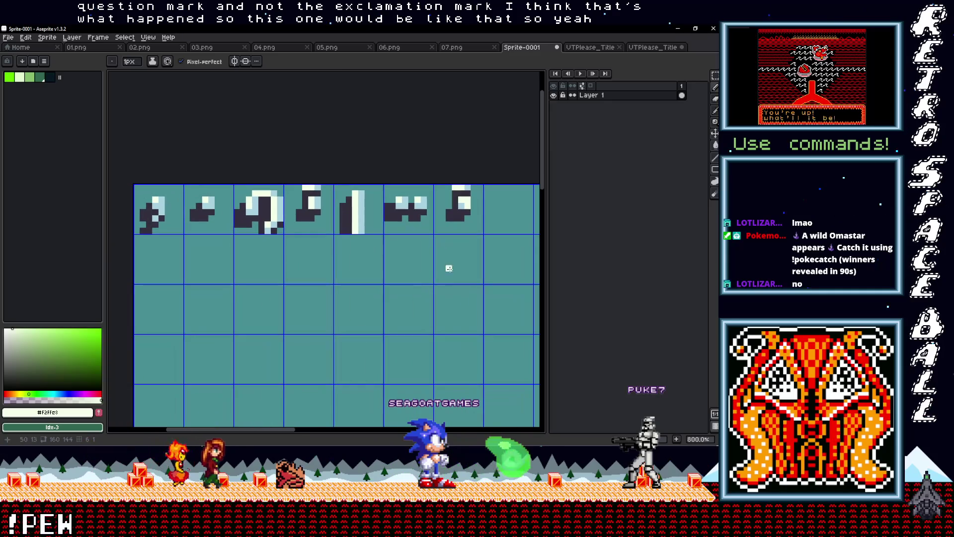
{"action": "key", "text": "m"}
{"action": "left_click_drag", "start_coordinate": [472, 222], "coordinate": [367, 281]}
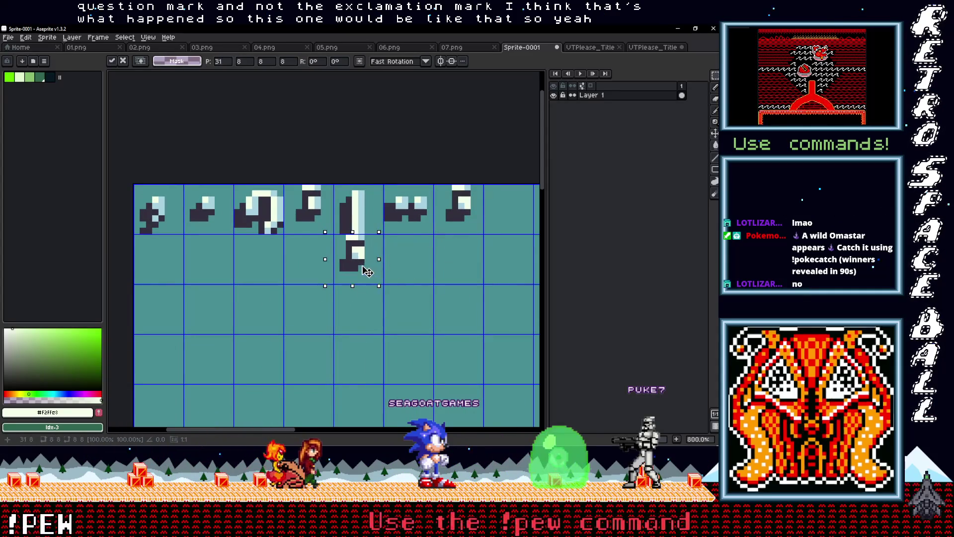
{"action": "scroll", "coordinate": [411, 274], "scroll_direction": "down", "scroll_amount": 2}
{"action": "left_click", "coordinate": [416, 277]}
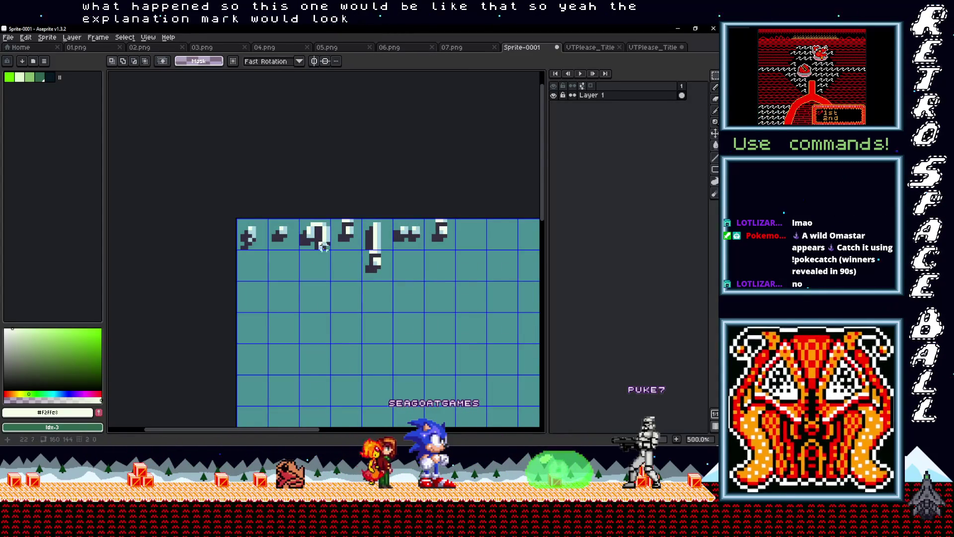
Copy the question mark's lower piece into the cell beneath it, completing the two-row question mark.
{"action": "left_click_drag", "start_coordinate": [348, 234], "coordinate": [322, 279]}
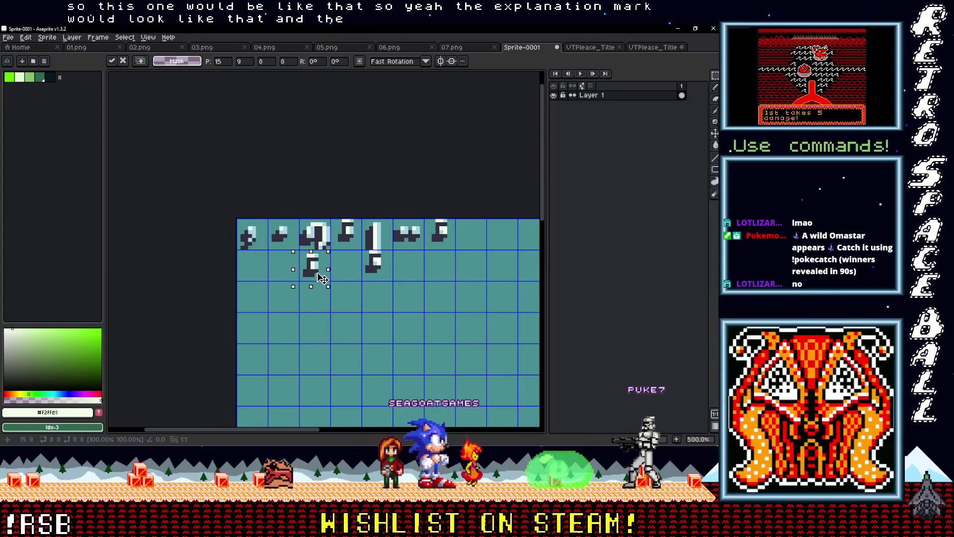
{"action": "left_click", "coordinate": [351, 270]}
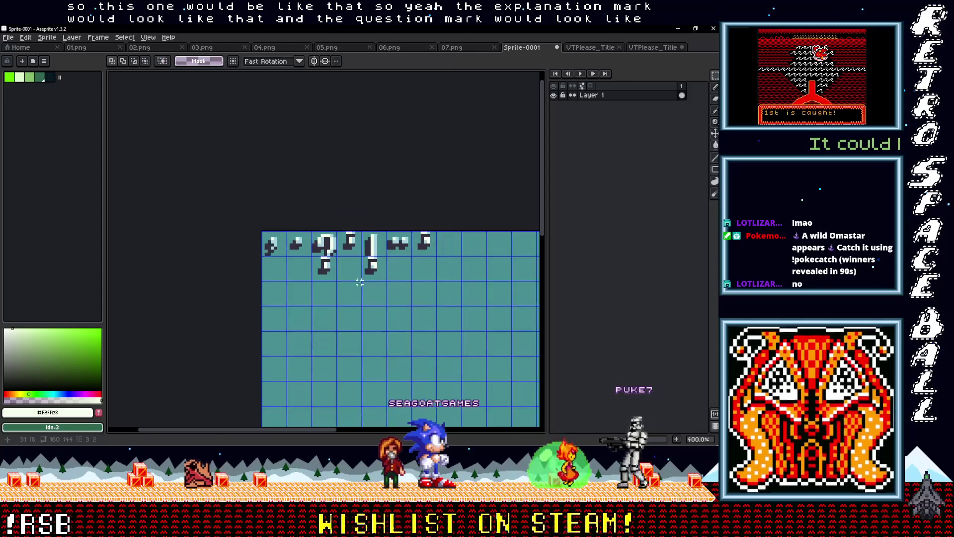
{"action": "scroll", "coordinate": [355, 279], "scroll_direction": "down", "scroll_amount": 1}
{"action": "scroll", "coordinate": [359, 284], "scroll_direction": "up", "scroll_amount": 2}
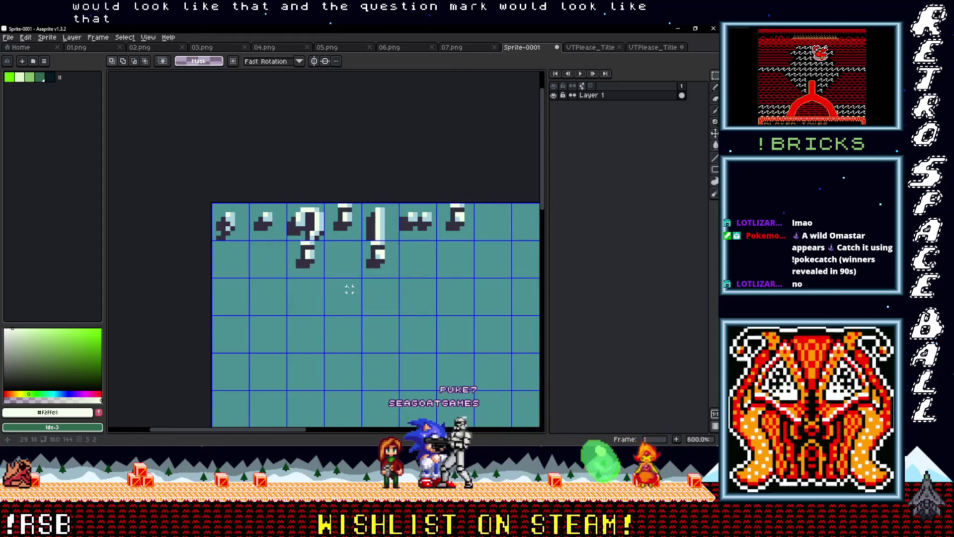
{"action": "scroll", "coordinate": [322, 281], "scroll_direction": "up", "scroll_amount": 3}
{"action": "left_click_drag", "start_coordinate": [320, 277], "coordinate": [328, 291]}
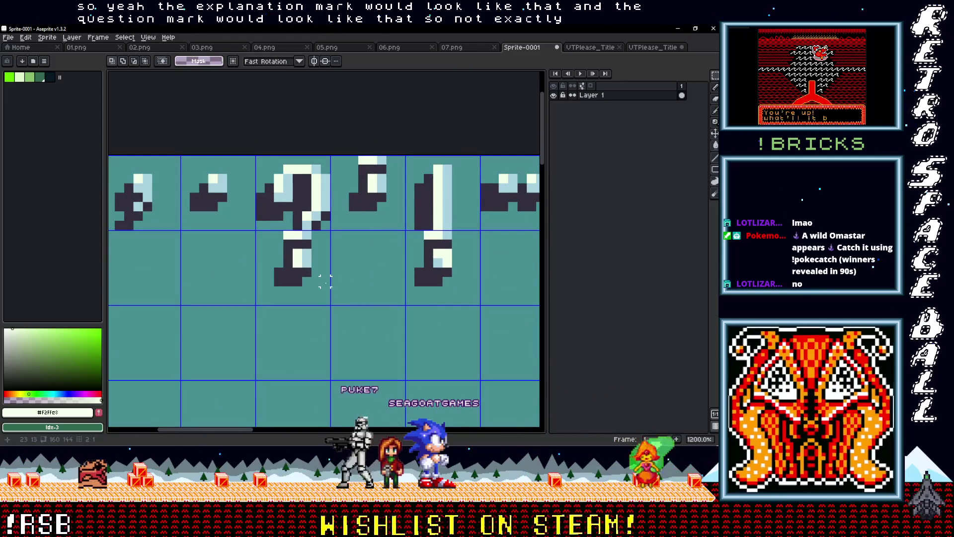
{"action": "key", "text": "b"}
{"action": "left_click", "coordinate": [326, 278], "text": "alt"}
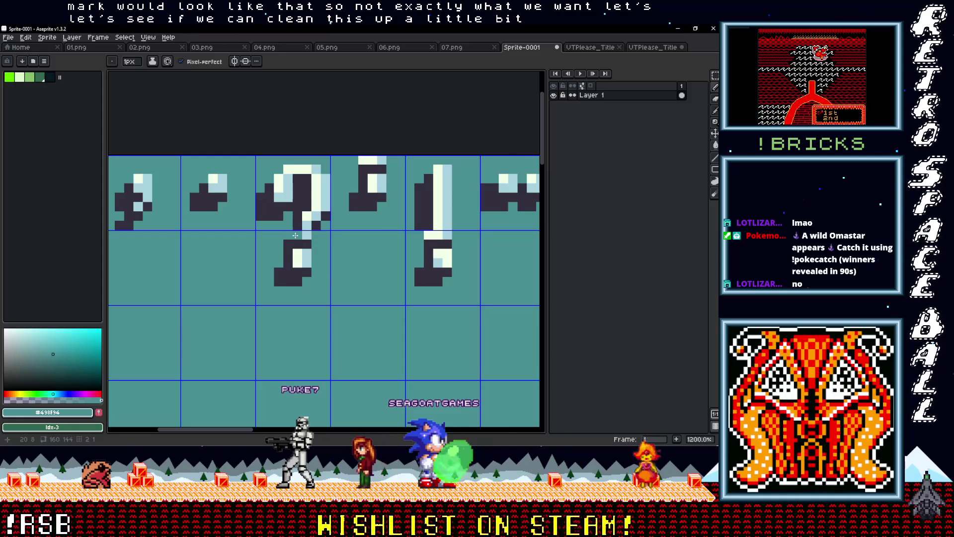
Erase the stray light pixel on the exclamation mark's dot.
{"action": "left_click", "coordinate": [311, 211], "text": "alt"}
{"action": "scroll", "coordinate": [307, 233], "scroll_direction": "down", "scroll_amount": 5}
{"action": "scroll", "coordinate": [308, 233], "scroll_direction": "up", "scroll_amount": 3}
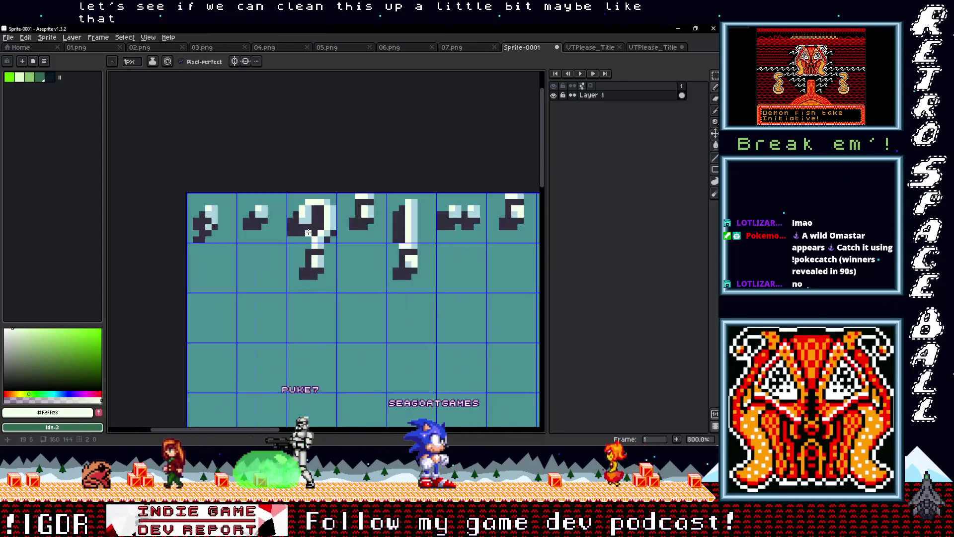
{"action": "scroll", "coordinate": [323, 268], "scroll_direction": "up", "scroll_amount": 2}
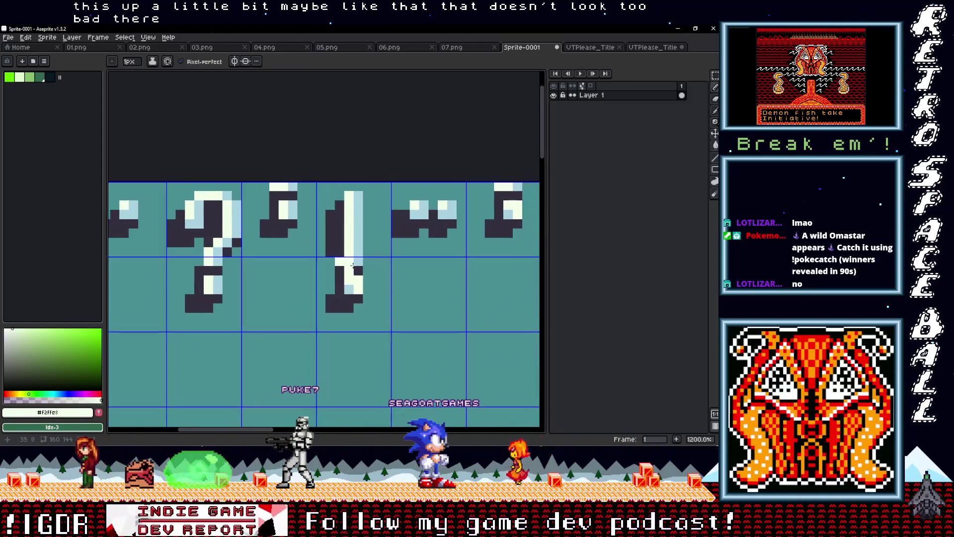
{"action": "right_click", "coordinate": [342, 261]}
{"action": "left_click", "coordinate": [384, 298], "text": "alt"}
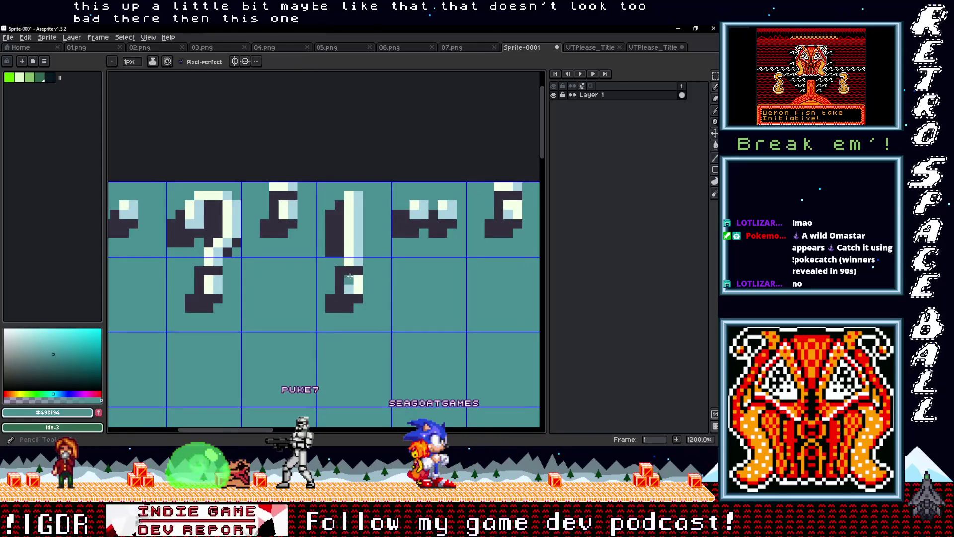
{"action": "scroll", "coordinate": [384, 298], "scroll_direction": "down", "scroll_amount": 3}
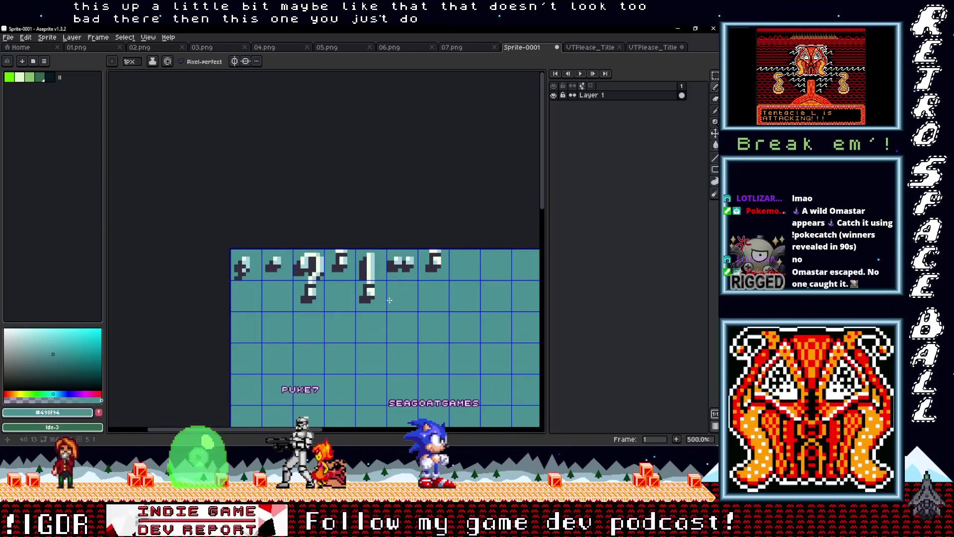
{"action": "scroll", "coordinate": [365, 292], "scroll_direction": "up", "scroll_amount": 3}
{"action": "scroll", "coordinate": [345, 267], "scroll_direction": "down", "scroll_amount": 3}
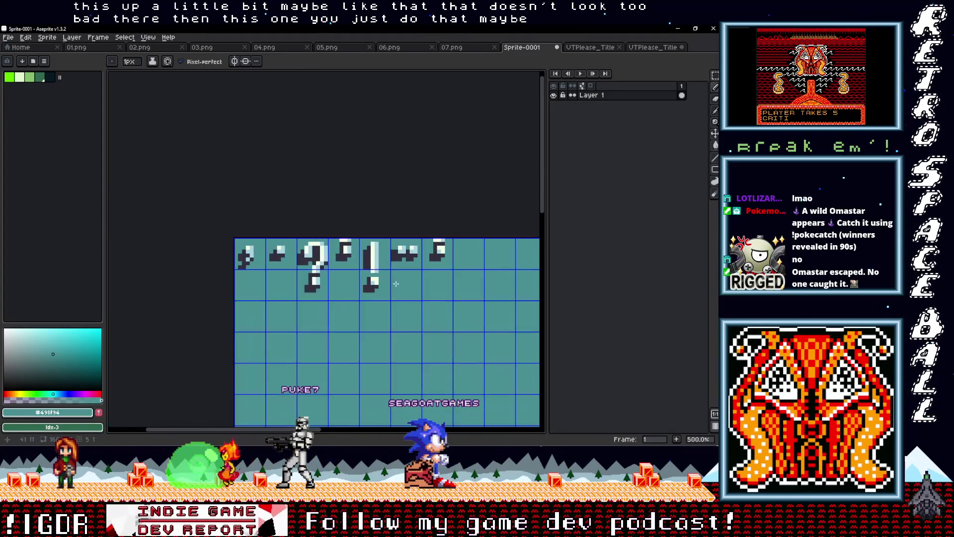
{"action": "scroll", "coordinate": [383, 283], "scroll_direction": "up", "scroll_amount": 3}
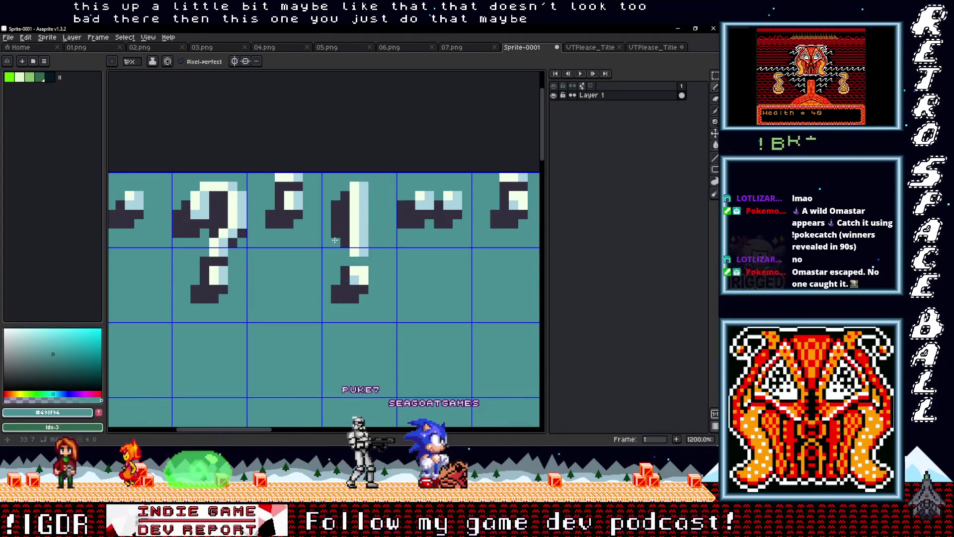
{"action": "scroll", "coordinate": [411, 282], "scroll_direction": "down", "scroll_amount": 4}
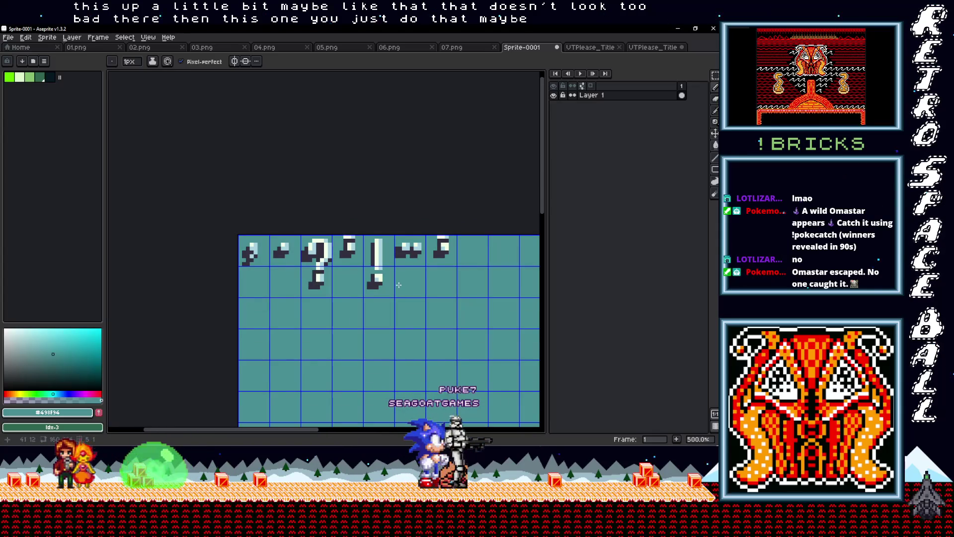
{"action": "scroll", "coordinate": [388, 286], "scroll_direction": "up", "scroll_amount": 2}
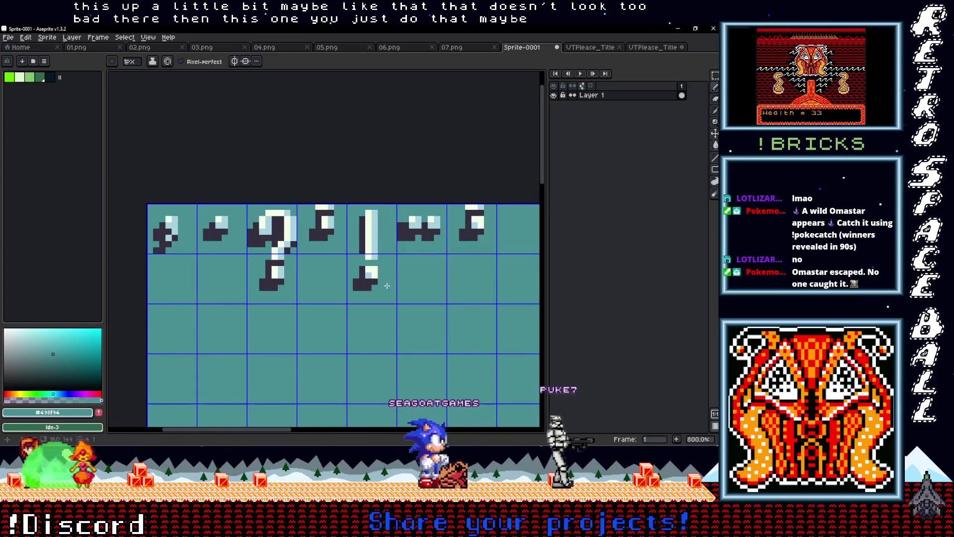
Move the lower tile piece up into the top punctuation row.
{"action": "left_click", "coordinate": [361, 212], "text": "alt"}
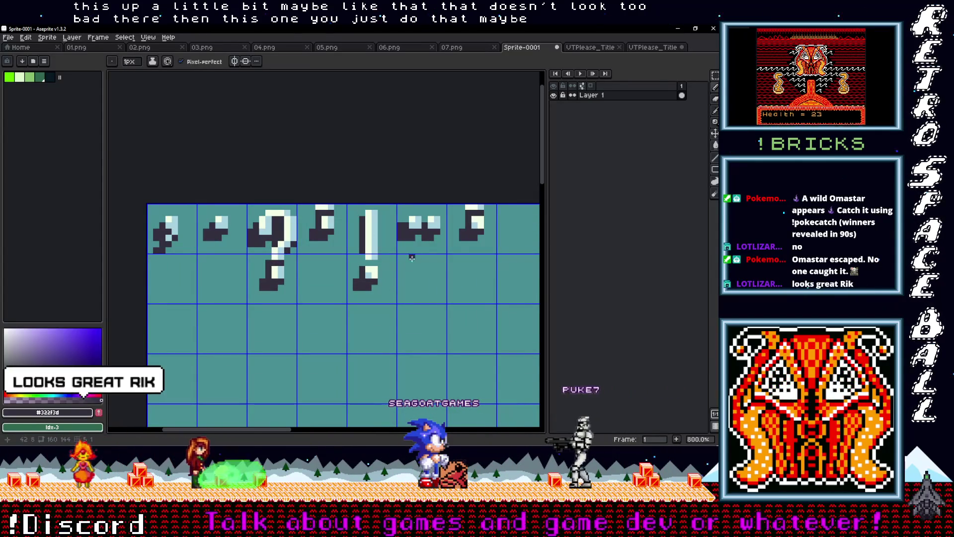
{"action": "scroll", "coordinate": [400, 281], "scroll_direction": "down", "scroll_amount": 1}
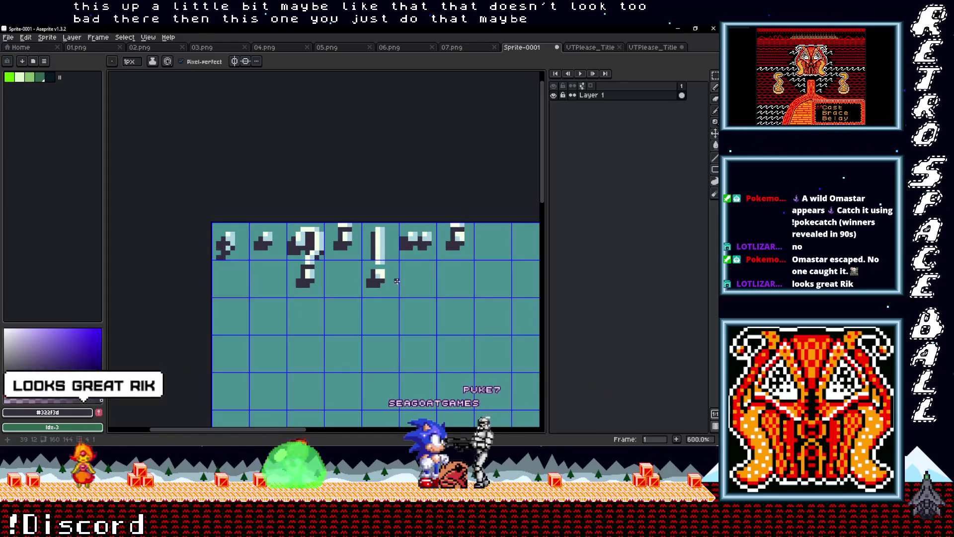
{"action": "scroll", "coordinate": [393, 285], "scroll_direction": "right", "scroll_amount": 1}
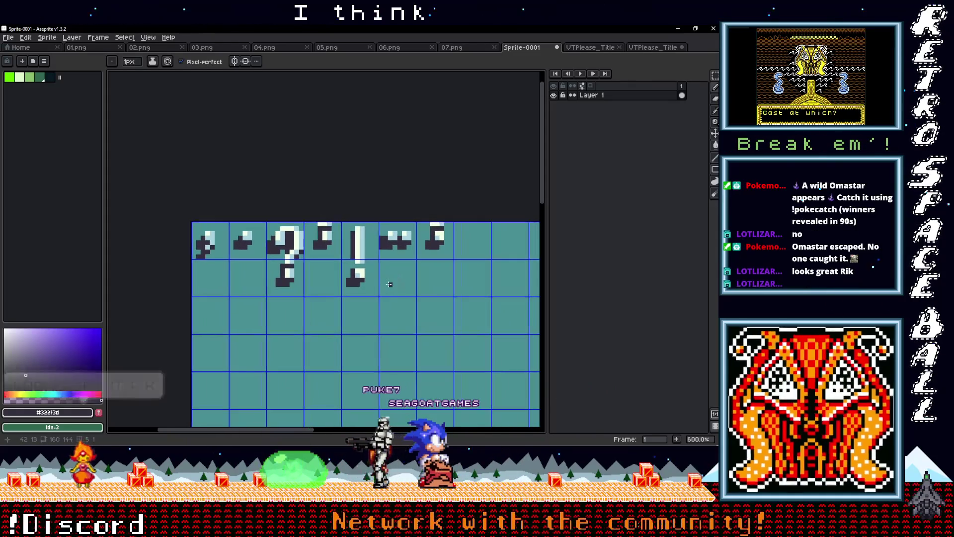
{"action": "key", "text": "m"}
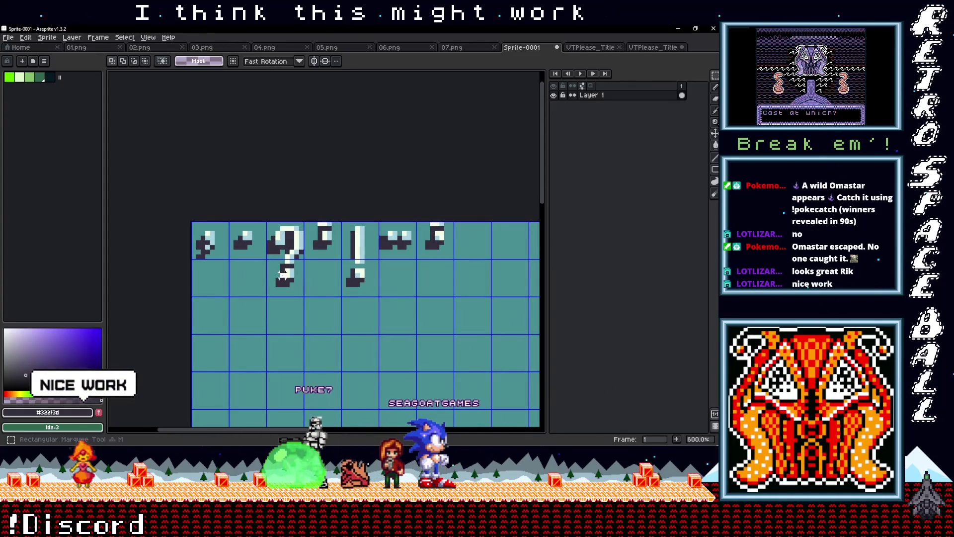
{"action": "left_click_drag", "start_coordinate": [296, 289], "coordinate": [328, 248]}
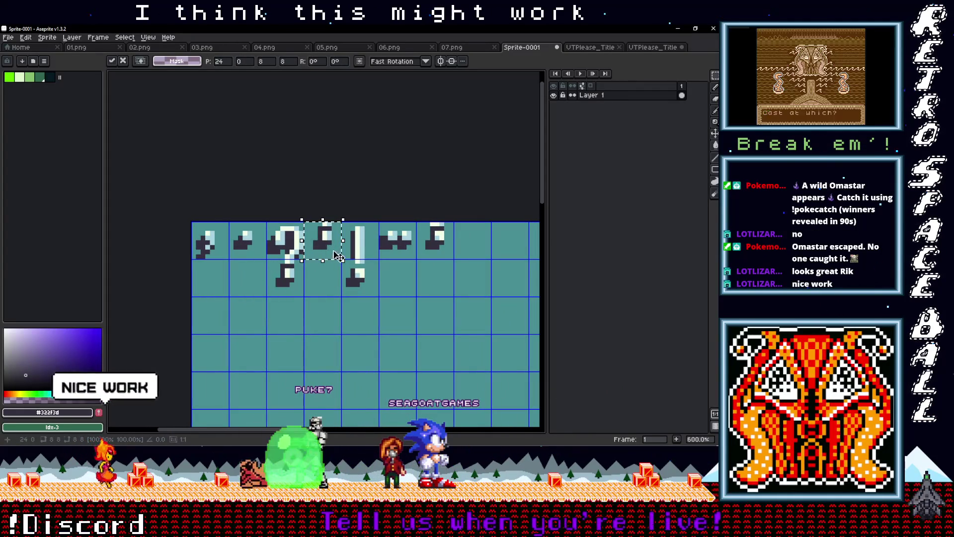
{"action": "left_click", "coordinate": [356, 280]}
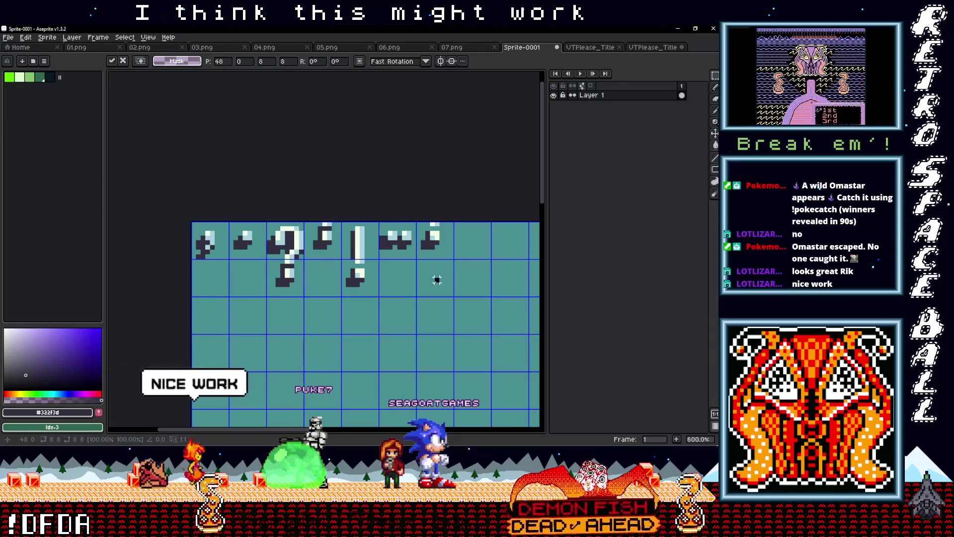
Delete the cells below the ? and ! and refill them with teal.
{"action": "left_click_drag", "start_coordinate": [288, 266], "coordinate": [274, 293]}
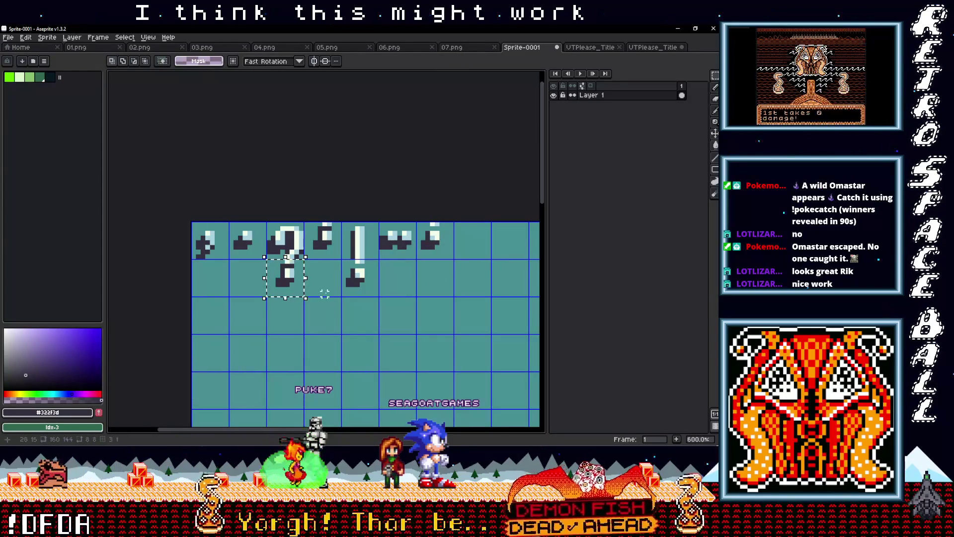
{"action": "left_click_drag", "start_coordinate": [356, 281], "coordinate": [361, 286]}
{"action": "key", "text": "Delete"}
{"action": "key", "text": "g"}
{"action": "left_click", "coordinate": [390, 279], "text": "alt"}
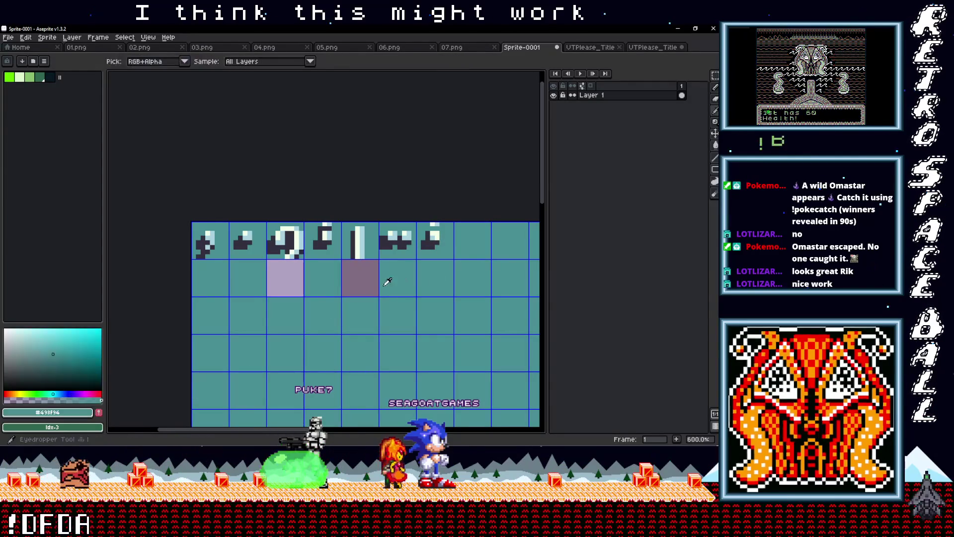
{"action": "left_click", "coordinate": [366, 285]}
{"action": "scroll", "coordinate": [313, 283], "scroll_direction": "down", "scroll_amount": 3}
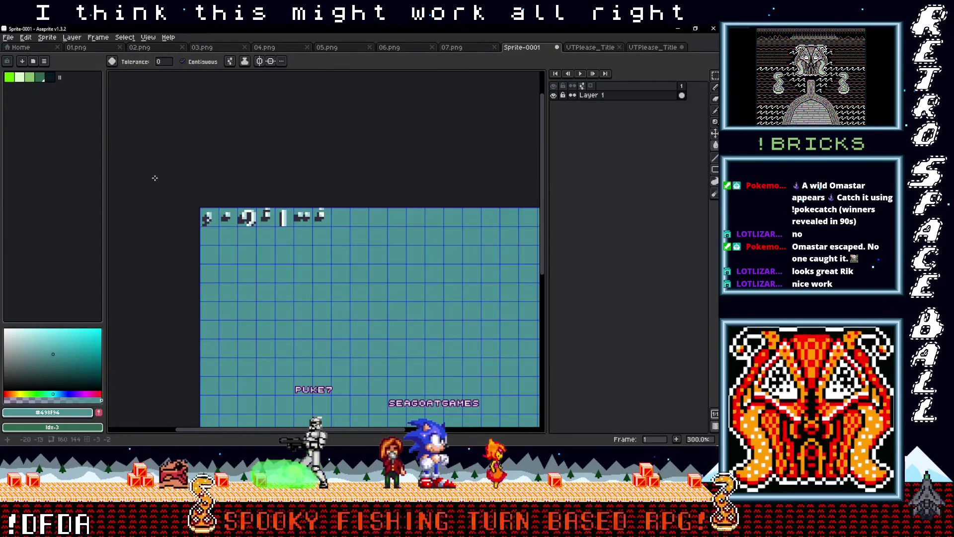
{"action": "left_click", "coordinate": [9, 38]}
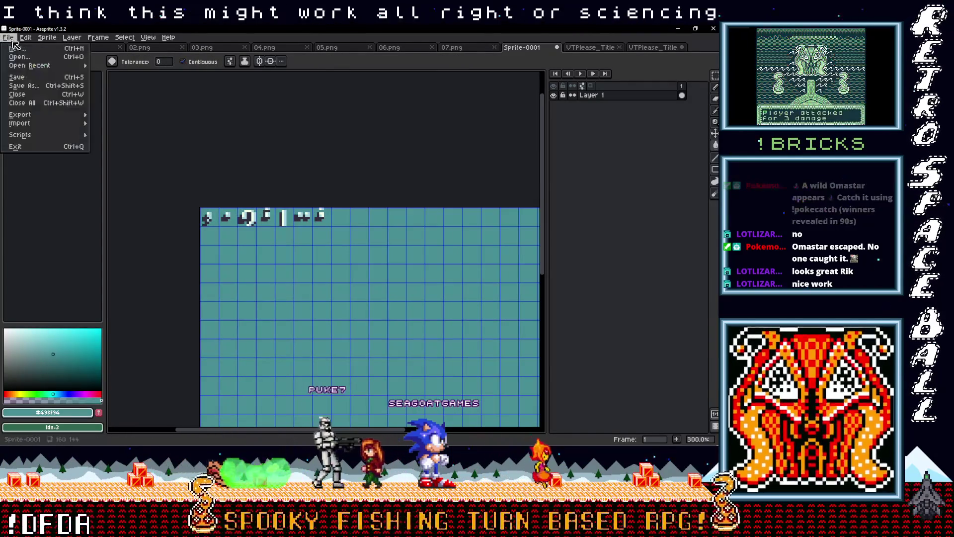
Export the sheet over PuncuationSwap.png in the from Taco folder.
{"action": "left_click", "coordinate": [27, 78]}
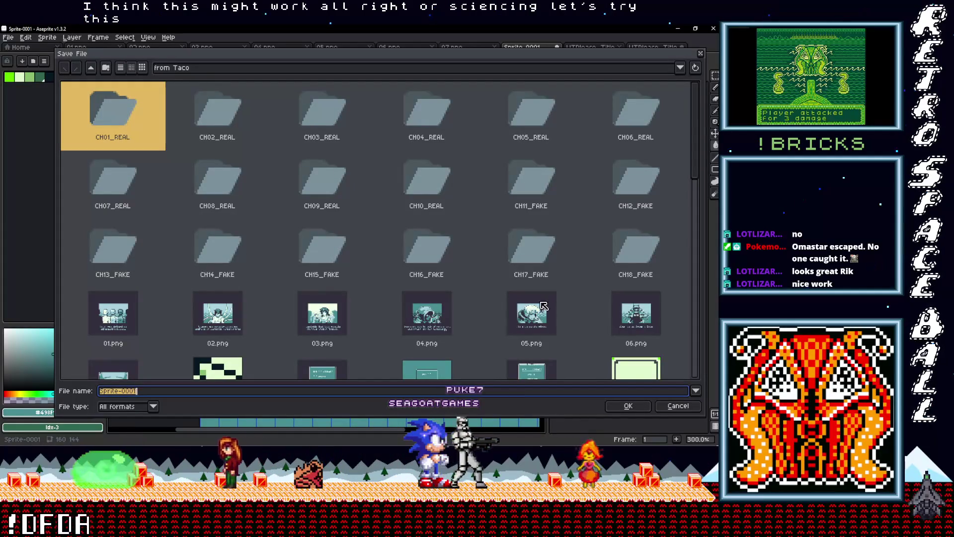
{"action": "key", "text": "Escape"}
{"action": "left_click", "coordinate": [8, 37]}
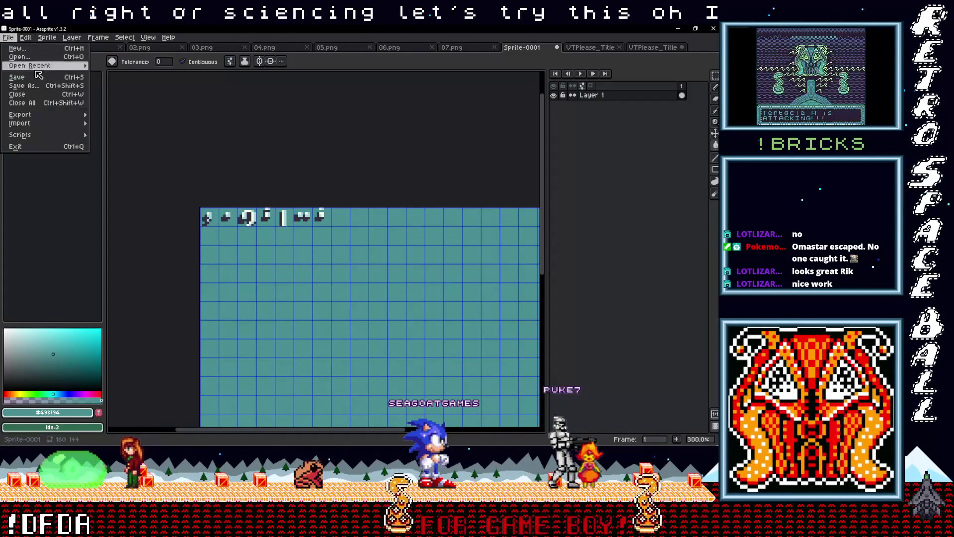
{"action": "mouse_move", "coordinate": [59, 115]}
{"action": "left_click", "coordinate": [113, 114]}
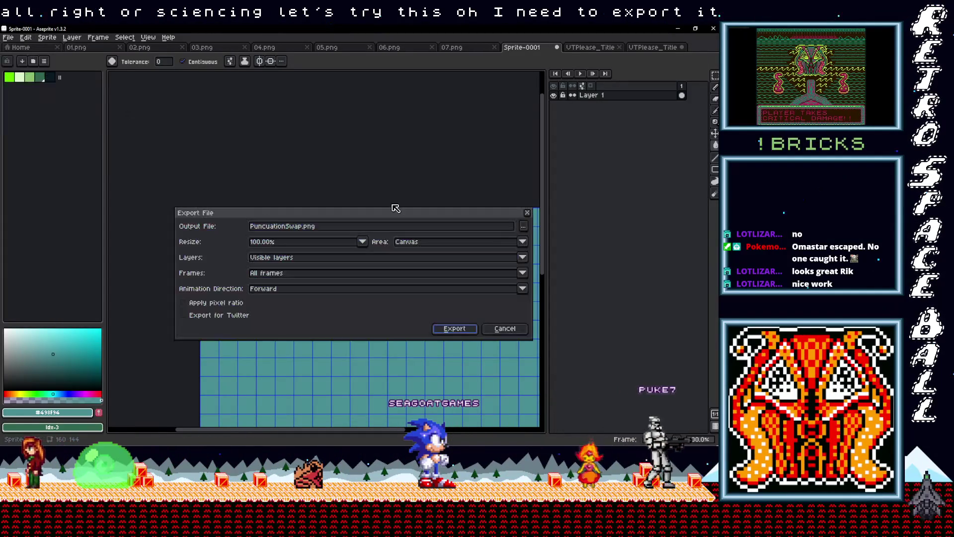
{"action": "left_click", "coordinate": [527, 228]}
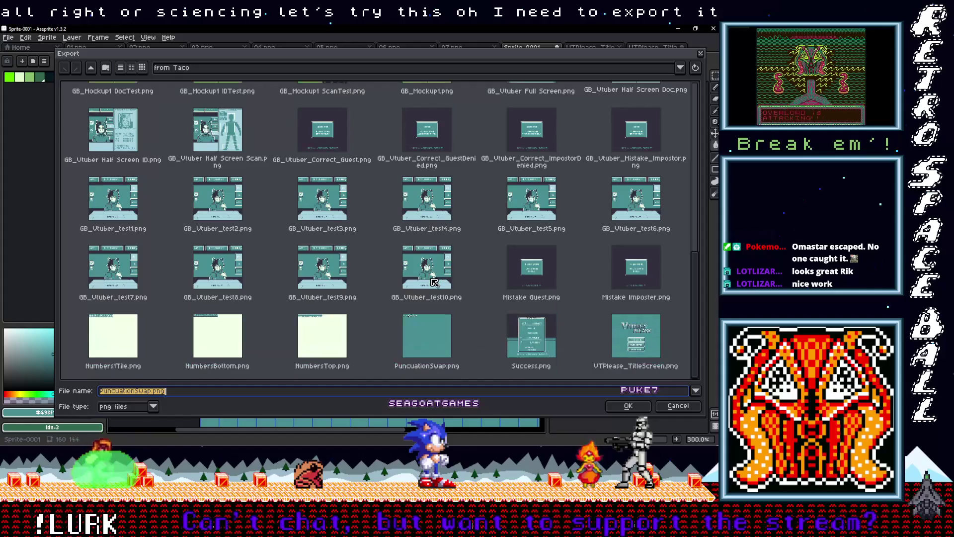
{"action": "scroll", "coordinate": [437, 297], "scroll_direction": "up", "scroll_amount": 3}
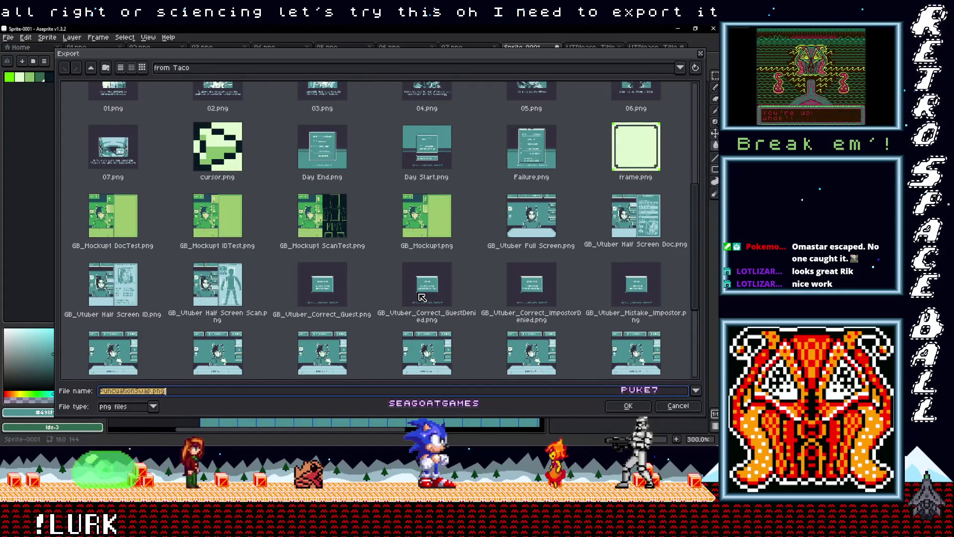
{"action": "scroll", "coordinate": [423, 298], "scroll_direction": "up", "scroll_amount": 4}
{"action": "scroll", "coordinate": [423, 297], "scroll_direction": "down", "scroll_amount": 7}
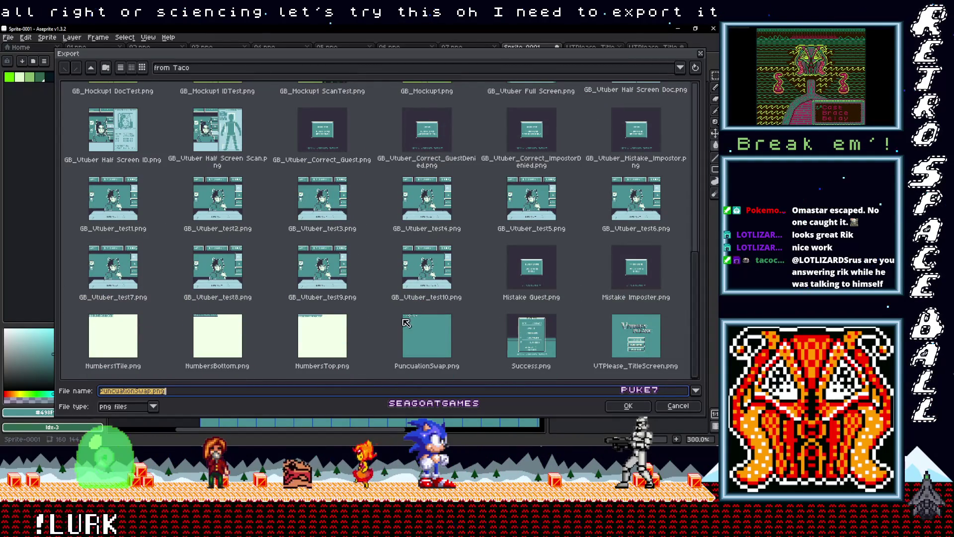
{"action": "double_click", "coordinate": [434, 334]}
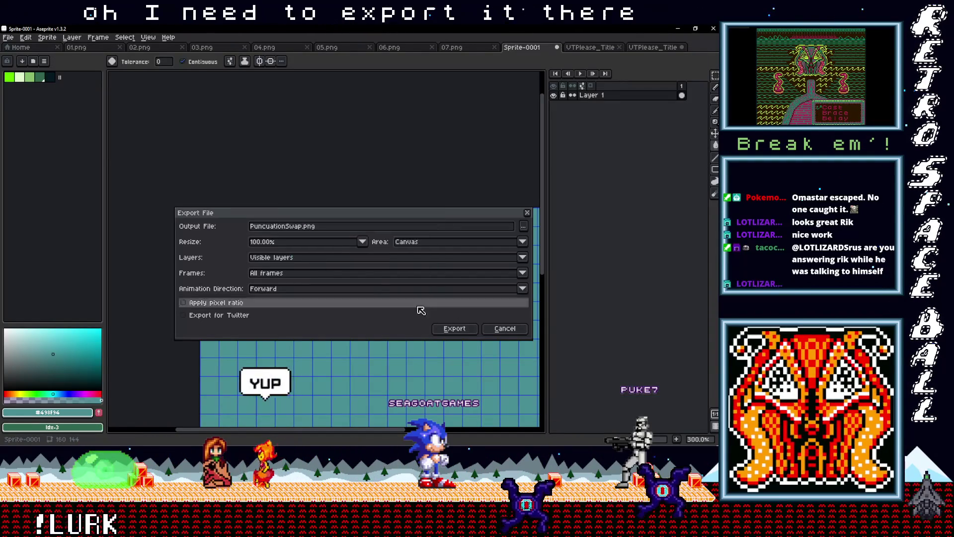
{"action": "left_click", "coordinate": [453, 328]}
{"action": "key", "text": "alt+Tab"}
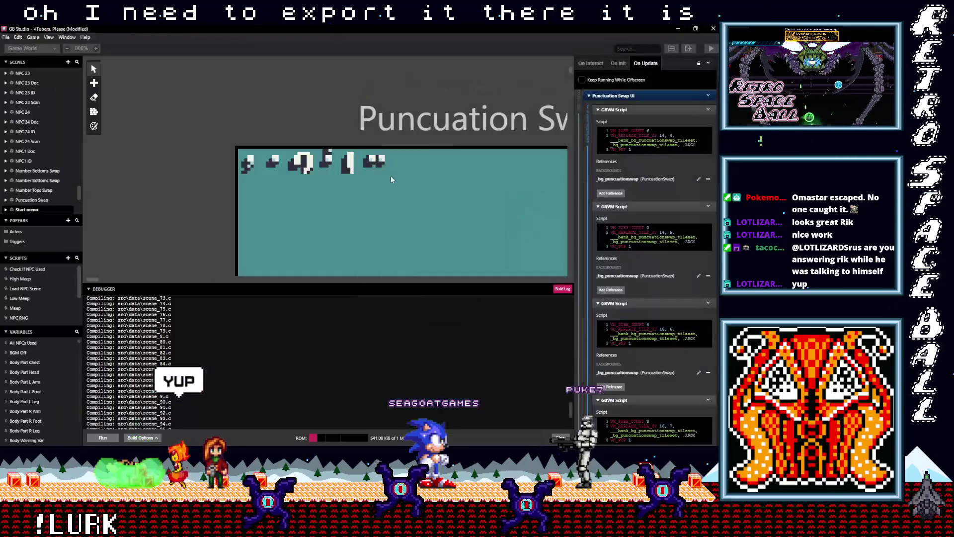
Copy the exported PNGs from 'from Taco' and paste them into the project's backgrounds folder.
{"action": "left_click", "coordinate": [716, 149]}
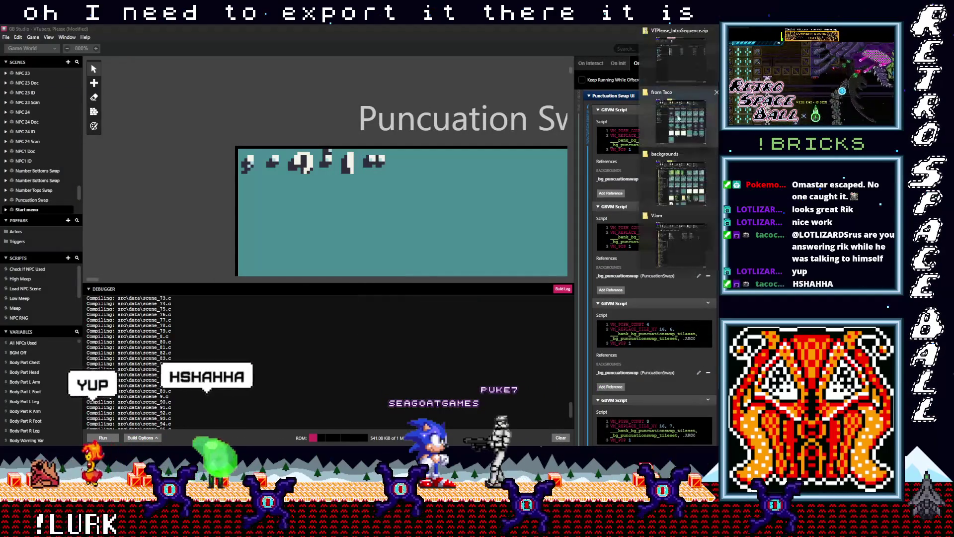
{"action": "left_click", "coordinate": [690, 129]}
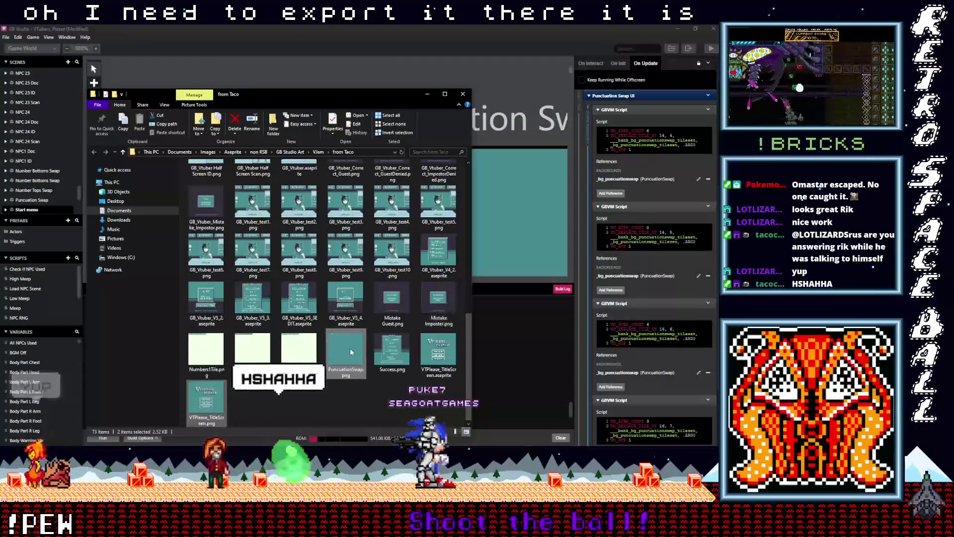
{"action": "right_click", "coordinate": [350, 348]}
{"action": "left_click", "coordinate": [245, 303]}
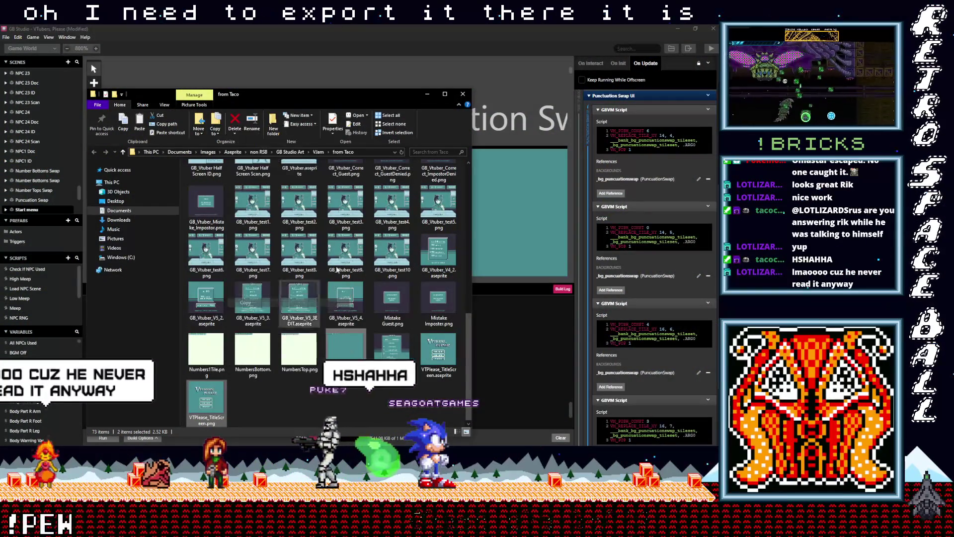
{"action": "left_click", "coordinate": [689, 182]}
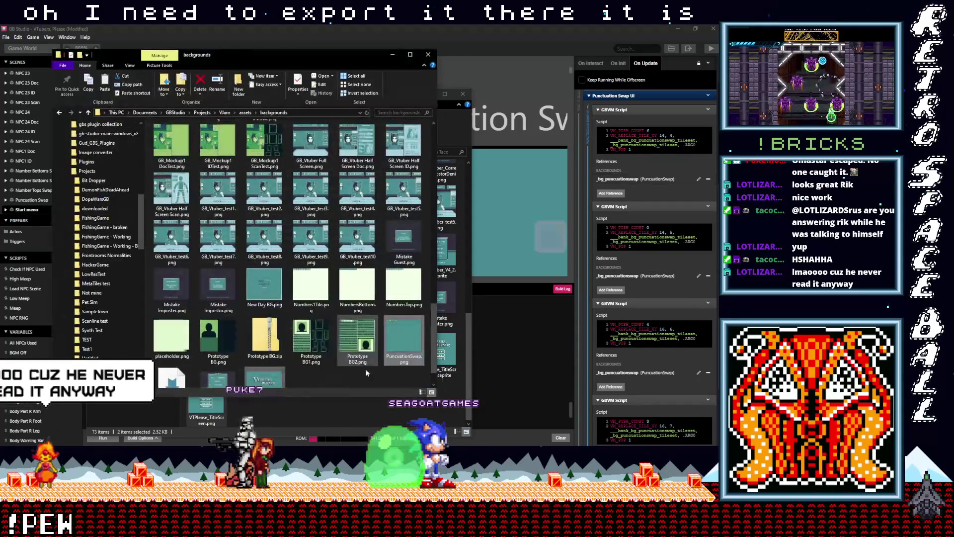
{"action": "right_click", "coordinate": [325, 378]}
{"action": "left_click", "coordinate": [301, 287]}
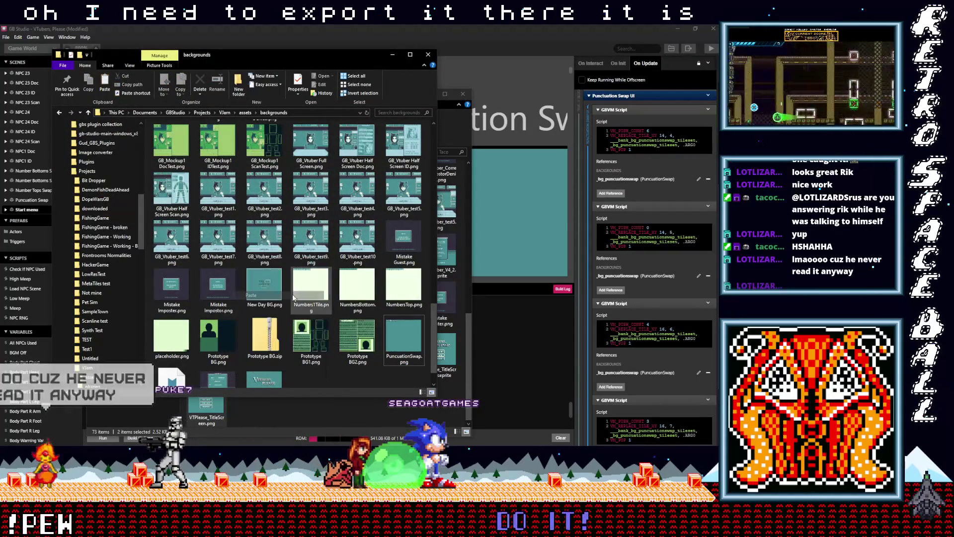
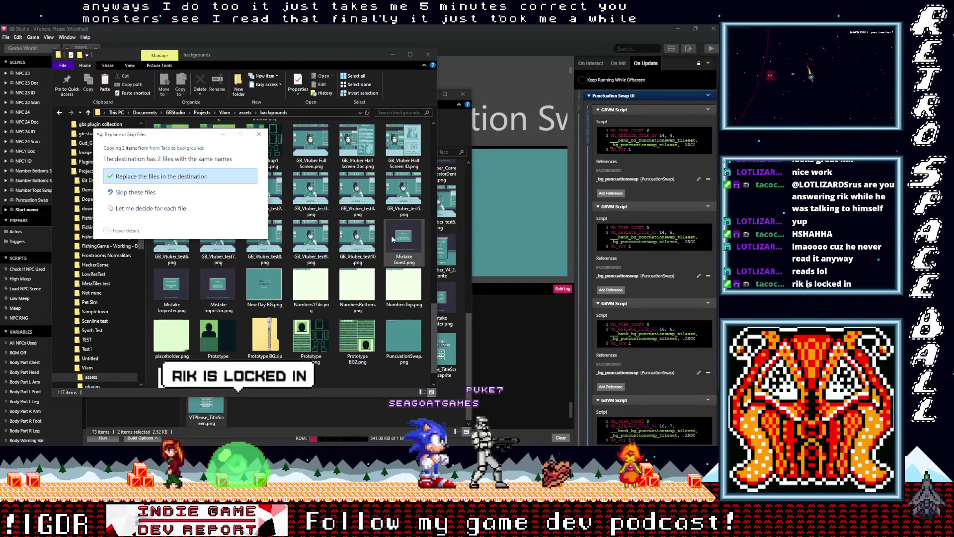
Replace the same-named files in backgrounds with the two copied images, then minimize both folder windows.
{"action": "left_click", "coordinate": [161, 176]}
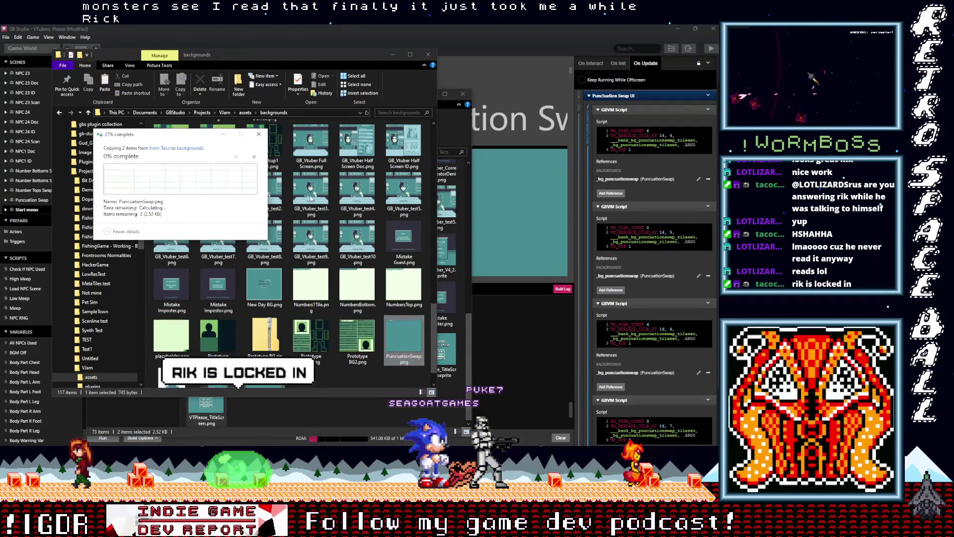
{"action": "scroll", "coordinate": [364, 258], "scroll_direction": "down", "scroll_amount": 1}
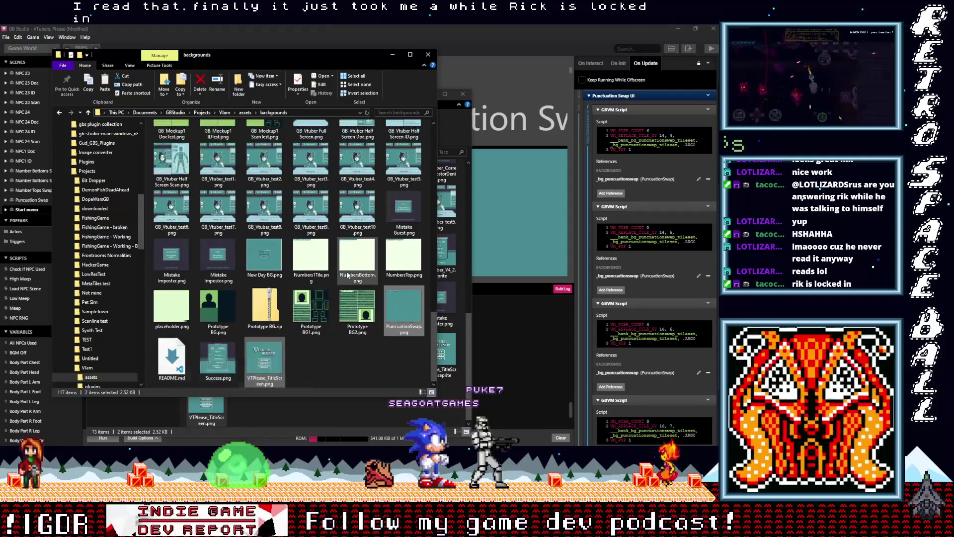
{"action": "left_click", "coordinate": [351, 367]}
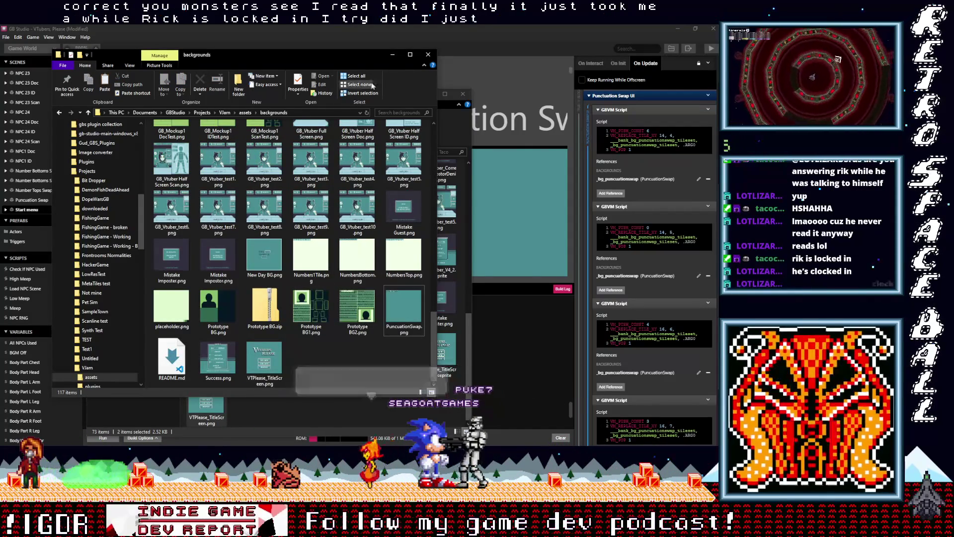
{"action": "left_click", "coordinate": [392, 59]}
{"action": "left_click", "coordinate": [427, 94]}
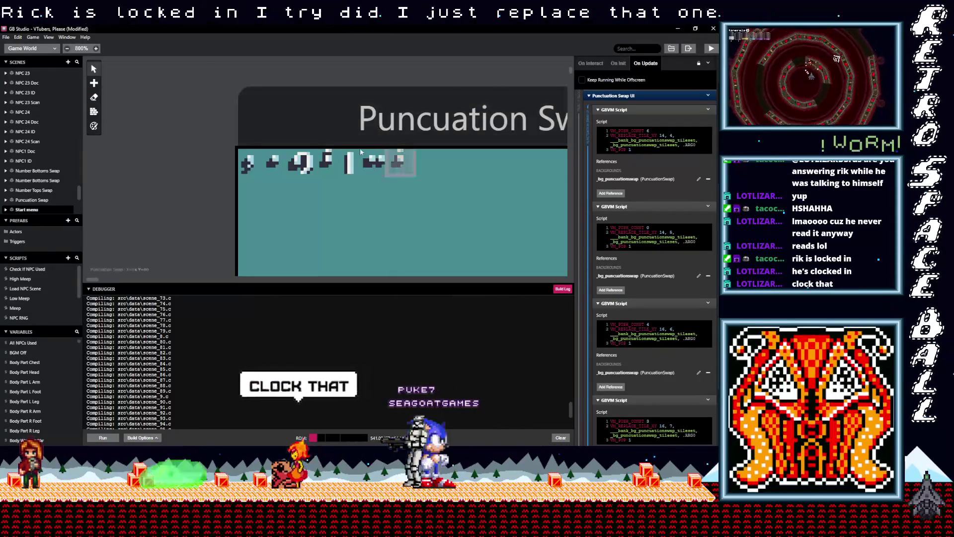
Change the first script's VM_PUSH_CONST value from 6 to 7.
{"action": "double_click", "coordinate": [648, 130]}
{"action": "type", "text": "7"}
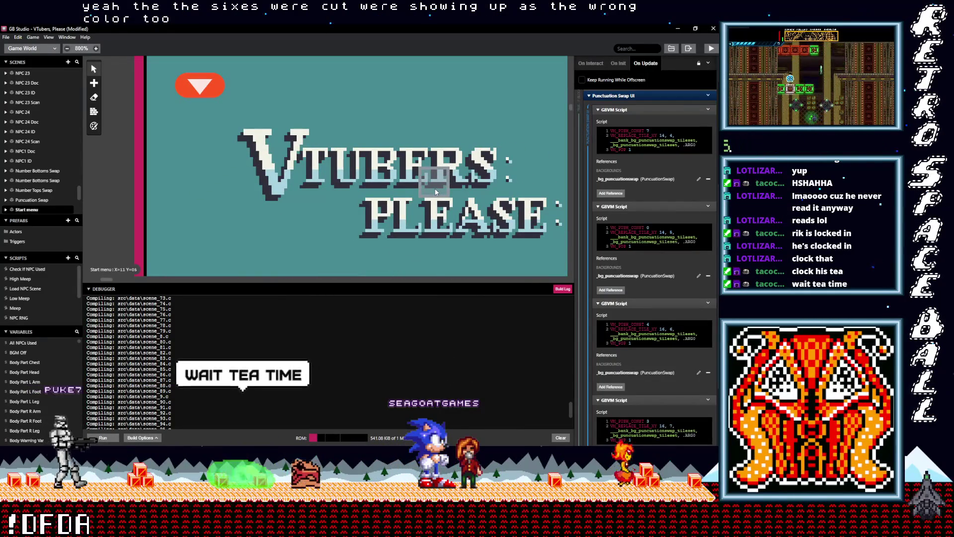
{"action": "scroll", "coordinate": [435, 192], "scroll_direction": "down", "scroll_amount": 5}
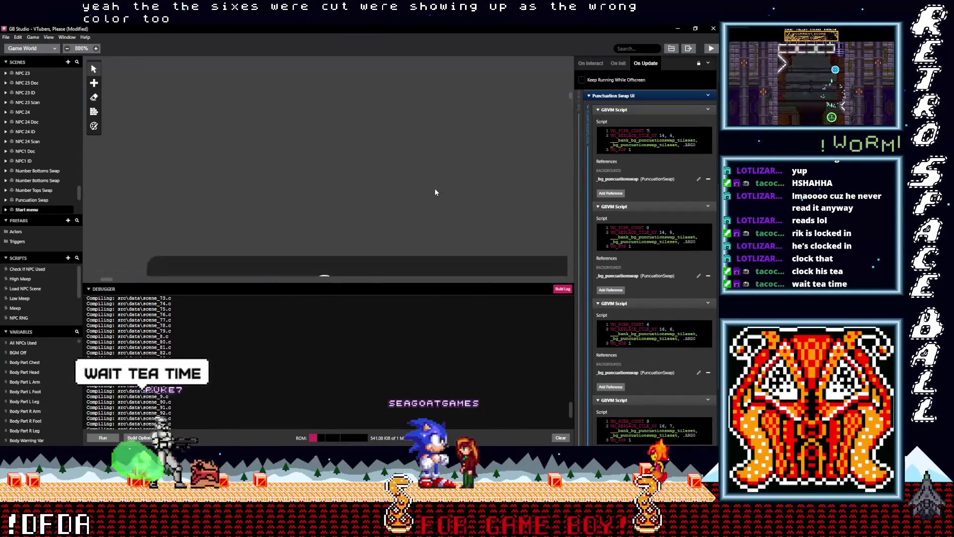
{"action": "scroll", "coordinate": [392, 173], "scroll_direction": "up", "scroll_amount": 5}
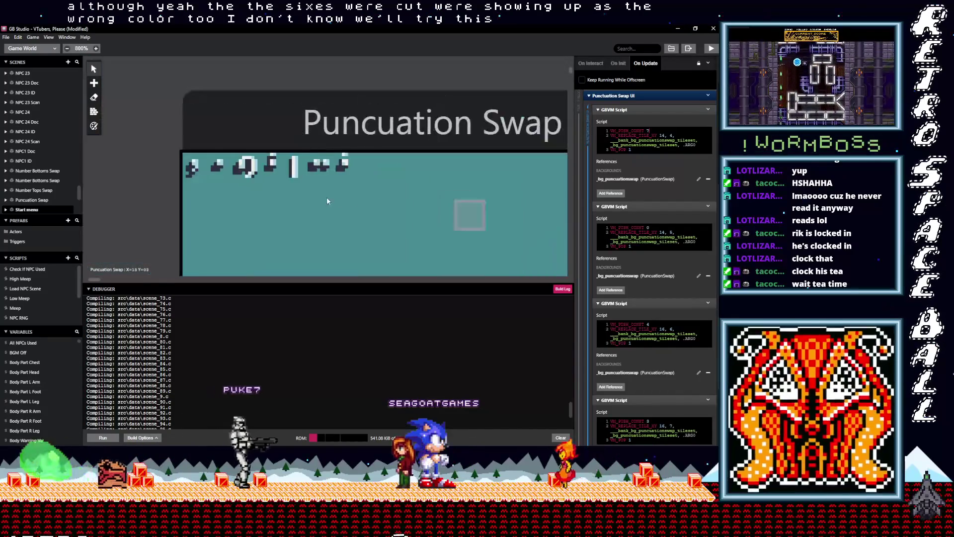
{"action": "scroll", "coordinate": [373, 192], "scroll_direction": "down", "scroll_amount": 1}
{"action": "scroll", "coordinate": [690, 273], "scroll_direction": "down", "scroll_amount": 2}
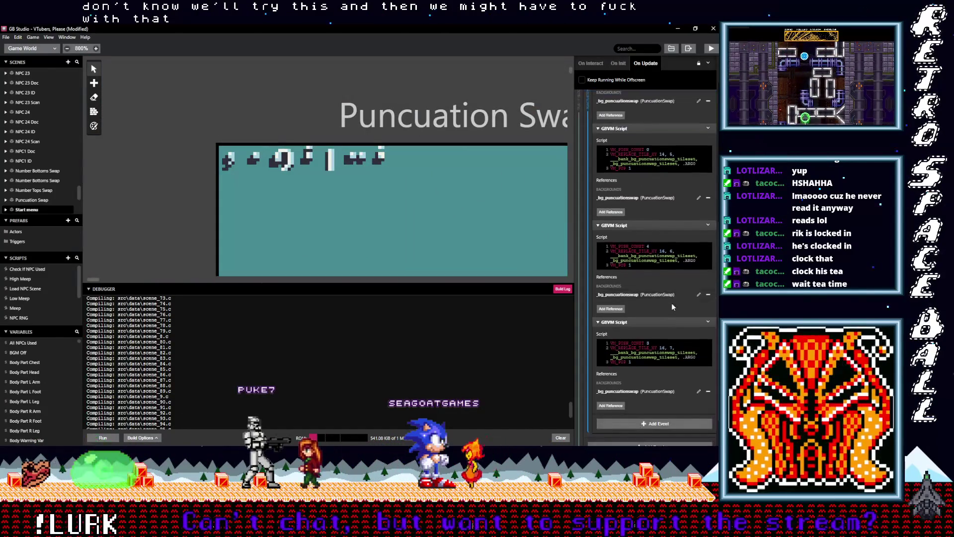
{"action": "scroll", "coordinate": [671, 302], "scroll_direction": "up", "scroll_amount": 10}
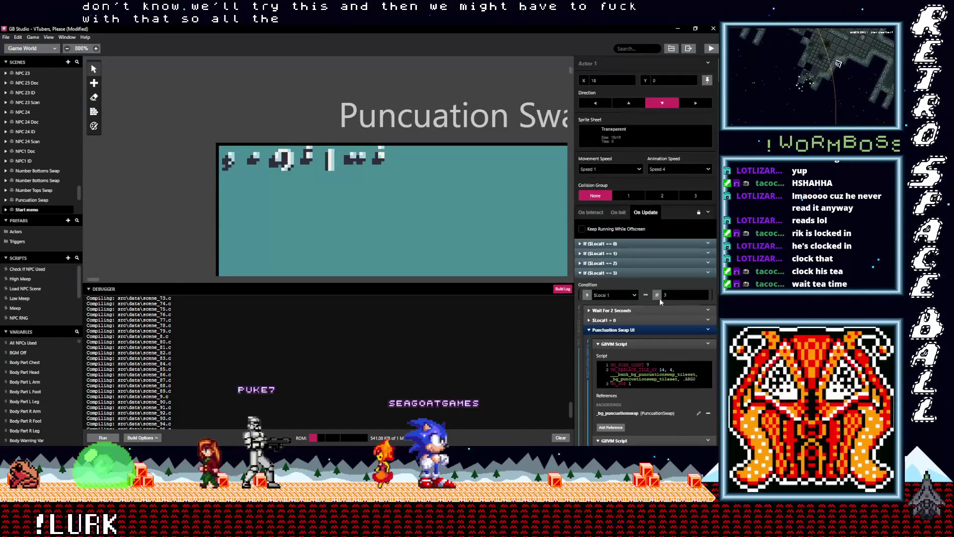
Expand the $Local1 == 2 branch and its Punctuation Swap UI scripts.
{"action": "left_click", "coordinate": [632, 263]}
{"action": "scroll", "coordinate": [641, 285], "scroll_direction": "down", "scroll_amount": 2}
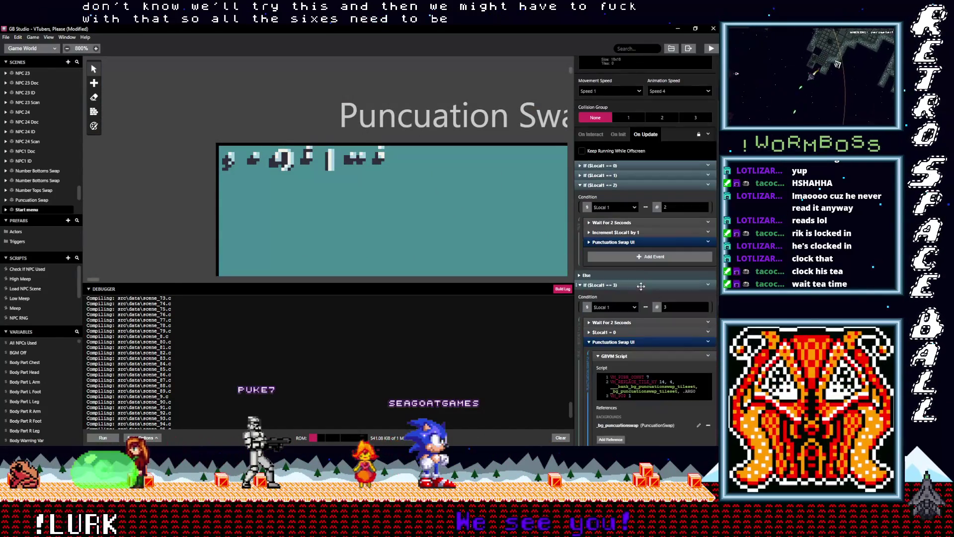
{"action": "left_click", "coordinate": [637, 242]}
{"action": "scroll", "coordinate": [666, 283], "scroll_direction": "down", "scroll_amount": 5}
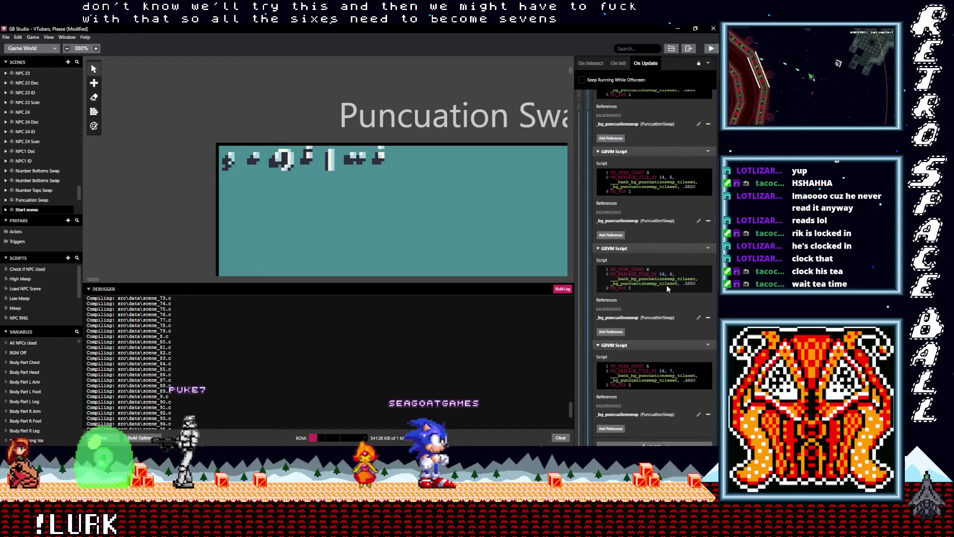
{"action": "scroll", "coordinate": [669, 291], "scroll_direction": "down", "scroll_amount": 1}
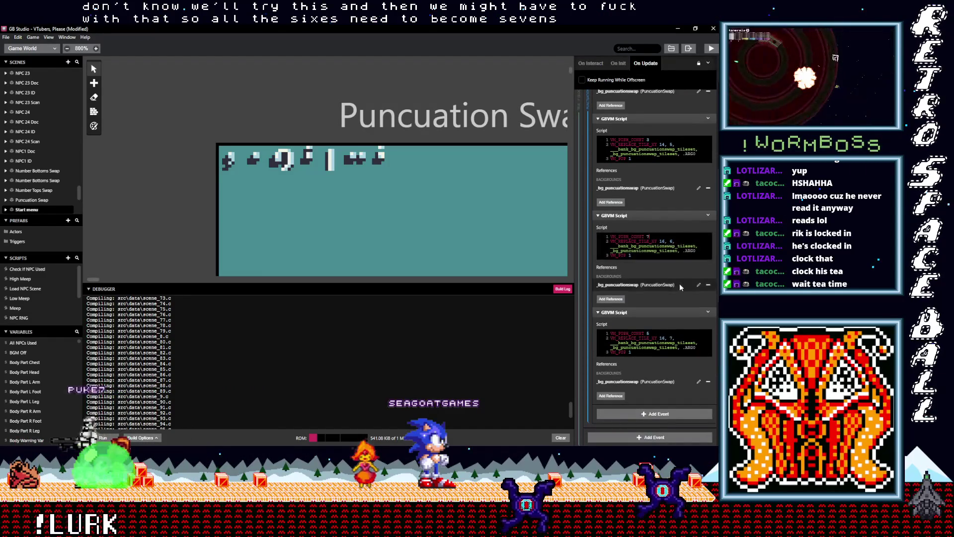
{"action": "scroll", "coordinate": [673, 278], "scroll_direction": "down", "scroll_amount": 5}
{"action": "scroll", "coordinate": [674, 293], "scroll_direction": "up", "scroll_amount": 10}
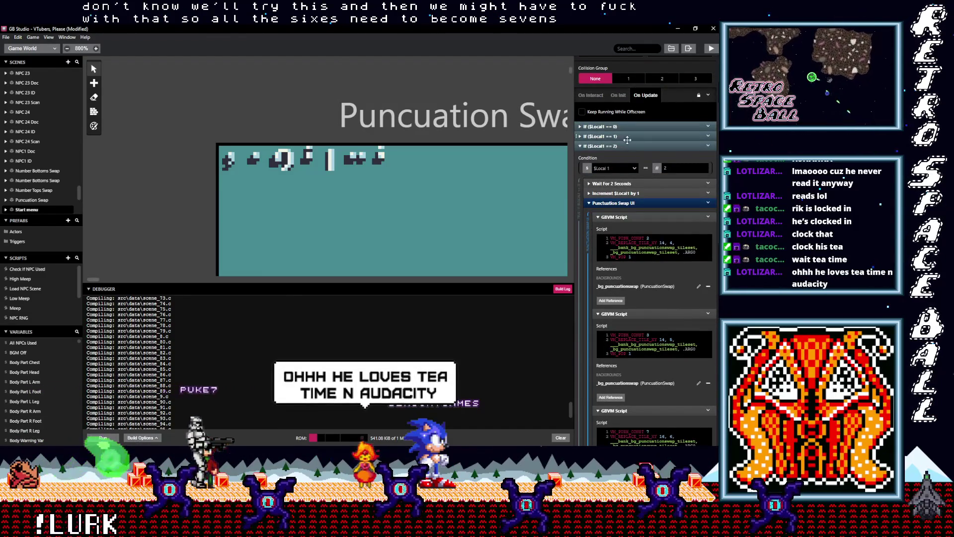
In the $Local1 == 1 branch, change the first script's push constant from 6 to 7.
{"action": "left_click", "coordinate": [600, 136]}
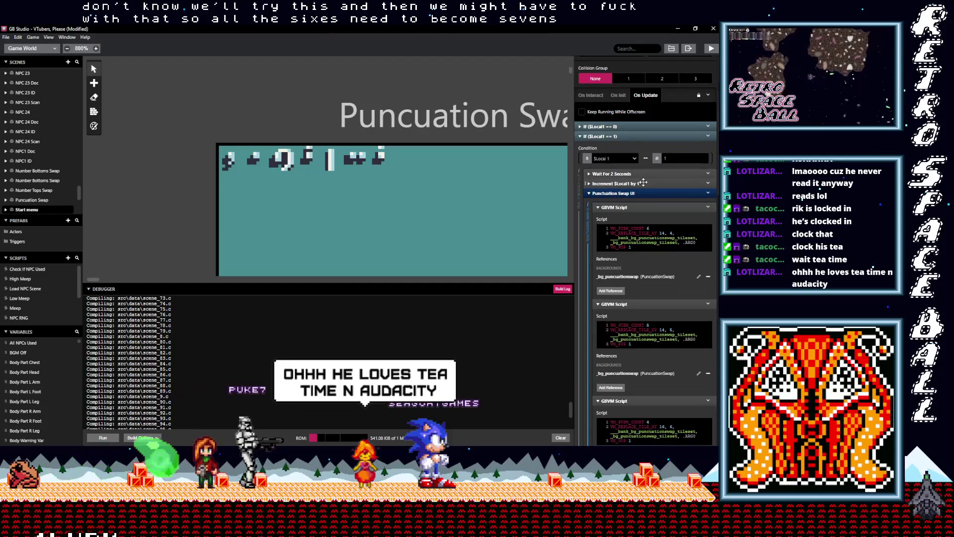
{"action": "left_click", "coordinate": [652, 229]}
{"action": "key", "text": "BackSpace"}
{"action": "type", "text": "7"}
{"action": "scroll", "coordinate": [669, 303], "scroll_direction": "down", "scroll_amount": 2}
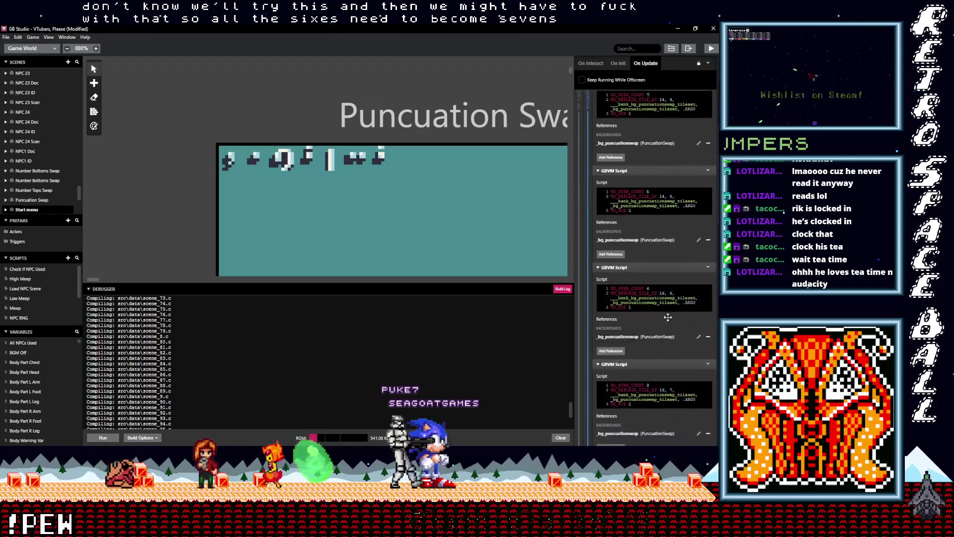
{"action": "scroll", "coordinate": [667, 312], "scroll_direction": "up", "scroll_amount": 5}
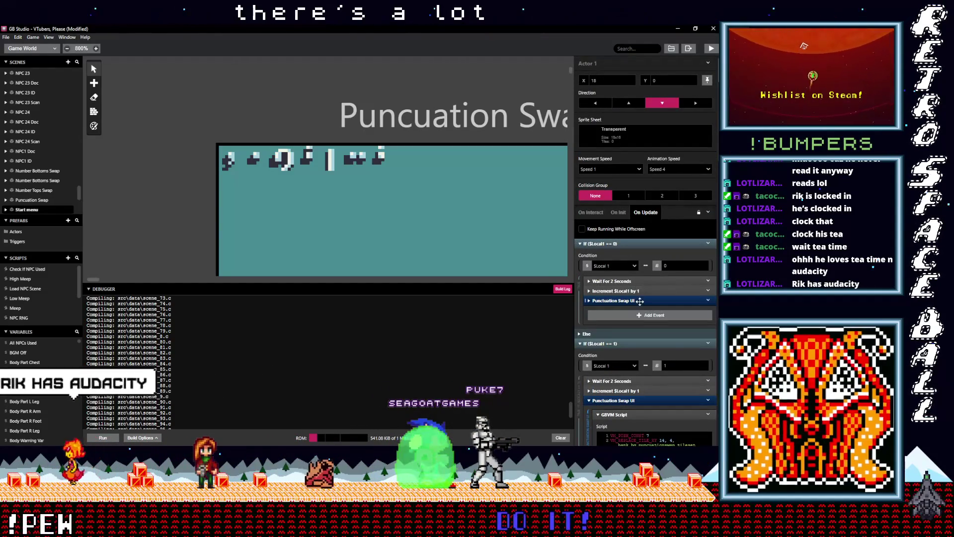
Expand the first Punctuation Swap UI and its first script to review the code.
{"action": "left_click", "coordinate": [621, 301]}
{"action": "scroll", "coordinate": [633, 238], "scroll_direction": "down", "scroll_amount": 2}
{"action": "left_click", "coordinate": [633, 236]}
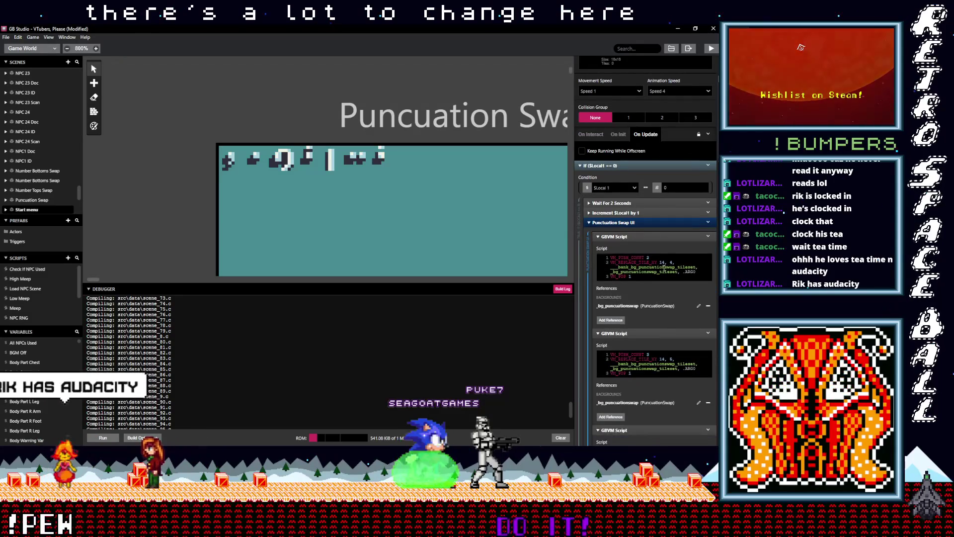
{"action": "scroll", "coordinate": [661, 278], "scroll_direction": "down", "scroll_amount": 4}
{"action": "scroll", "coordinate": [666, 285], "scroll_direction": "down", "scroll_amount": 6}
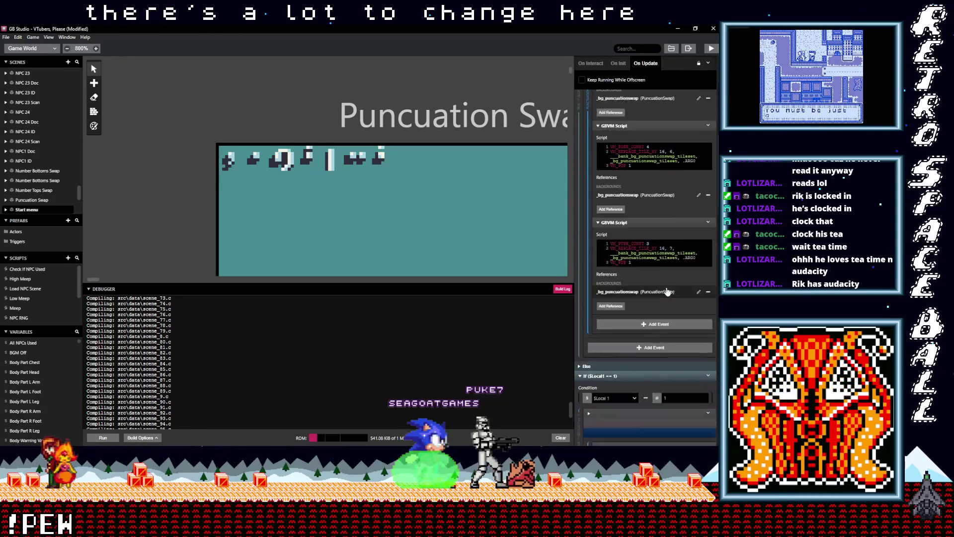
{"action": "scroll", "coordinate": [666, 289], "scroll_direction": "up", "scroll_amount": 6}
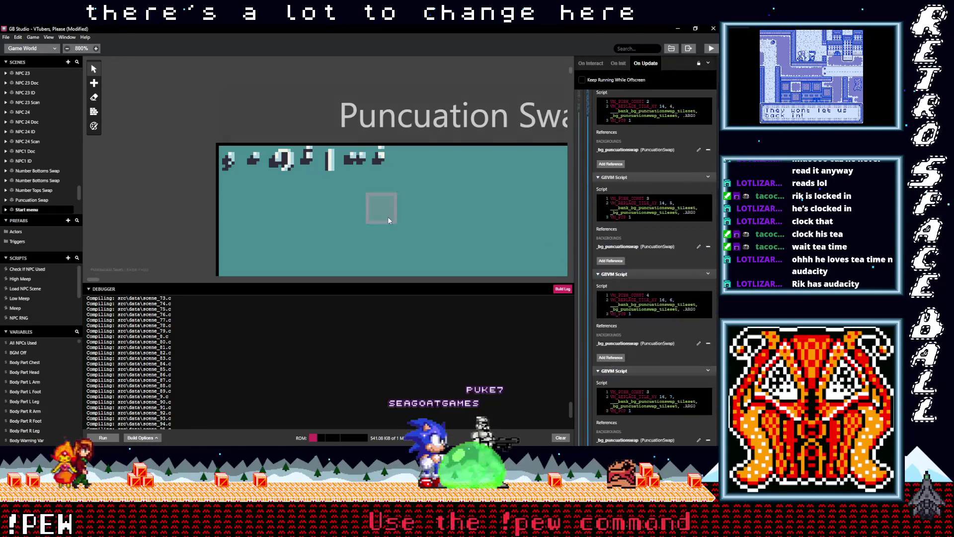
{"action": "scroll", "coordinate": [271, 206], "scroll_direction": "down", "scroll_amount": 3}
{"action": "scroll", "coordinate": [305, 219], "scroll_direction": "up", "scroll_amount": 5}
{"action": "scroll", "coordinate": [399, 197], "scroll_direction": "right", "scroll_amount": 6}
{"action": "scroll", "coordinate": [157, 200], "scroll_direction": "down", "scroll_amount": 2}
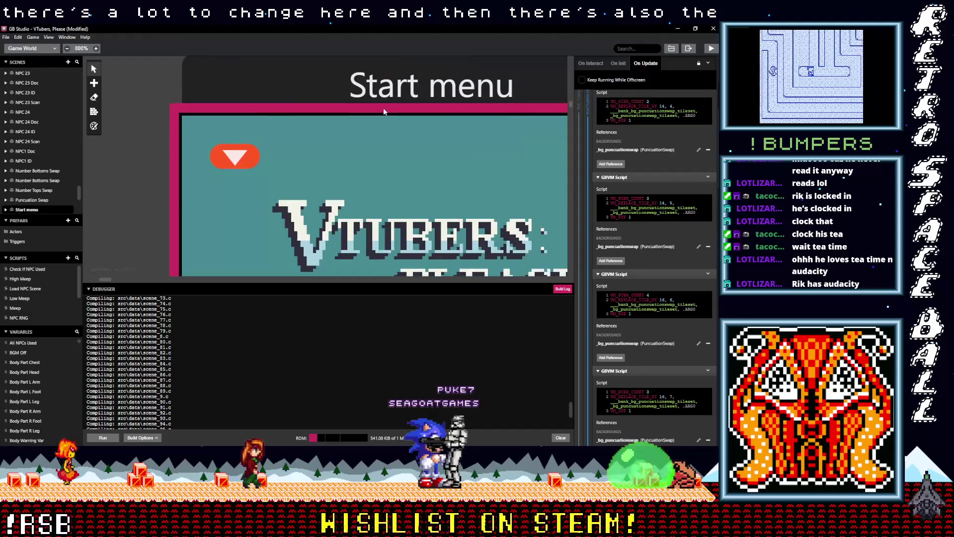
Show the actor's On Init scripts and expand its four GBVM scripts to inspect the code.
{"action": "scroll", "coordinate": [407, 119], "scroll_direction": "up", "scroll_amount": 2}
{"action": "left_click", "coordinate": [624, 61]}
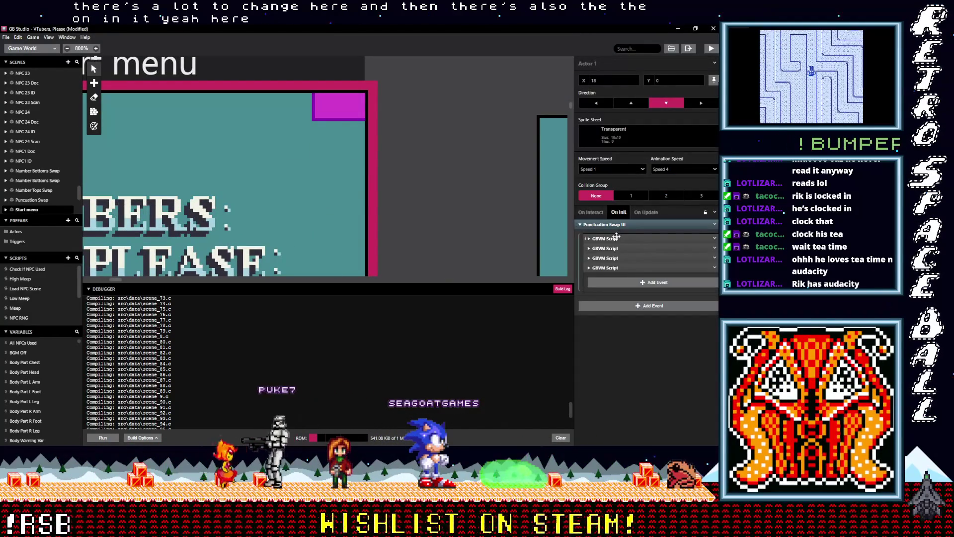
{"action": "left_click", "coordinate": [616, 238]}
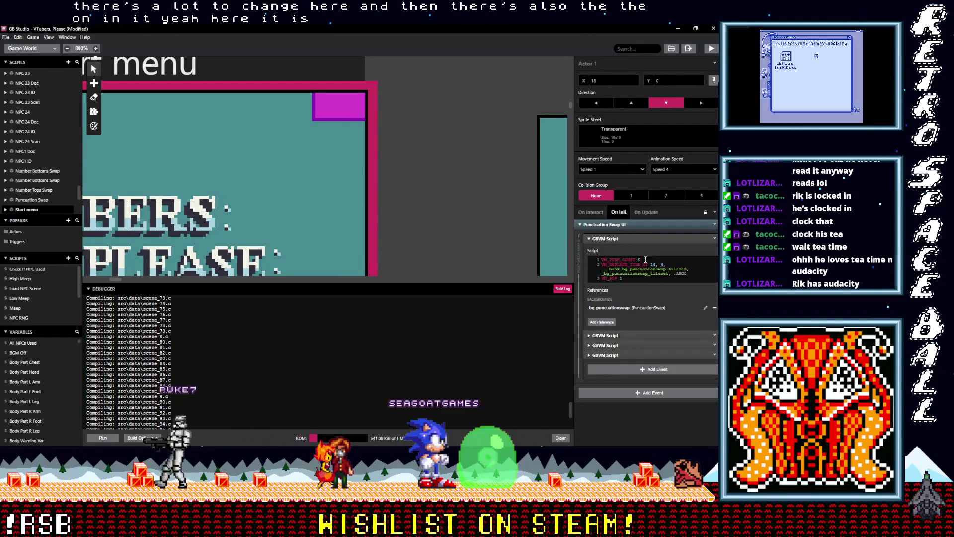
{"action": "left_click", "coordinate": [617, 334]}
{"action": "scroll", "coordinate": [632, 348], "scroll_direction": "down", "scroll_amount": 2}
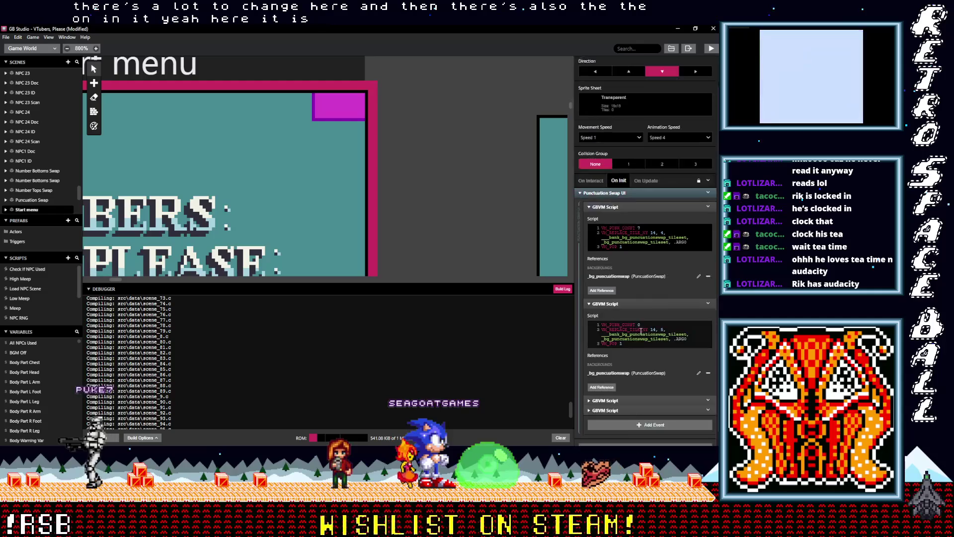
{"action": "left_click", "coordinate": [607, 389]}
{"action": "scroll", "coordinate": [642, 369], "scroll_direction": "down", "scroll_amount": 4}
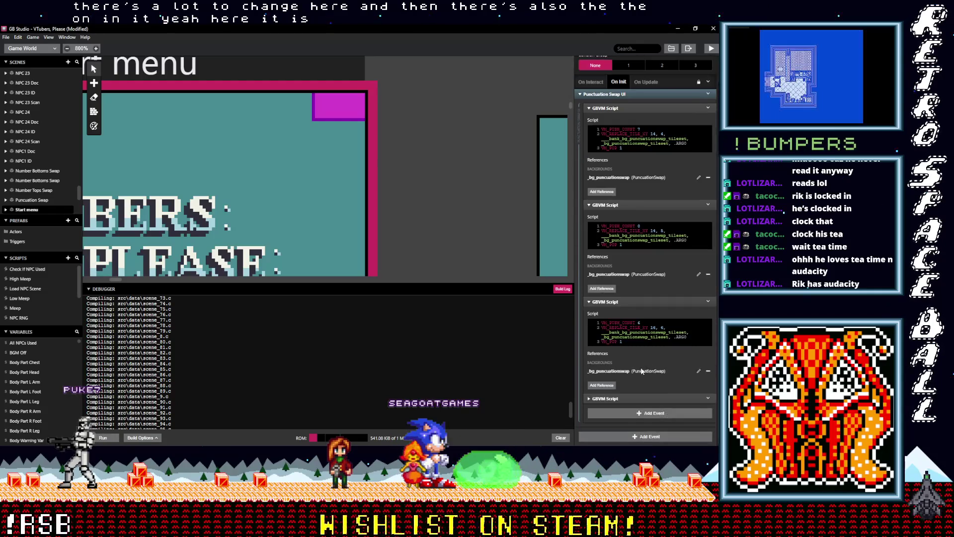
{"action": "left_click", "coordinate": [629, 402]}
{"action": "scroll", "coordinate": [646, 368], "scroll_direction": "down", "scroll_amount": 2}
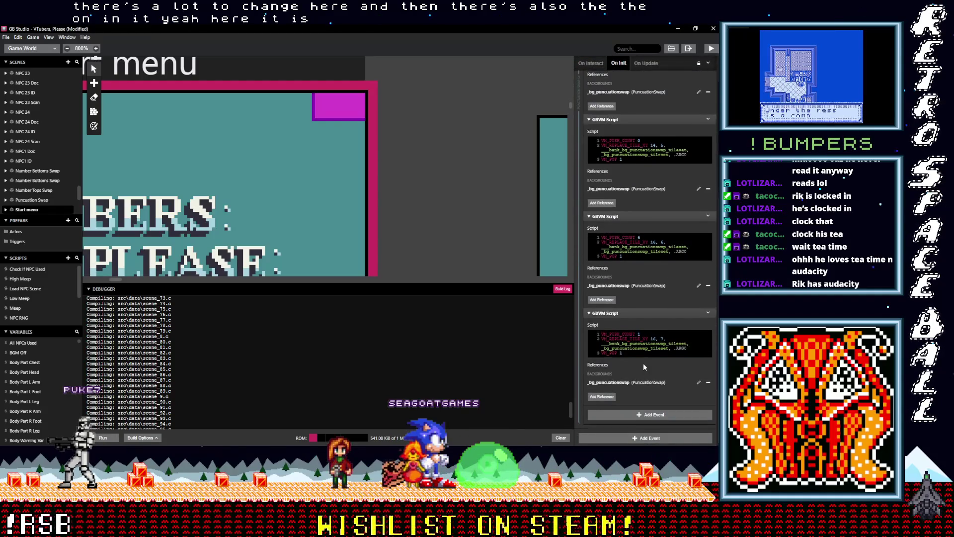
{"action": "scroll", "coordinate": [644, 363], "scroll_direction": "up", "scroll_amount": 3}
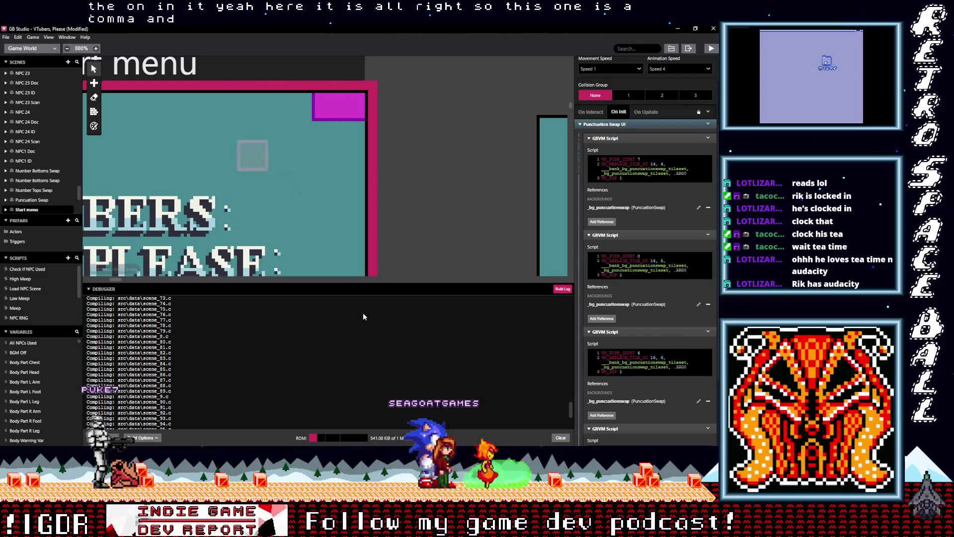
Return to the actor's On Update scripts, then switch to Aseprite to compare the punctuation art.
{"action": "scroll", "coordinate": [290, 192], "scroll_direction": "up", "scroll_amount": 10}
{"action": "scroll", "coordinate": [323, 258], "scroll_direction": "up", "scroll_amount": 5}
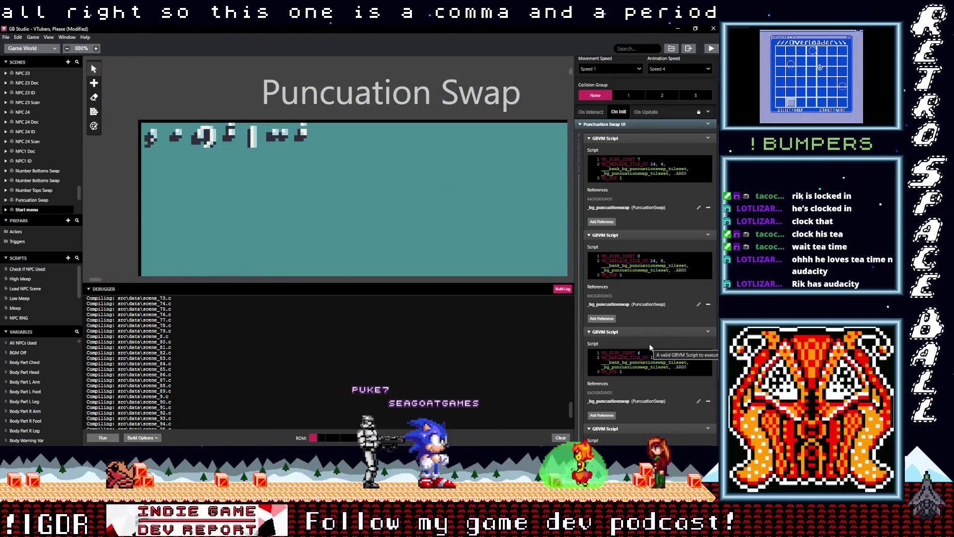
{"action": "scroll", "coordinate": [649, 344], "scroll_direction": "up", "scroll_amount": 3}
{"action": "left_click", "coordinate": [643, 189]}
{"action": "scroll", "coordinate": [642, 235], "scroll_direction": "down", "scroll_amount": 2}
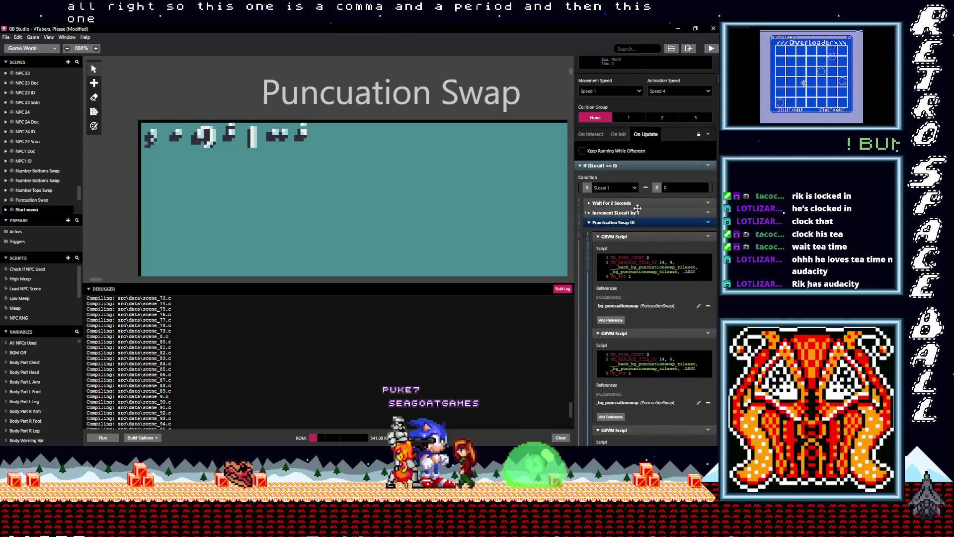
{"action": "scroll", "coordinate": [669, 248], "scroll_direction": "down", "scroll_amount": 1}
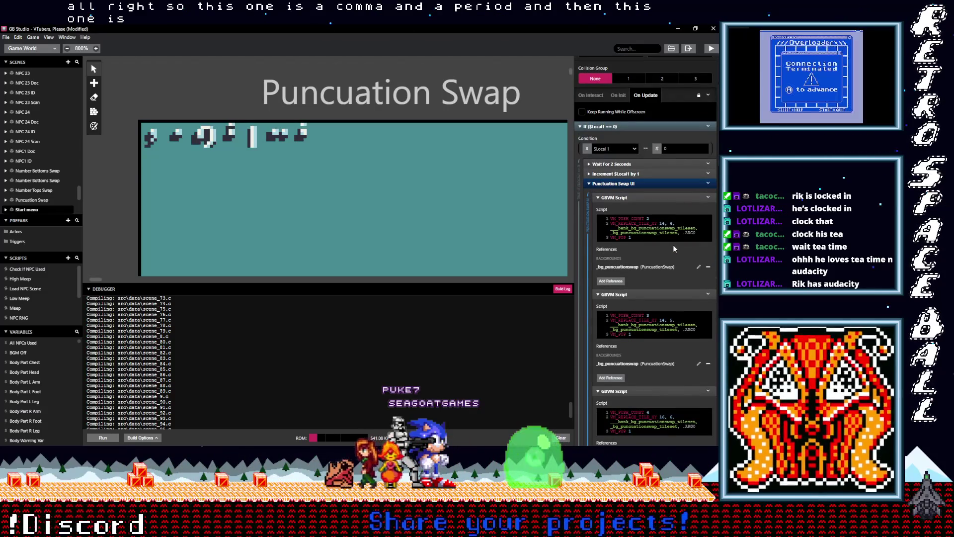
{"action": "key", "text": "alt+Tab"}
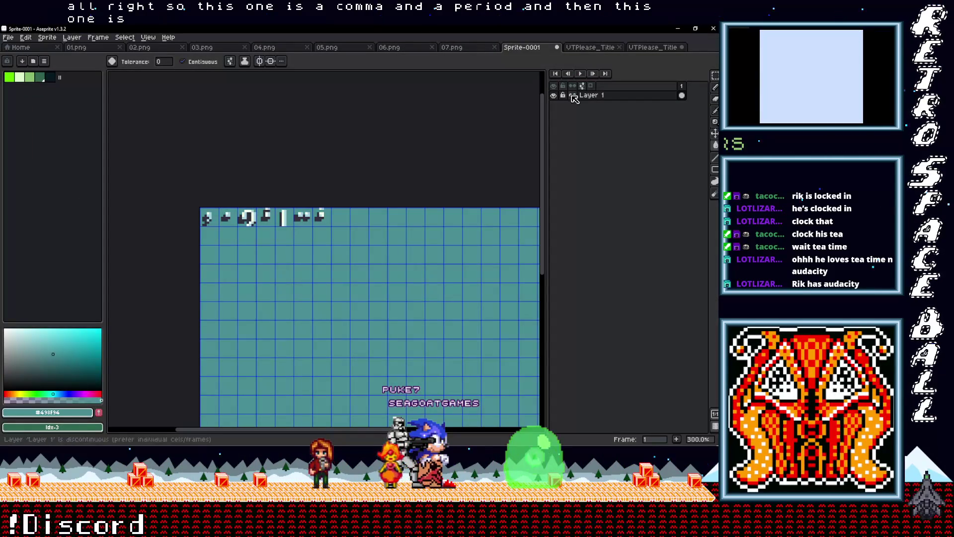
On the title screen art, hide punctuation_01, show punctuation_05 and punctuation_04, then return to GB Studio.
{"action": "left_click", "coordinate": [599, 48]}
{"action": "left_click", "coordinate": [654, 47]}
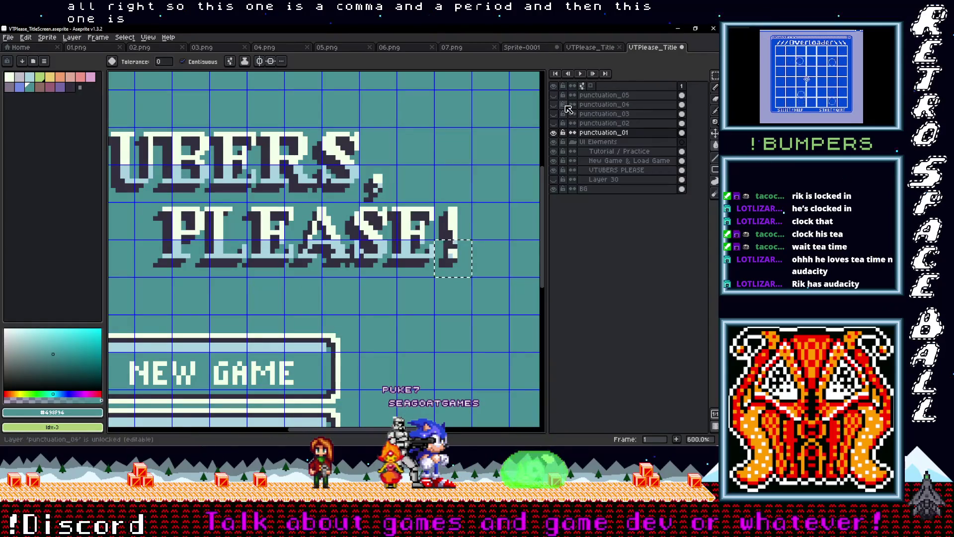
{"action": "left_click", "coordinate": [554, 133]}
{"action": "left_click", "coordinate": [554, 95]}
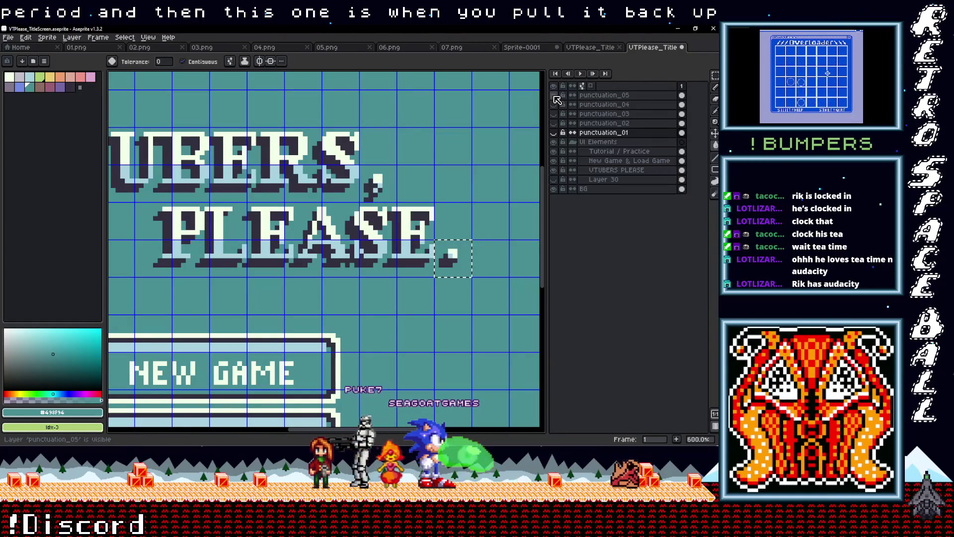
{"action": "left_click", "coordinate": [555, 105]}
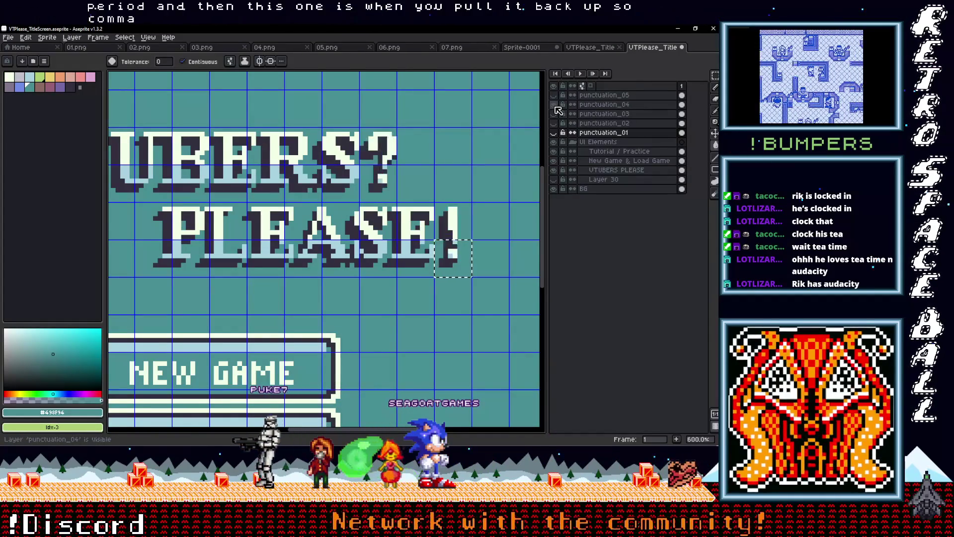
{"action": "key", "text": "alt+Tab"}
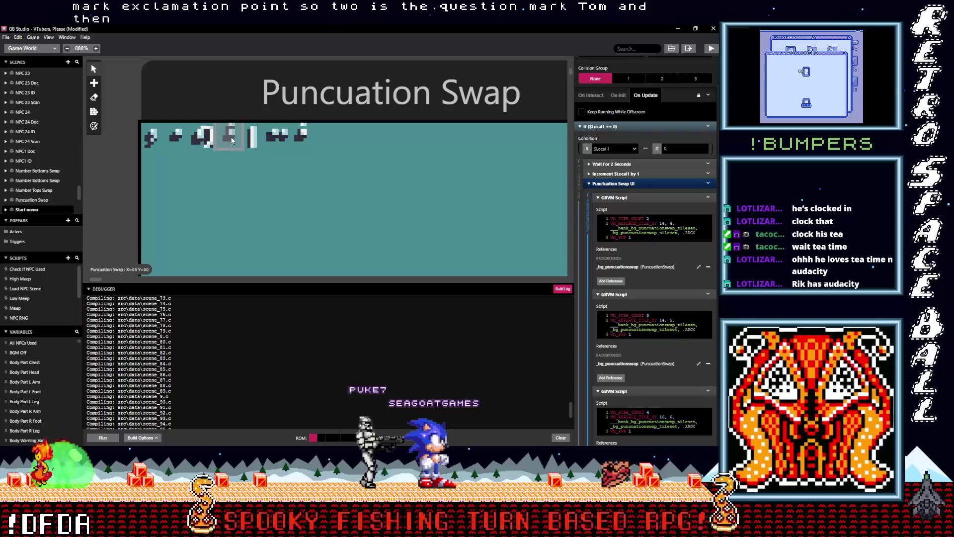
Compare with the title art in Aseprite, hiding the punctuation_04 layer, then return to GB Studio.
{"action": "scroll", "coordinate": [656, 344], "scroll_direction": "down", "scroll_amount": 5}
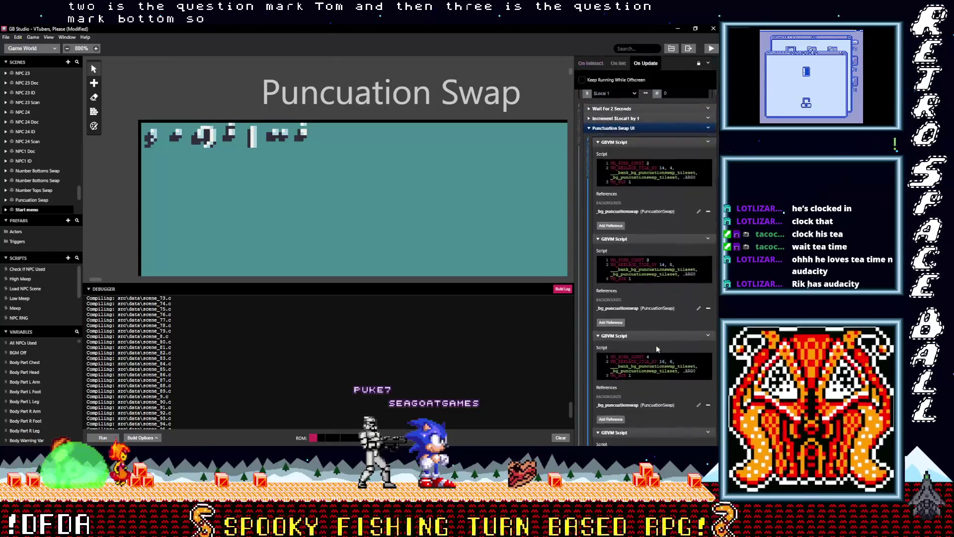
{"action": "scroll", "coordinate": [656, 348], "scroll_direction": "down", "scroll_amount": 1}
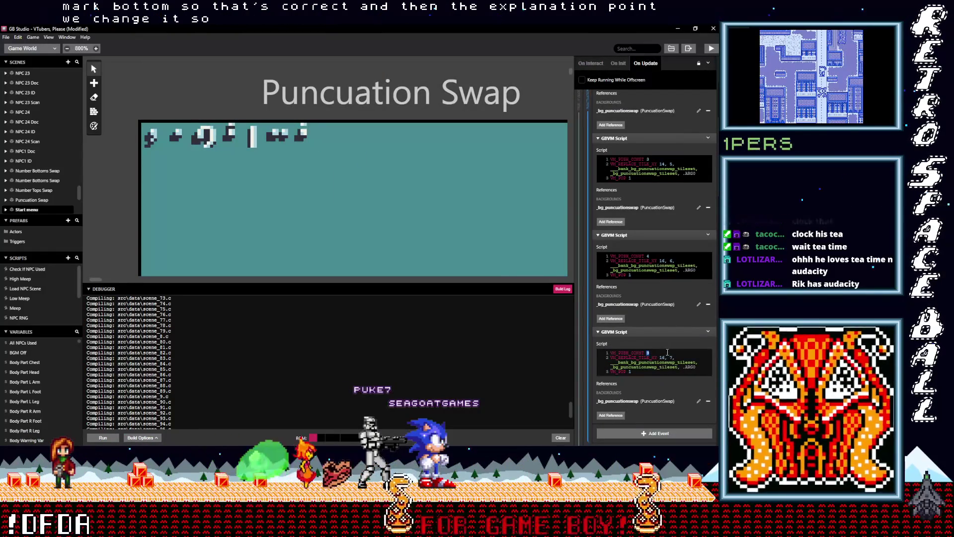
{"action": "scroll", "coordinate": [678, 299], "scroll_direction": "up", "scroll_amount": 10}
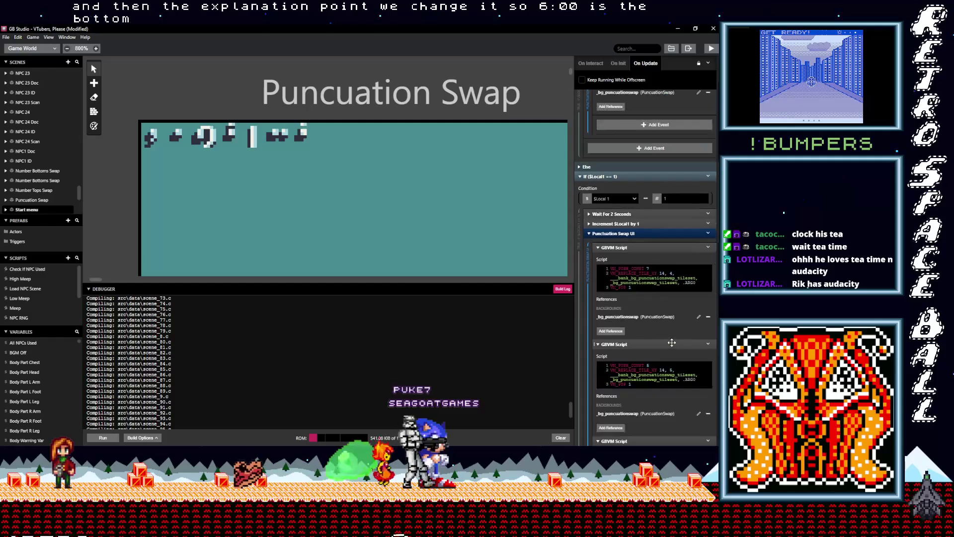
{"action": "scroll", "coordinate": [688, 238], "scroll_direction": "down", "scroll_amount": 2}
{"action": "key", "text": "alt+Tab"}
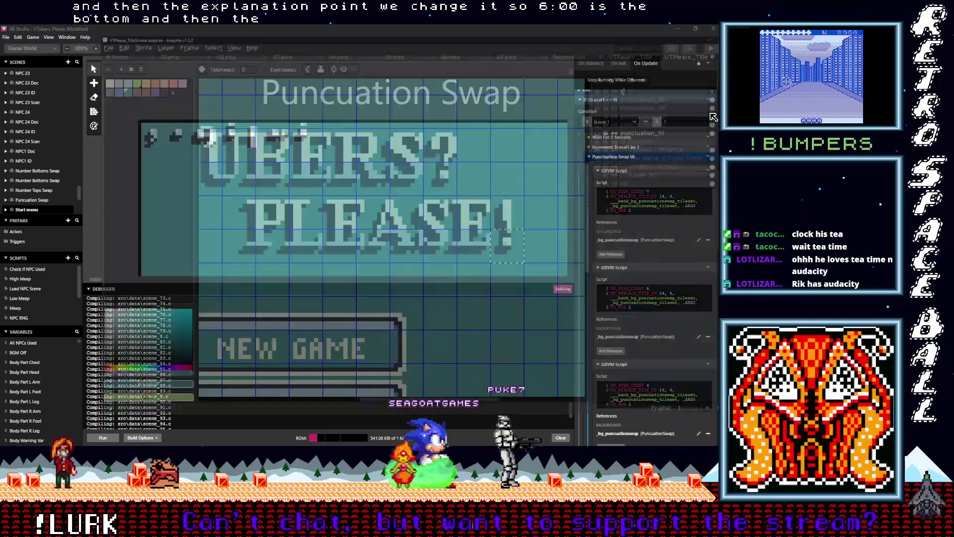
{"action": "left_click", "coordinate": [554, 104]}
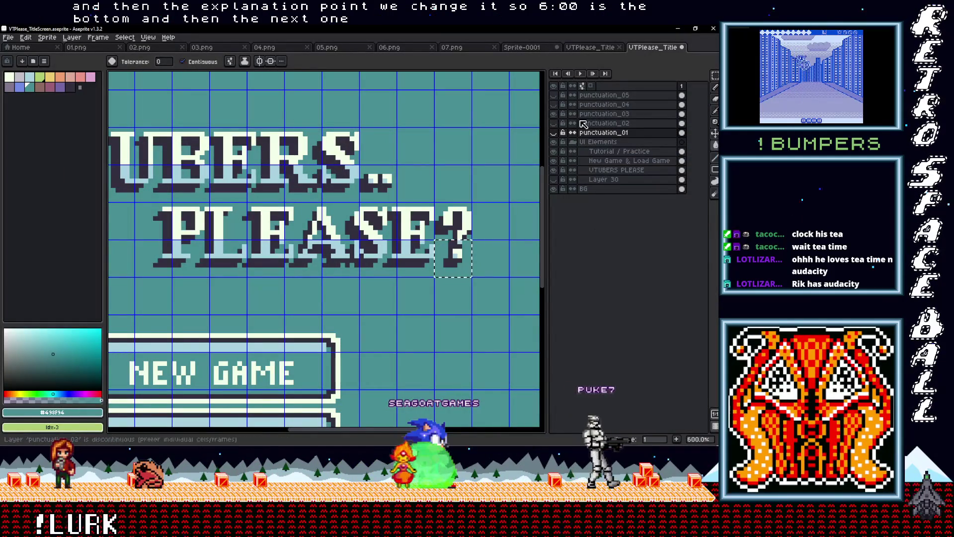
{"action": "left_click", "coordinate": [678, 29]}
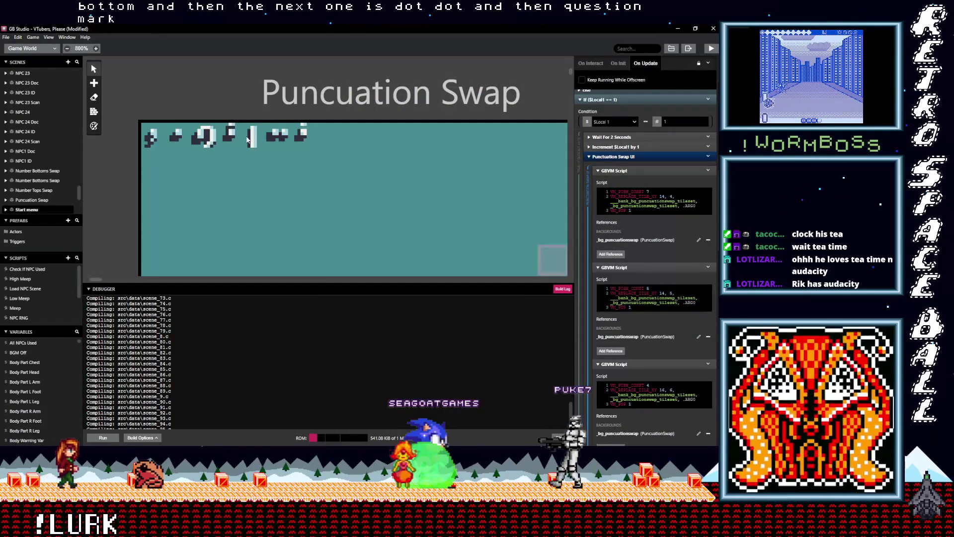
Set the third GBVM script's VM_PUSH_CONST to 3 and the second script's to 2.
{"action": "scroll", "coordinate": [652, 340], "scroll_direction": "down", "scroll_amount": 5}
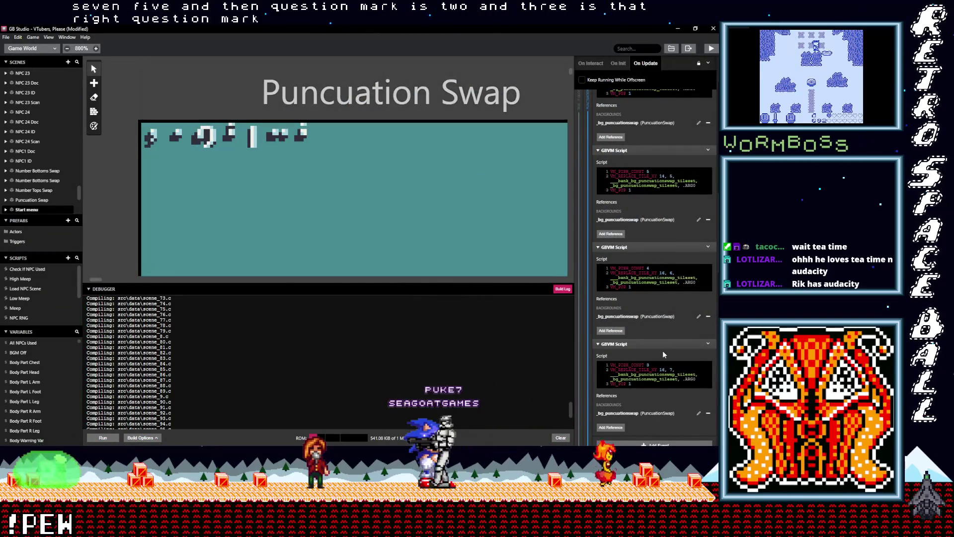
{"action": "scroll", "coordinate": [663, 351], "scroll_direction": "down", "scroll_amount": 2}
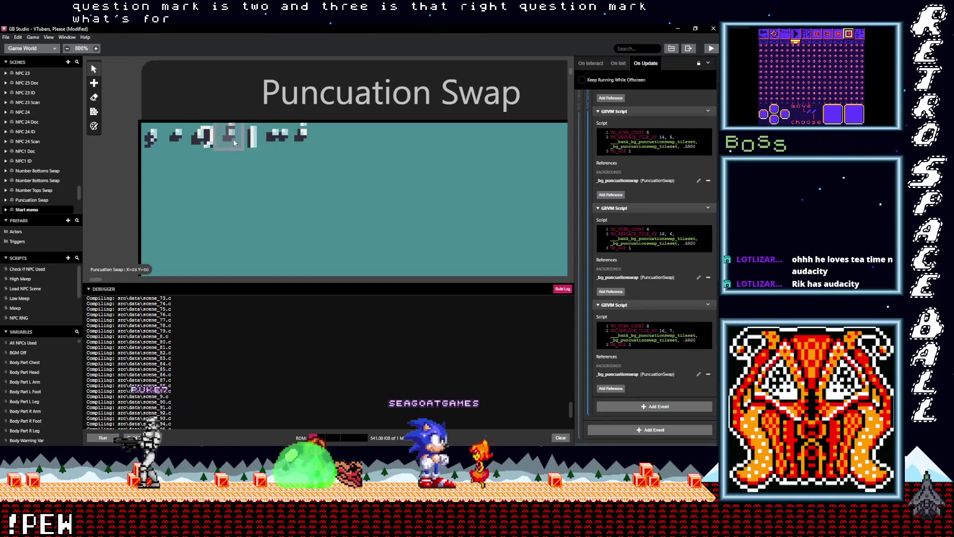
{"action": "key", "text": "alt+Tab"}
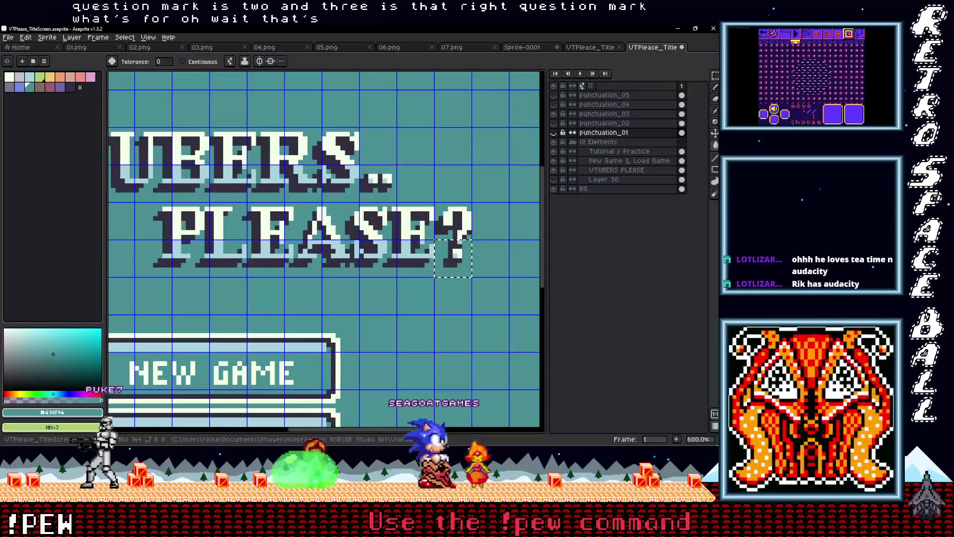
{"action": "key", "text": "alt+Tab"}
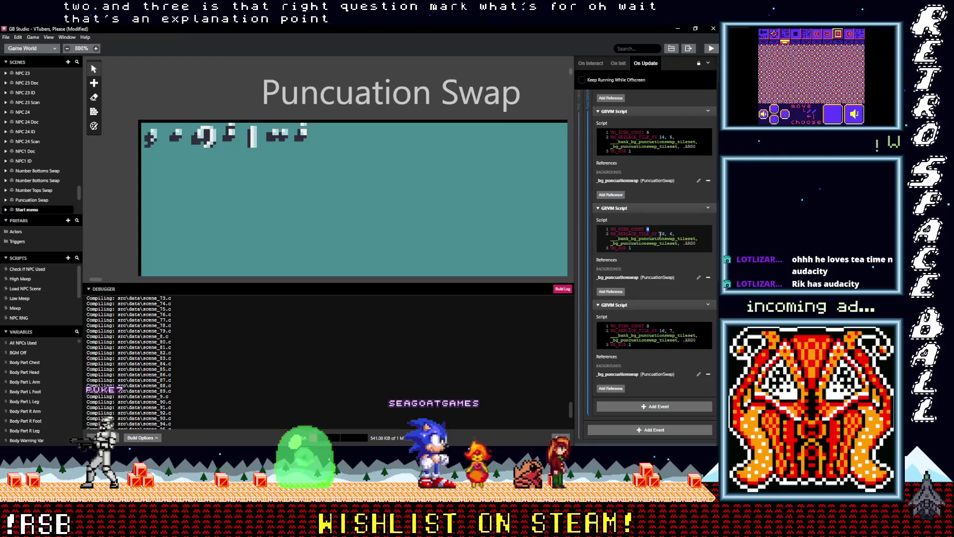
{"action": "type", "text": "3"}
{"action": "double_click", "coordinate": [648, 327]}
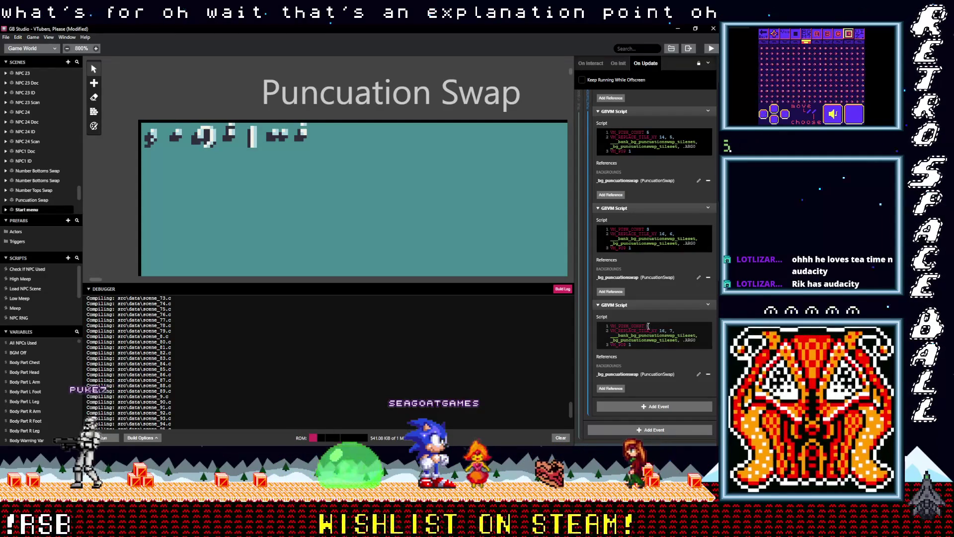
{"action": "type", "text": "3"}
{"action": "double_click", "coordinate": [648, 230]}
{"action": "type", "text": "2"}
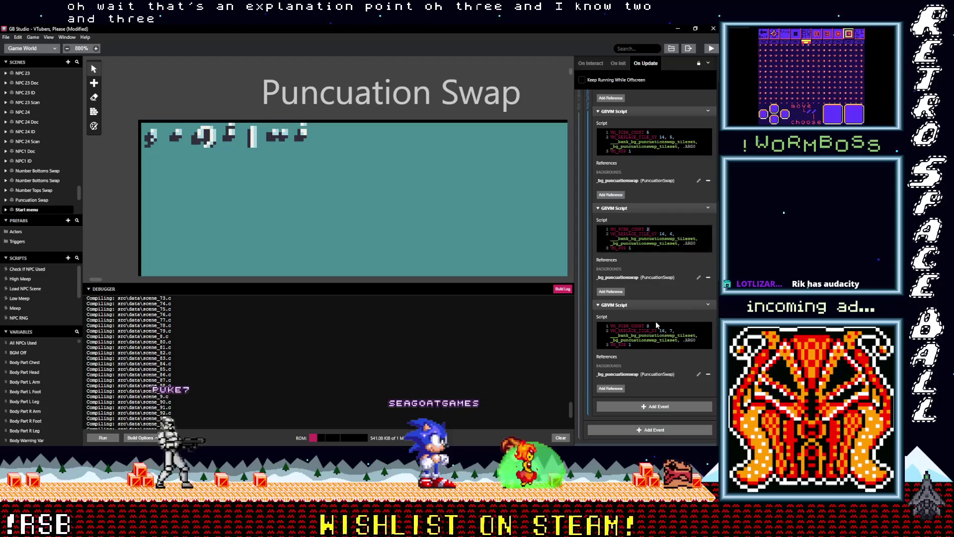
{"action": "double_click", "coordinate": [647, 326]}
{"action": "scroll", "coordinate": [675, 322], "scroll_direction": "up", "scroll_amount": 5}
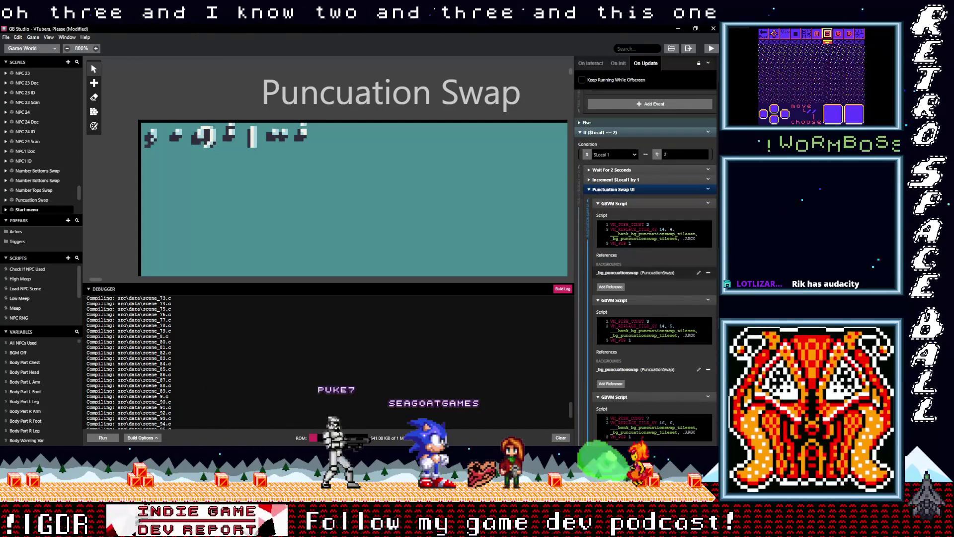
Check the title art again, showing punctuation_03 and toggling punctuation_01.
{"action": "key", "text": "alt+Tab"}
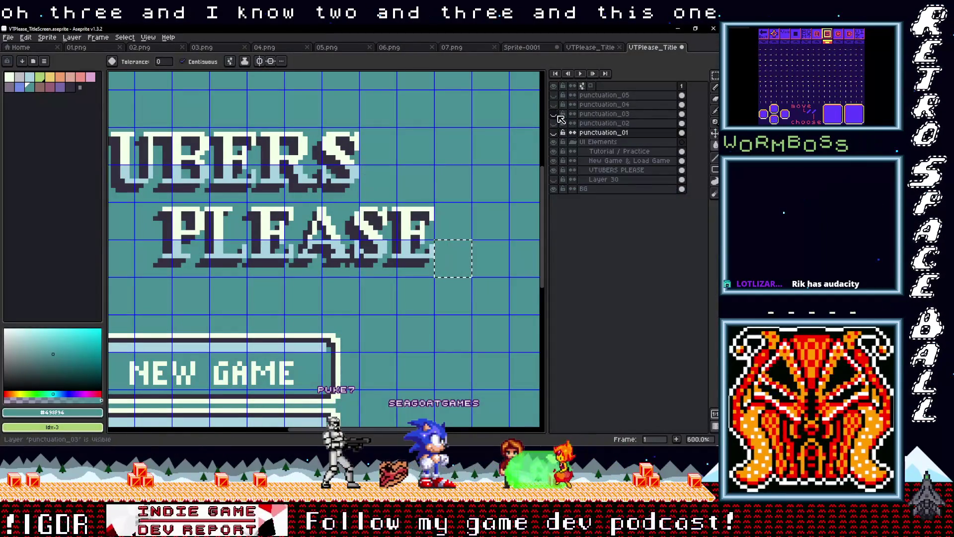
{"action": "left_click", "coordinate": [557, 116]}
{"action": "left_click", "coordinate": [678, 29]}
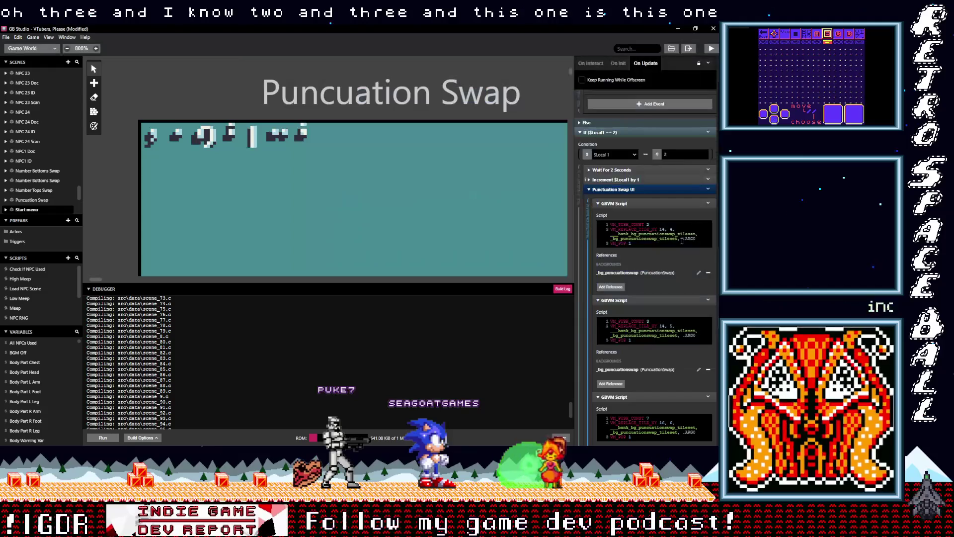
{"action": "scroll", "coordinate": [650, 162], "scroll_direction": "down", "scroll_amount": 1}
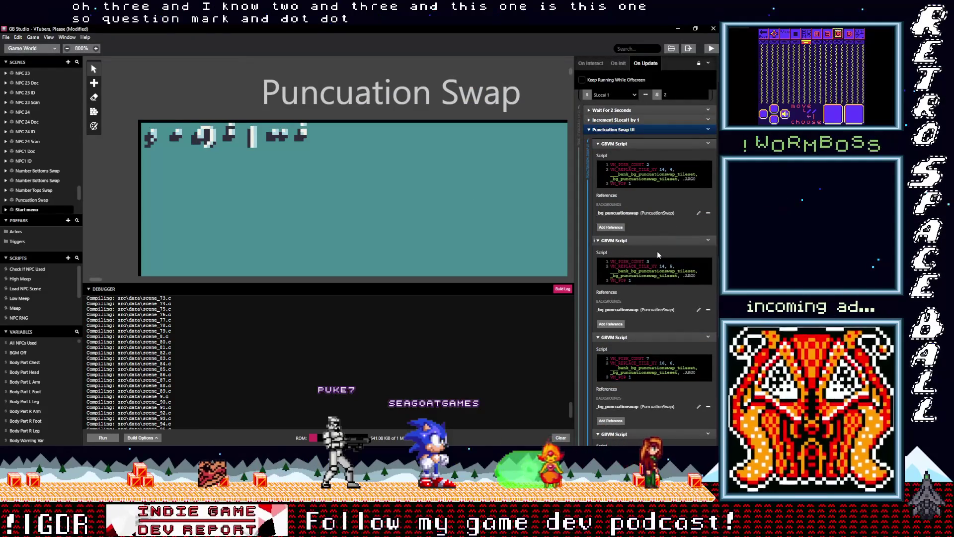
{"action": "scroll", "coordinate": [658, 253], "scroll_direction": "down", "scroll_amount": 3}
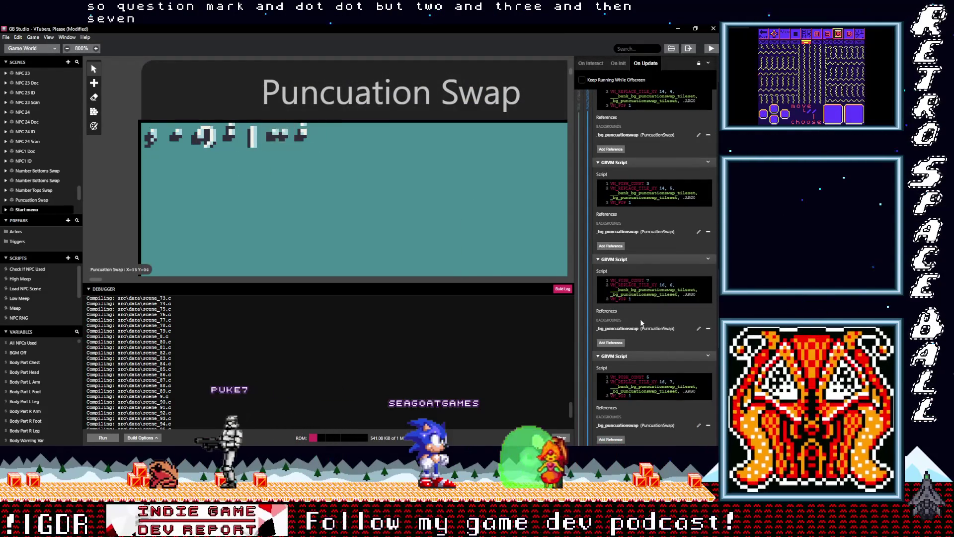
{"action": "scroll", "coordinate": [641, 320], "scroll_direction": "down", "scroll_amount": 5}
{"action": "scroll", "coordinate": [640, 319], "scroll_direction": "down", "scroll_amount": 4}
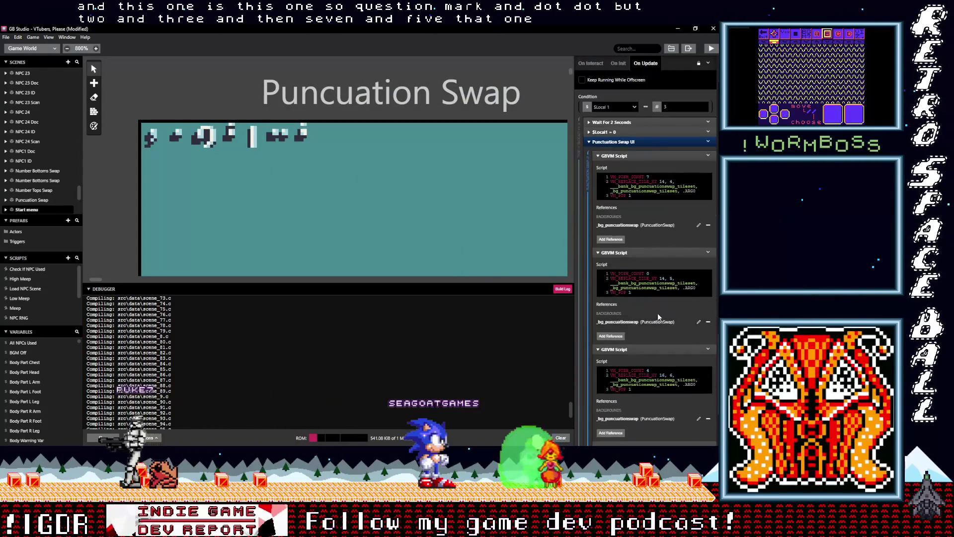
{"action": "key", "text": "alt+Tab"}
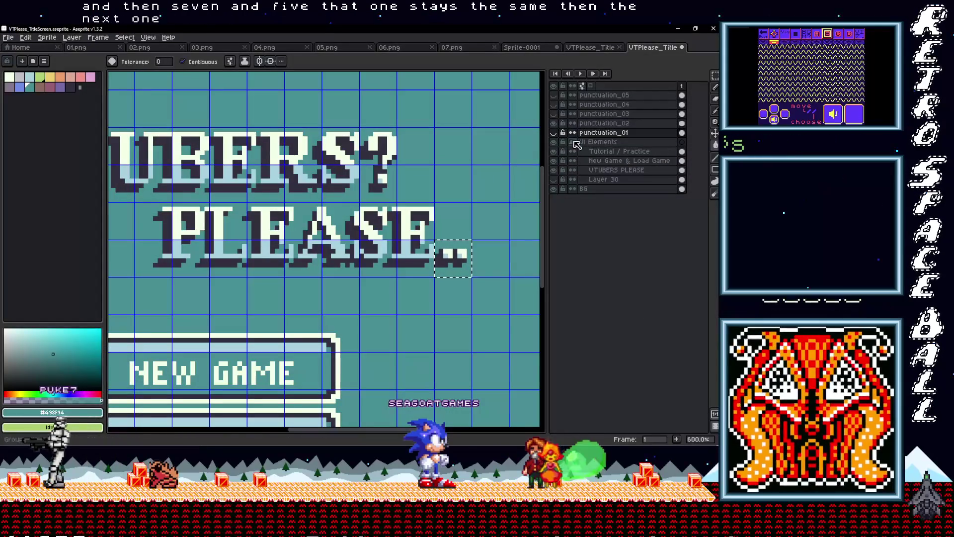
{"action": "left_click", "coordinate": [554, 132]}
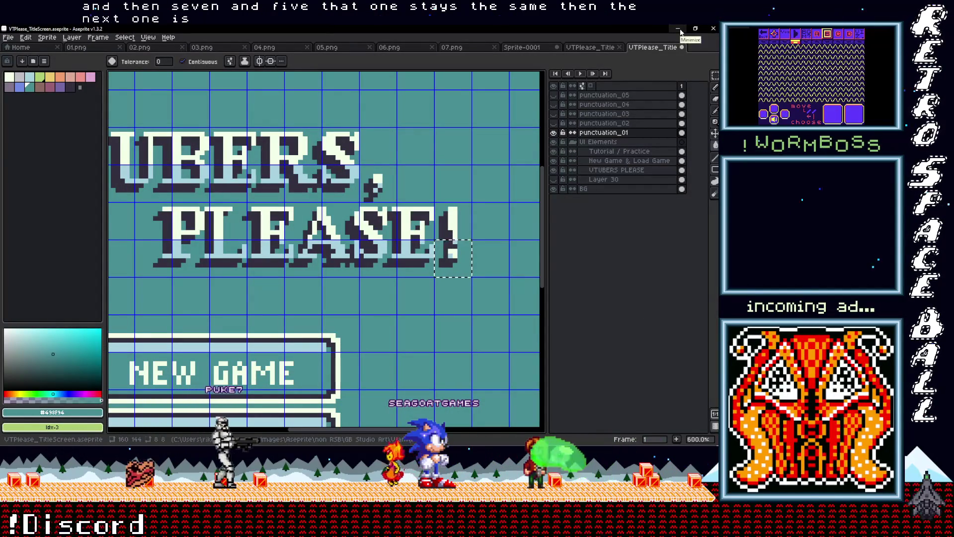
{"action": "left_click", "coordinate": [679, 29]}
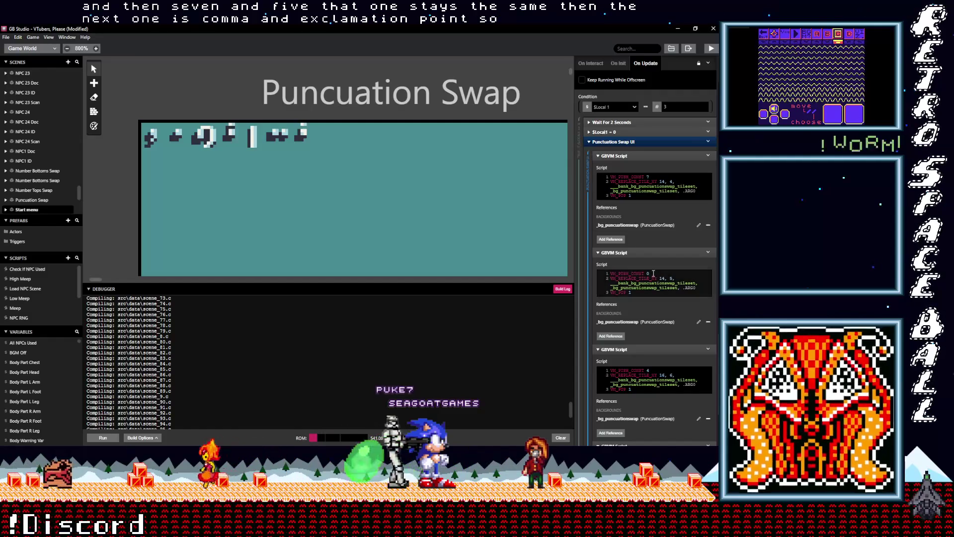
Set the last GBVM script's push constant to 6 and save the project.
{"action": "scroll", "coordinate": [658, 358], "scroll_direction": "down", "scroll_amount": 2}
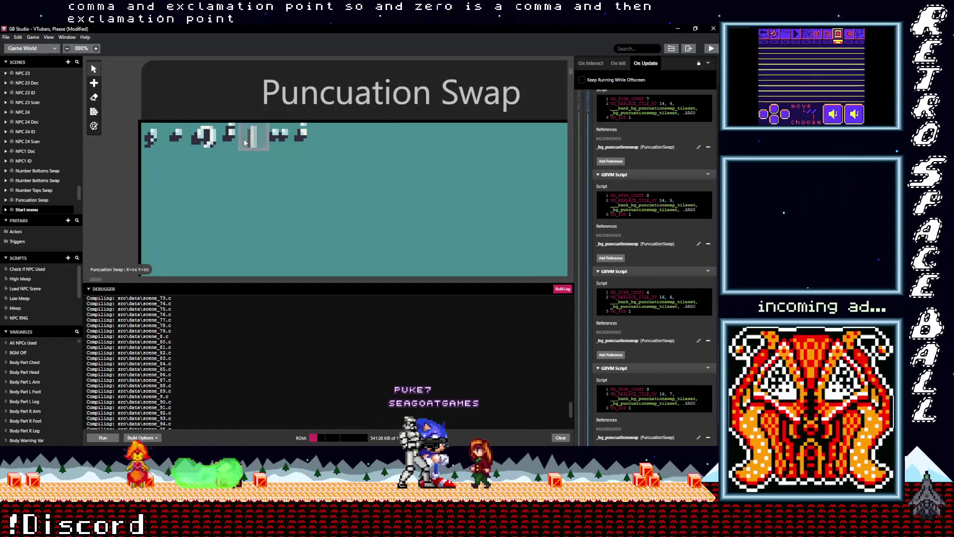
{"action": "left_click", "coordinate": [650, 390]}
{"action": "type", "text": "6"}
{"action": "scroll", "coordinate": [670, 374], "scroll_direction": "down", "scroll_amount": 3}
{"action": "key", "text": "ctrl+s"}
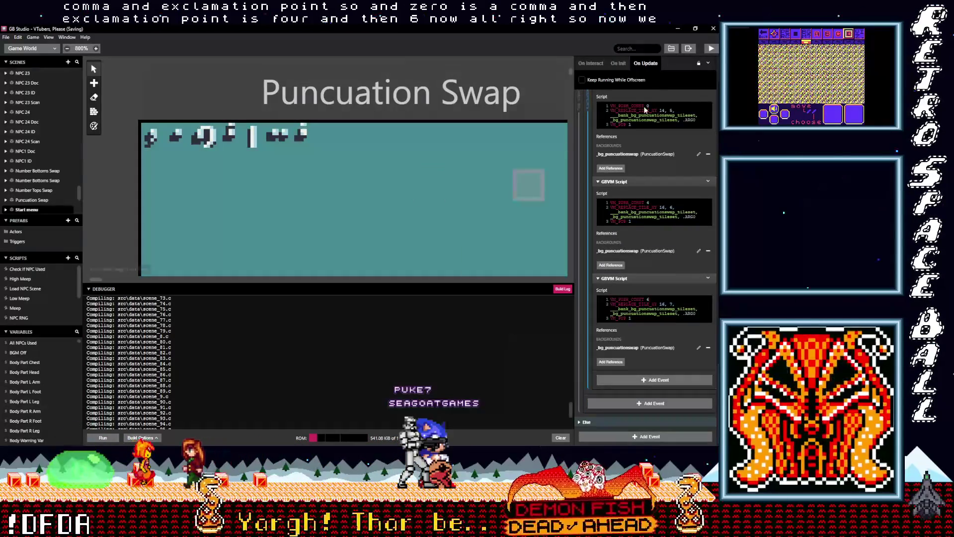
Build and test the game with Ctrl+P, then hide the preview and bring up Aseprite's title screen.
{"action": "key", "text": "ctrl+p"}
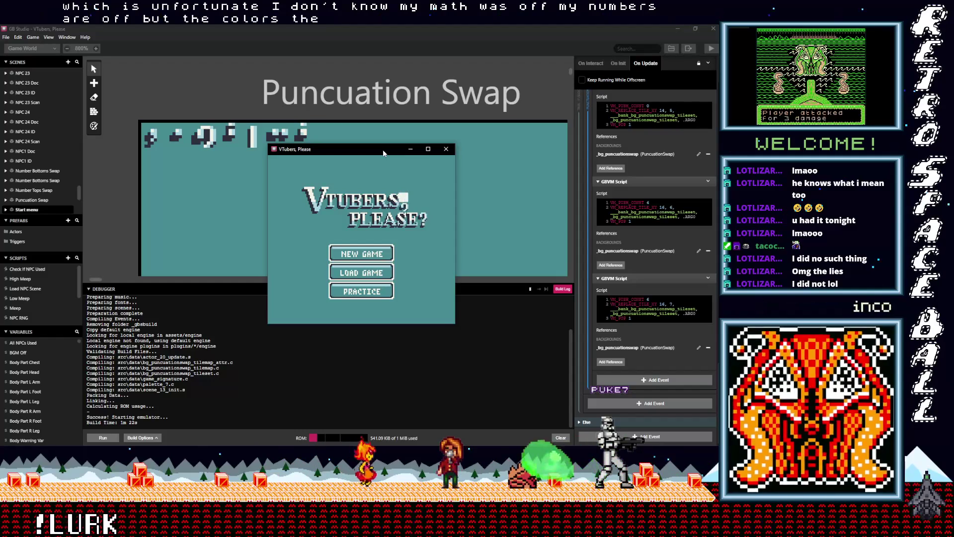
{"action": "left_click", "coordinate": [411, 149]}
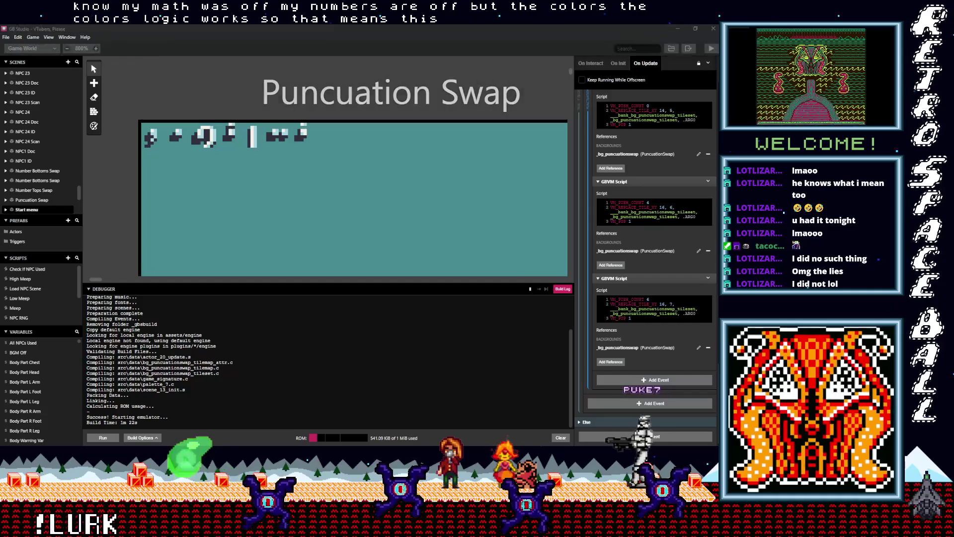
{"action": "key", "text": "alt+Tab"}
{"action": "left_click", "coordinate": [593, 52]}
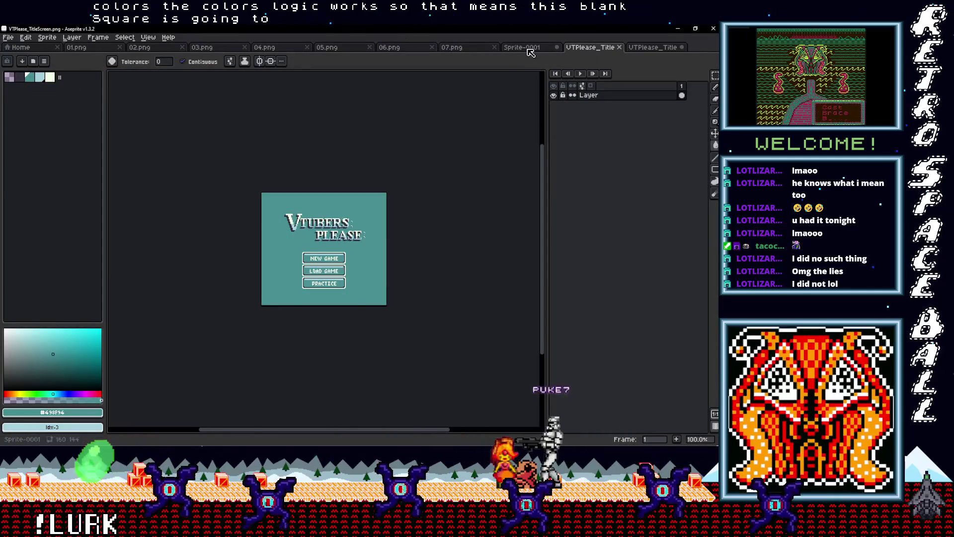
On the Sprite-0001 sheet, paint a light-blue pixel beside the white mark in the fourth tile.
{"action": "left_click", "coordinate": [522, 47]}
{"action": "scroll", "coordinate": [345, 241], "scroll_direction": "up", "scroll_amount": 2}
{"action": "left_click_drag", "start_coordinate": [335, 216], "coordinate": [345, 242]}
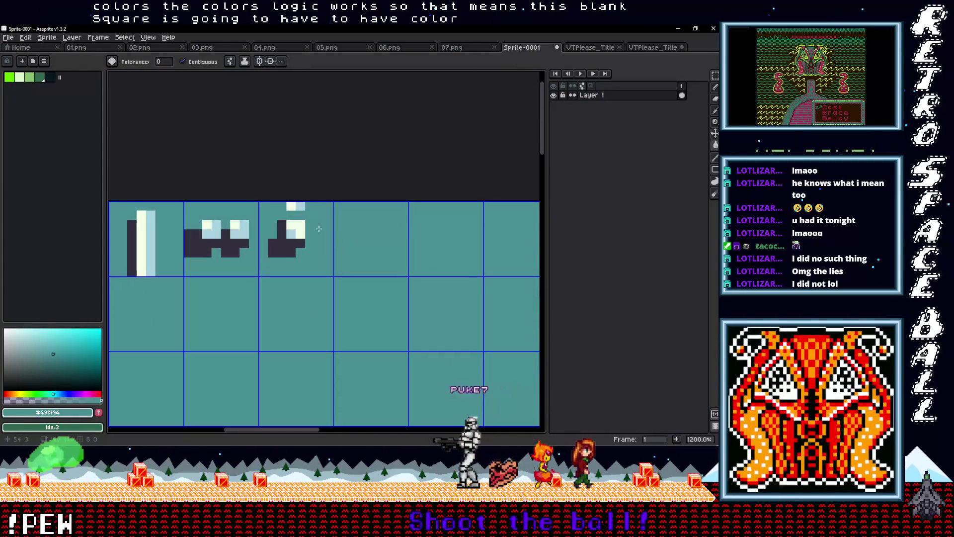
{"action": "key", "text": "i"}
{"action": "left_click", "coordinate": [295, 206]}
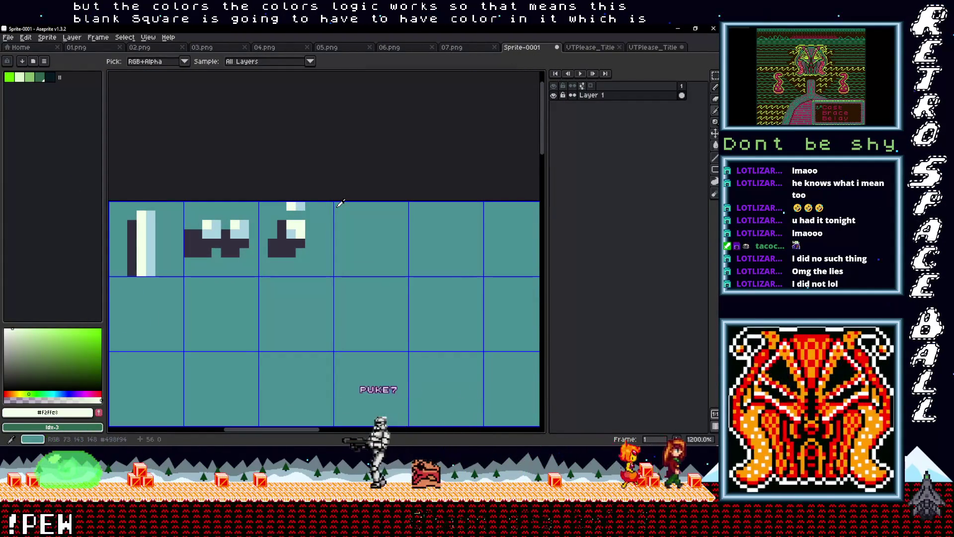
{"action": "left_click", "coordinate": [304, 206], "text": "alt"}
{"action": "key", "text": "b"}
{"action": "left_click", "coordinate": [347, 207]}
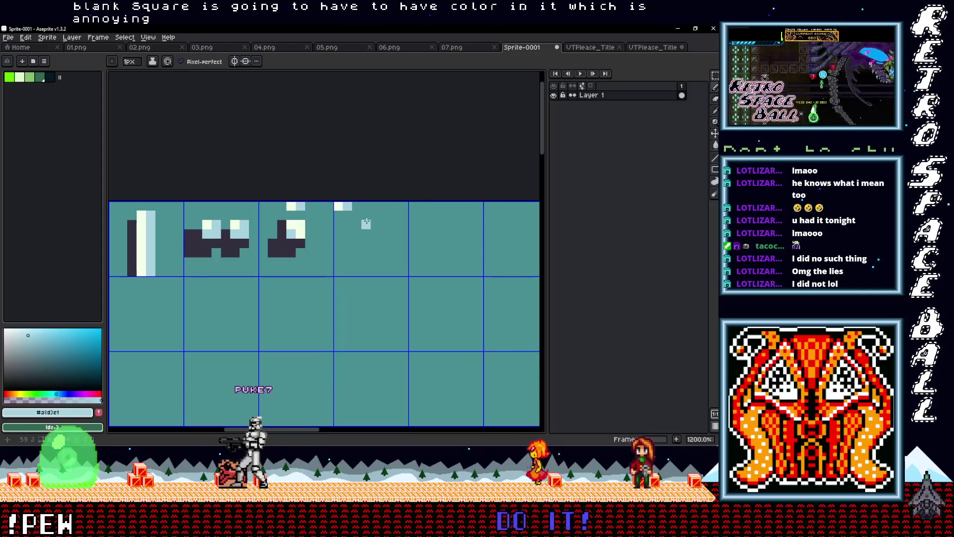
Reposition the light-blue pixel, repainting stray spots teal, until it sits right of the white pixel.
{"action": "left_click", "coordinate": [337, 207], "text": "alt"}
{"action": "left_click", "coordinate": [337, 207]}
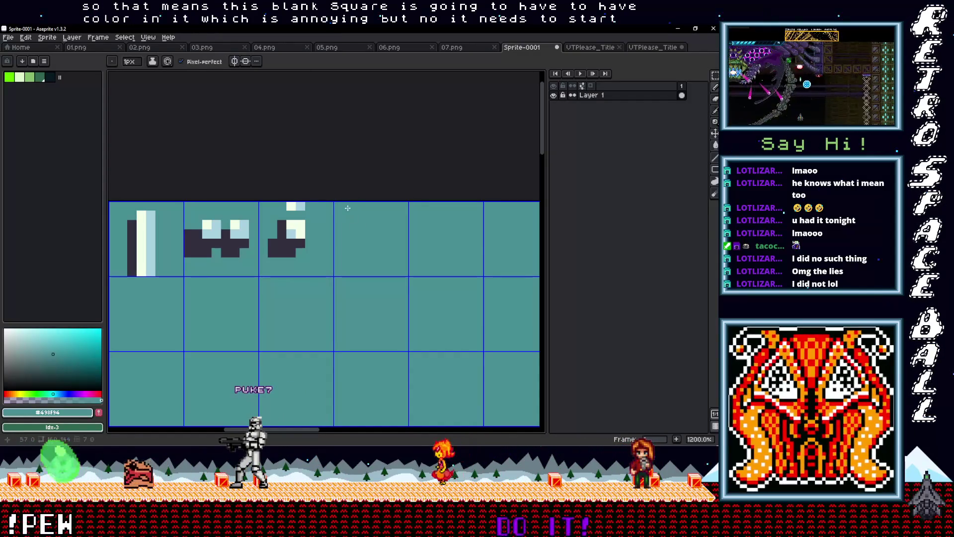
{"action": "key", "text": "alt"}
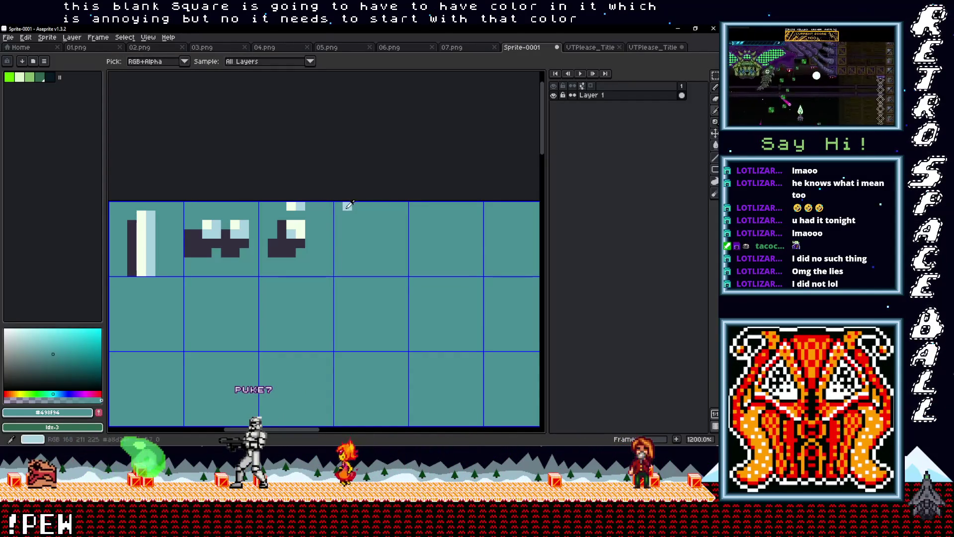
{"action": "left_click", "coordinate": [347, 205], "text": "alt"}
{"action": "left_click", "coordinate": [338, 224]}
{"action": "left_click", "coordinate": [354, 216], "text": "alt"}
{"action": "left_click", "coordinate": [347, 206]}
{"action": "left_click", "coordinate": [338, 224], "text": "alt"}
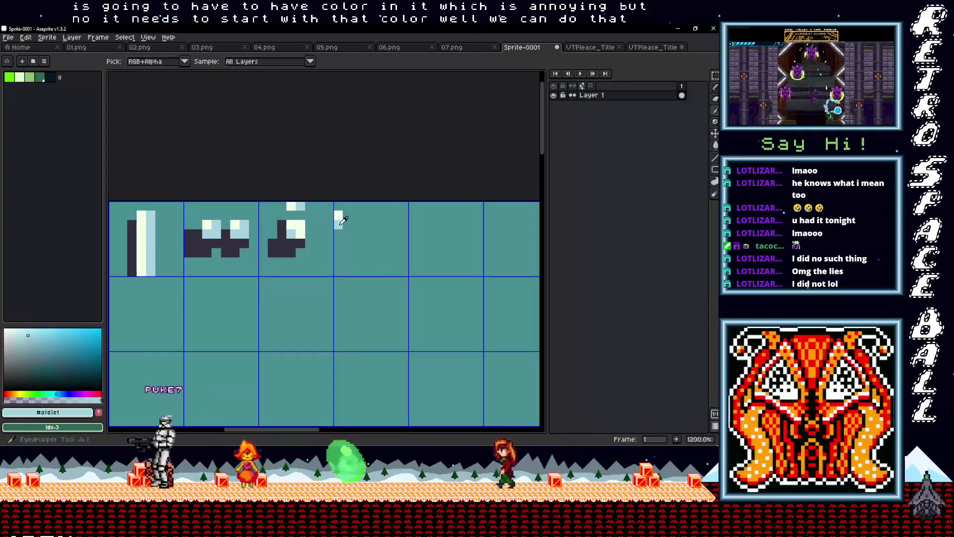
{"action": "left_click", "coordinate": [348, 215]}
{"action": "left_click", "coordinate": [366, 230], "text": "alt"}
{"action": "left_click", "coordinate": [338, 224]}
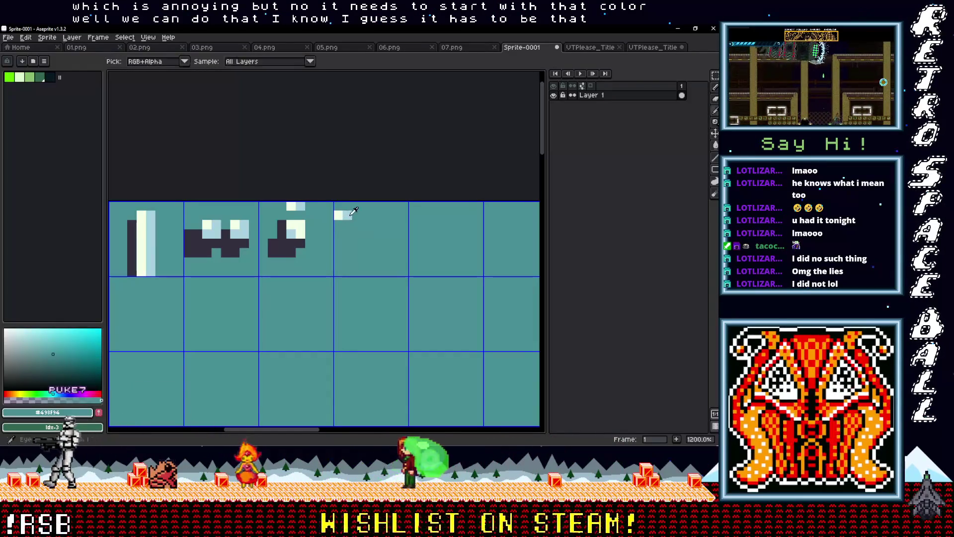
{"action": "scroll", "coordinate": [366, 231], "scroll_direction": "down", "scroll_amount": 5}
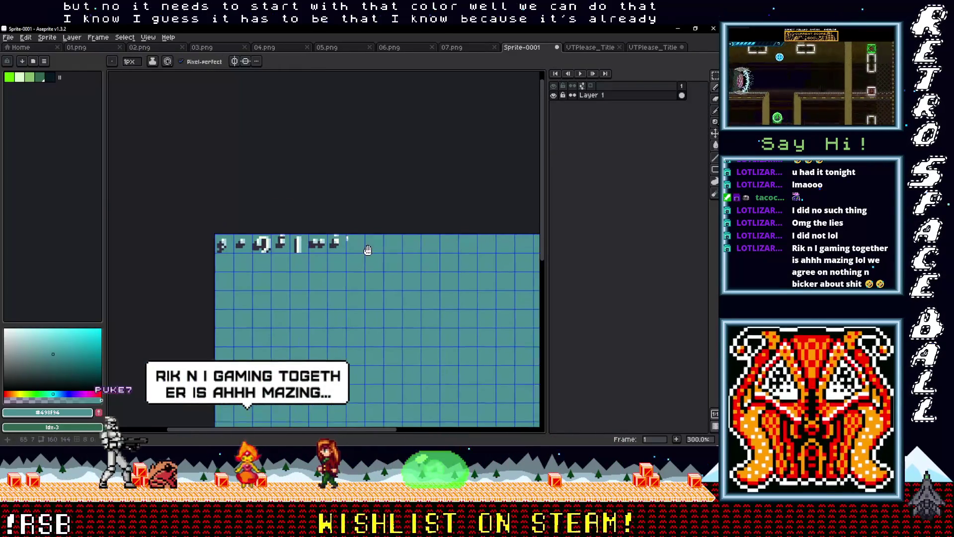
{"action": "scroll", "coordinate": [368, 233], "scroll_direction": "up", "scroll_amount": 4}
{"action": "scroll", "coordinate": [340, 245], "scroll_direction": "down", "scroll_amount": 3}
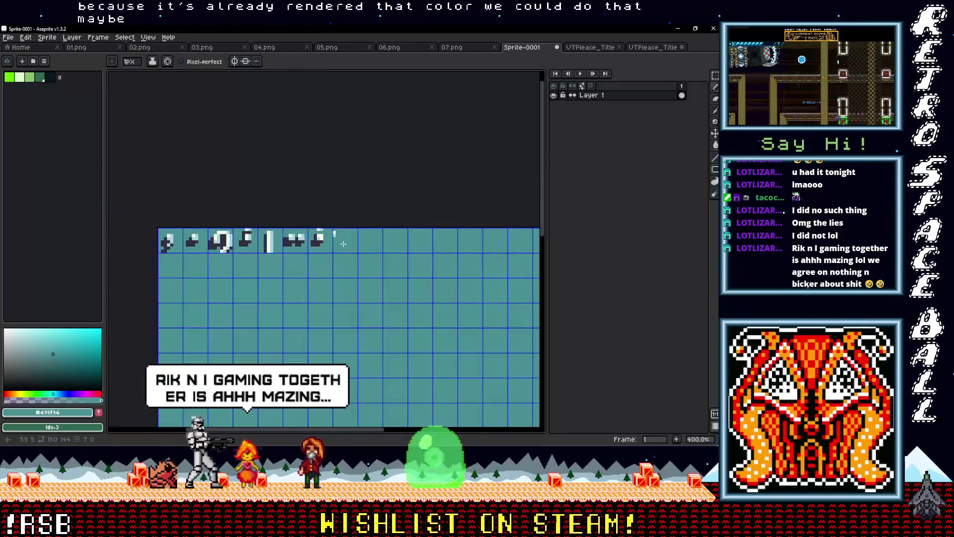
Export the sheet over PuncuationSwap.png in the 'from Taco' folder, confirming the overwrite.
{"action": "key", "text": "ctrl+s"}
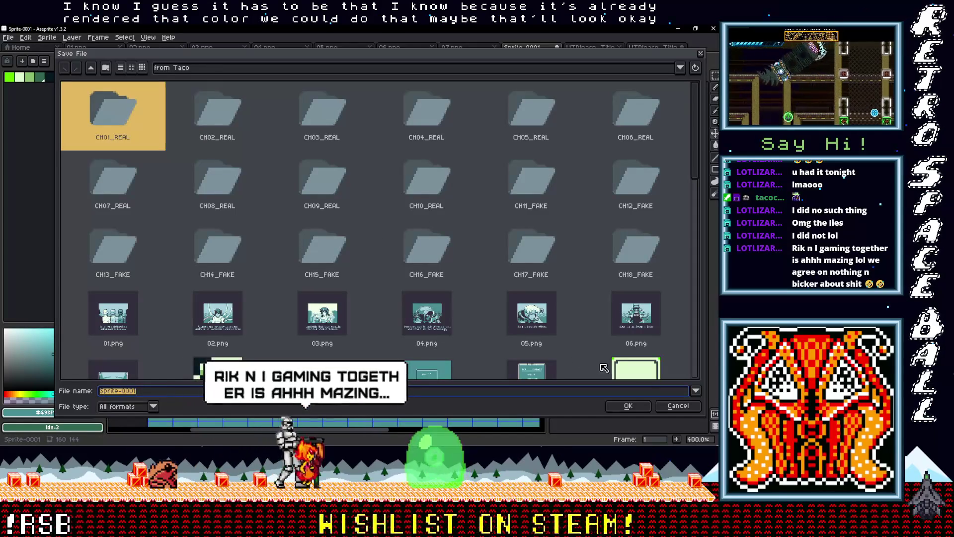
{"action": "key", "text": "Escape"}
{"action": "left_click", "coordinate": [10, 38]}
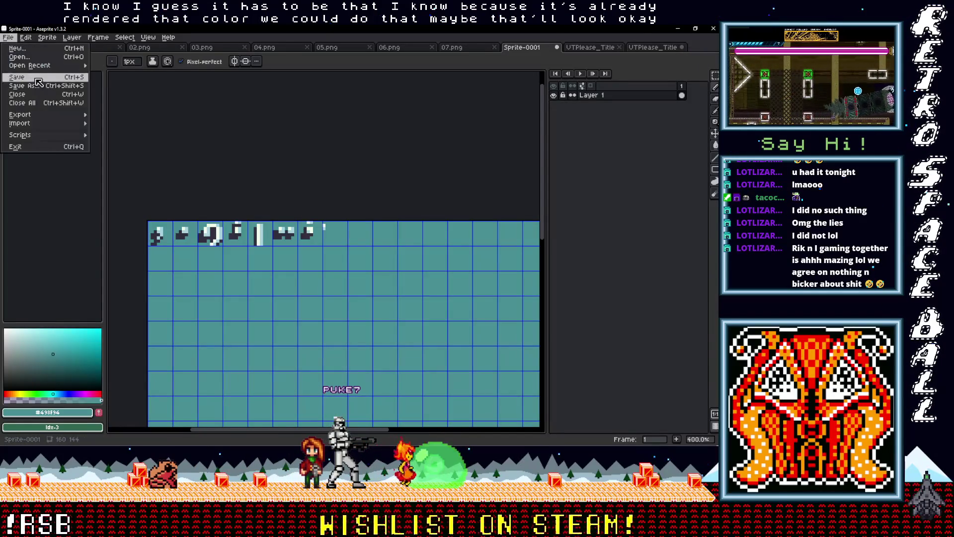
{"action": "mouse_move", "coordinate": [30, 113]}
{"action": "left_click", "coordinate": [119, 116]}
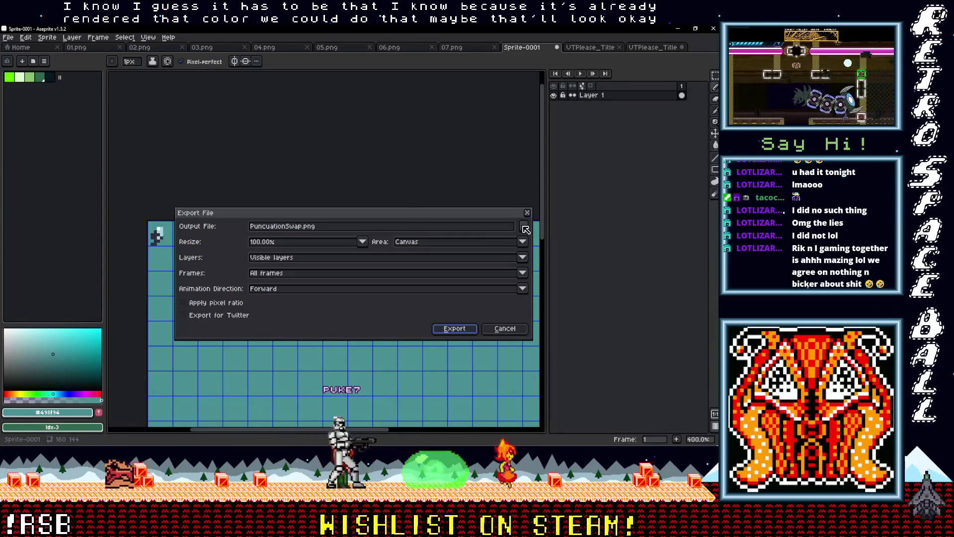
{"action": "left_click", "coordinate": [524, 230]}
{"action": "scroll", "coordinate": [513, 314], "scroll_direction": "down", "scroll_amount": 5}
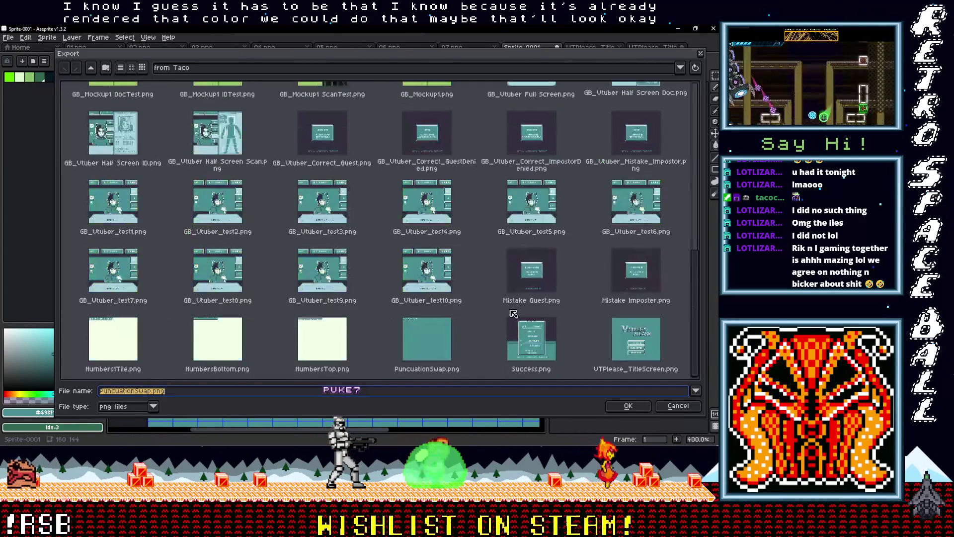
{"action": "left_click", "coordinate": [427, 338]}
{"action": "left_click", "coordinate": [628, 406]}
{"action": "left_click", "coordinate": [454, 329]}
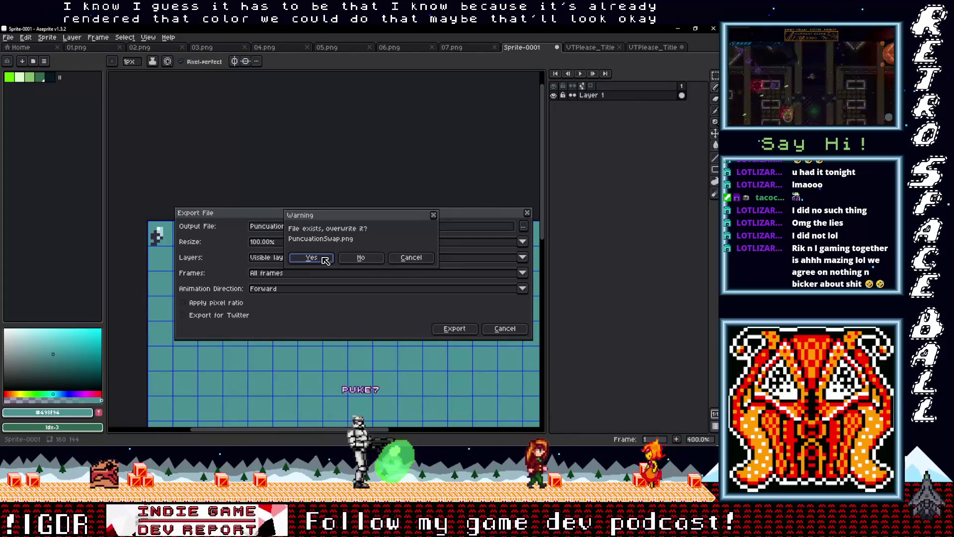
{"action": "left_click", "coordinate": [311, 258]}
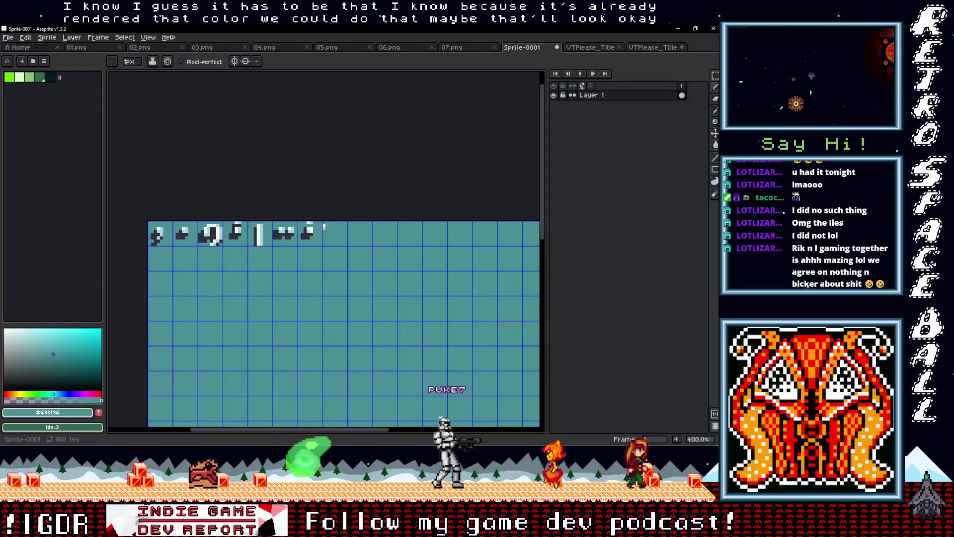
{"action": "key", "text": "alt+Tab"}
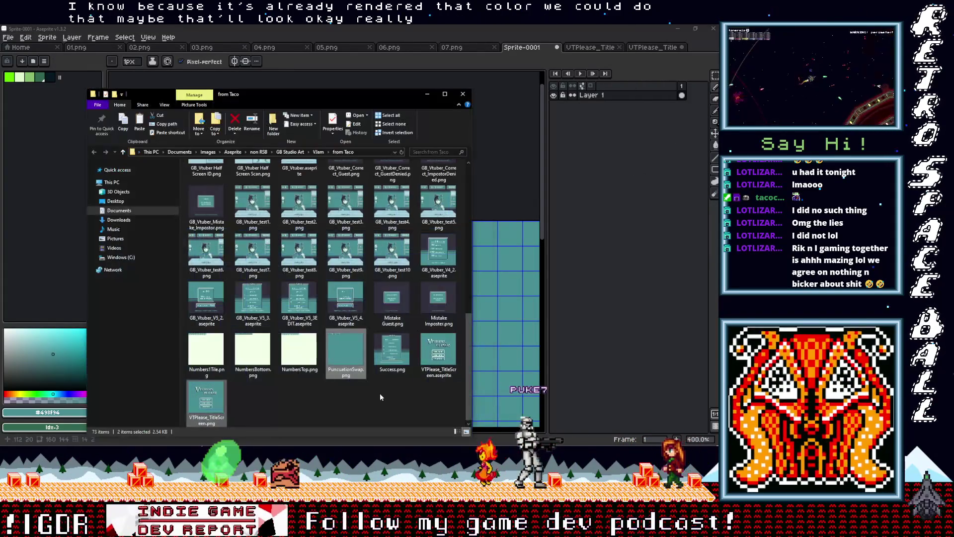
Copy PuncuationSwap.png into the backgrounds folder, replacing the old file, then put both folder windows away.
{"action": "left_click", "coordinate": [352, 344]}
{"action": "right_click", "coordinate": [351, 344]}
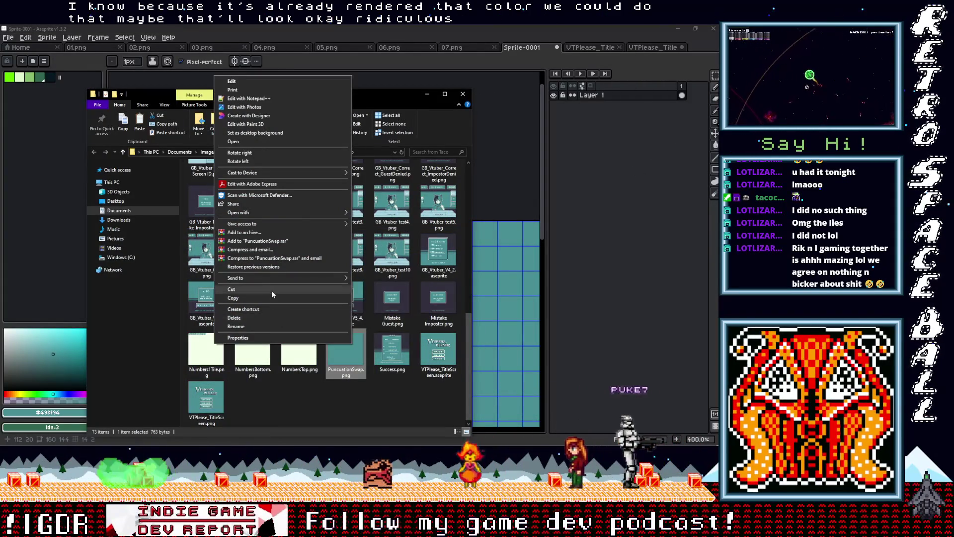
{"action": "left_click", "coordinate": [272, 297]}
{"action": "mouse_move", "coordinate": [685, 132]}
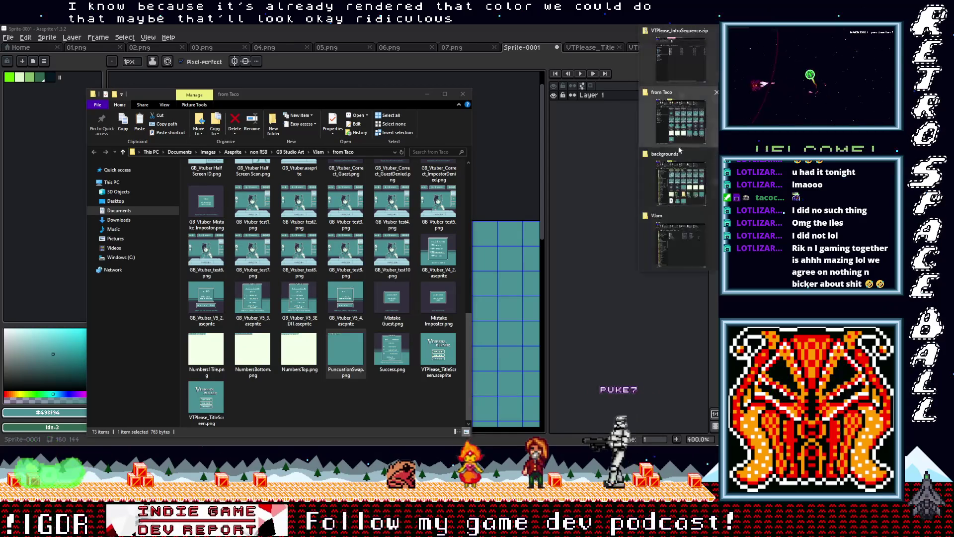
{"action": "left_click", "coordinate": [680, 180]}
{"action": "right_click", "coordinate": [244, 237]}
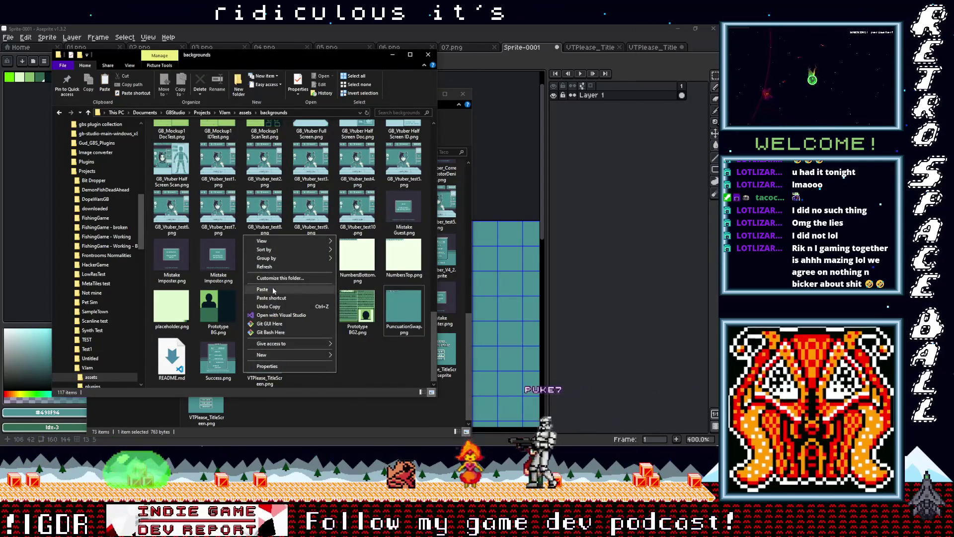
{"action": "left_click", "coordinate": [273, 290]}
{"action": "left_click", "coordinate": [318, 170]}
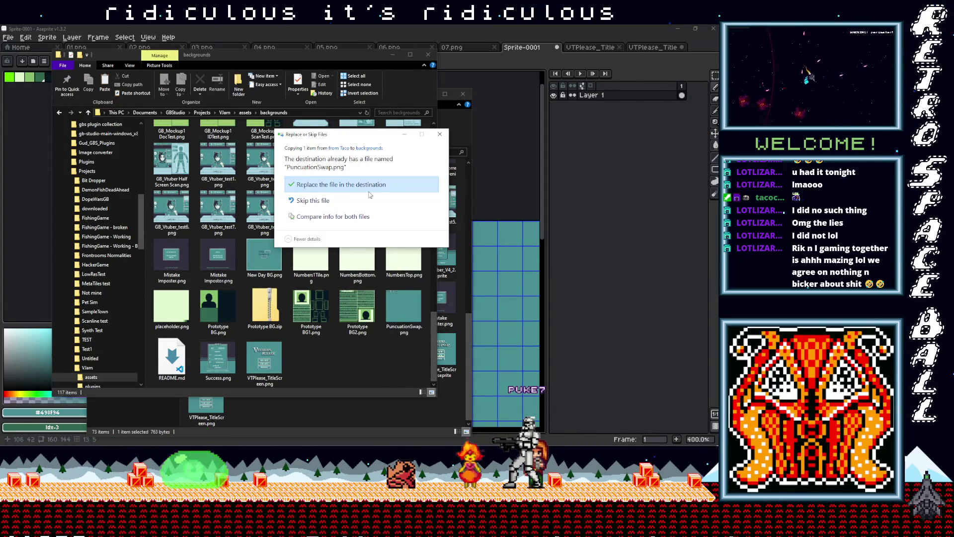
{"action": "left_click", "coordinate": [345, 186]}
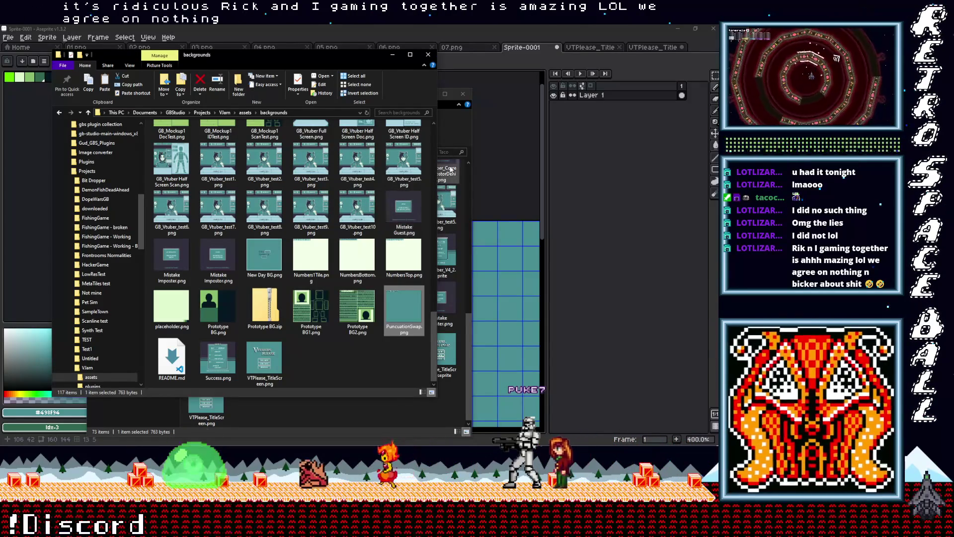
{"action": "left_click", "coordinate": [428, 55]}
{"action": "left_click", "coordinate": [428, 94]}
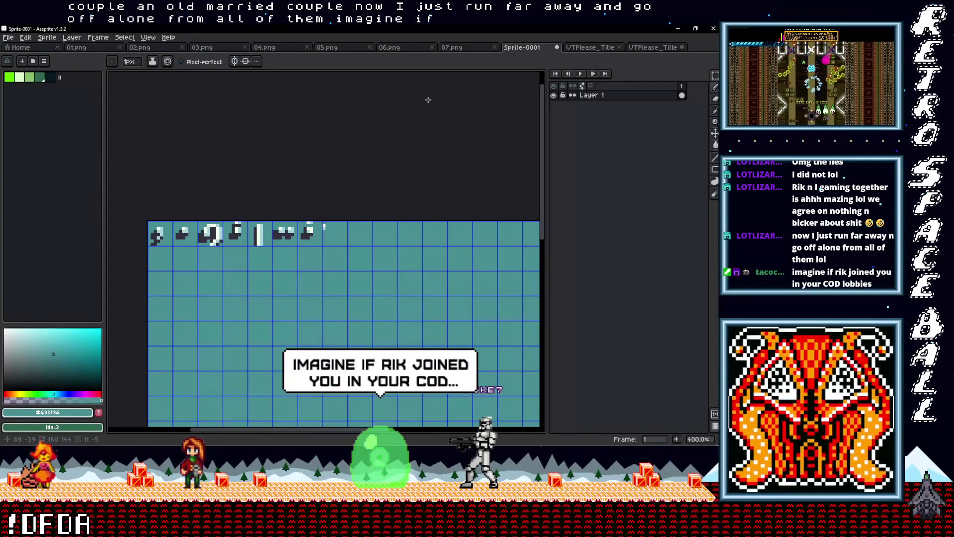
Minimize Aseprite to bring GB Studio's Punctuation Swap scene with its glyph tiles back on screen.
{"action": "left_click", "coordinate": [681, 30]}
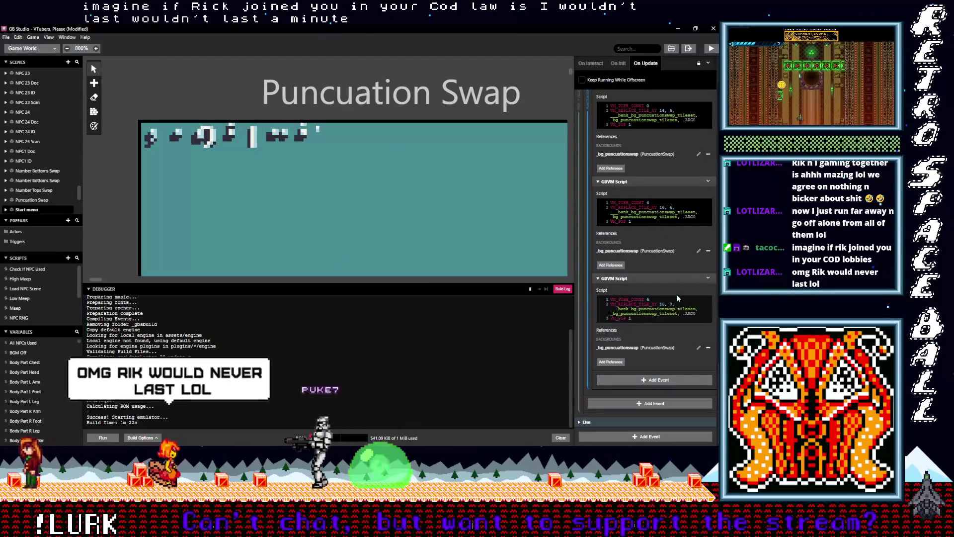
{"action": "scroll", "coordinate": [669, 299], "scroll_direction": "up", "scroll_amount": 2}
{"action": "scroll", "coordinate": [669, 298], "scroll_direction": "up", "scroll_amount": 1}
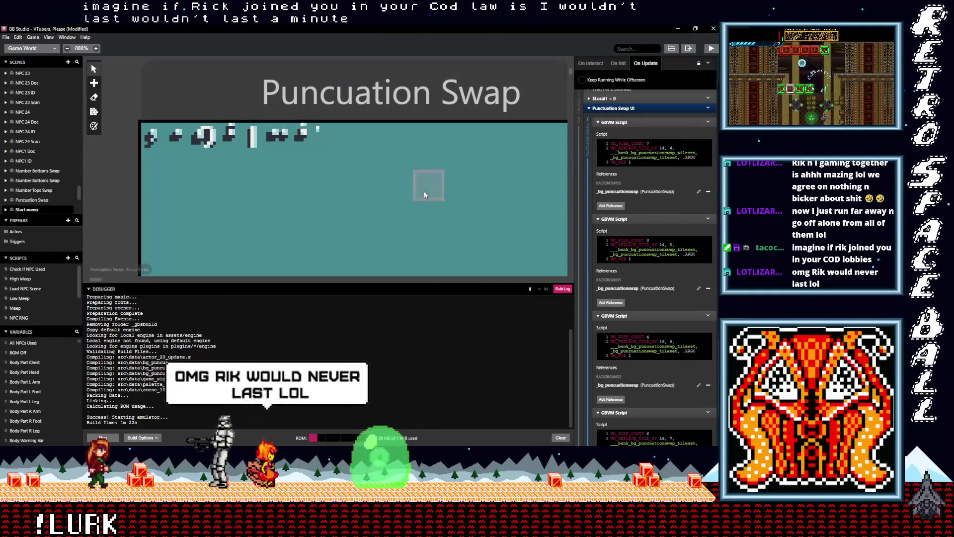
Save, rebuild and test-run the game with the 'Vtubers, Please?' title, then close the test run.
{"action": "key", "text": "ctrl+s"}
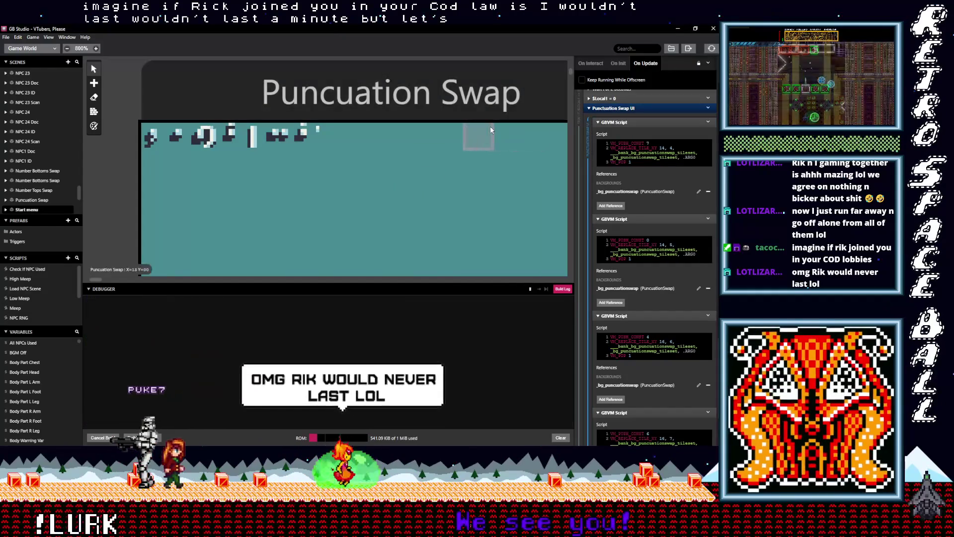
{"action": "key", "text": "ctrl+b"}
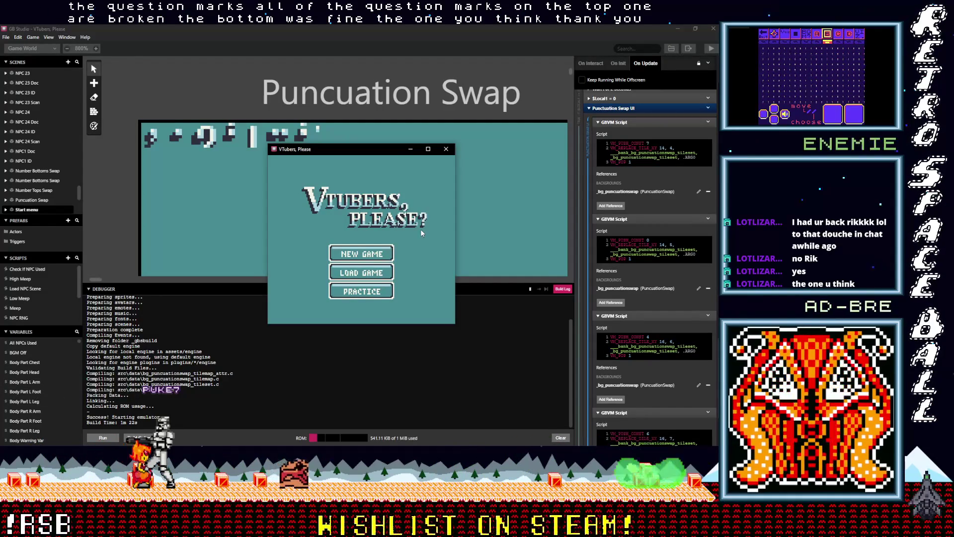
{"action": "left_click", "coordinate": [446, 149]}
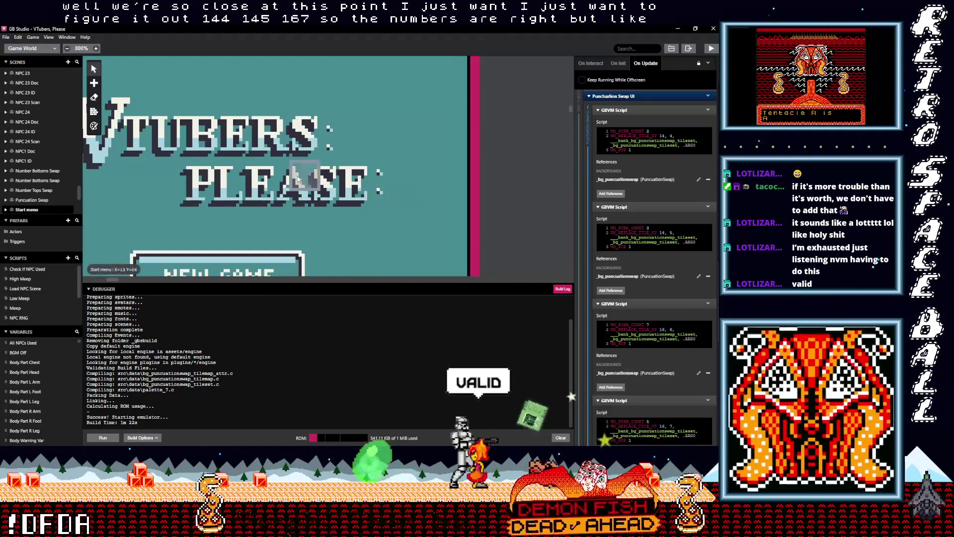
Zoom the canvas to 400% so the Start menu title scene fills the view.
{"action": "scroll", "coordinate": [280, 187], "scroll_direction": "up", "scroll_amount": 5}
{"action": "scroll", "coordinate": [280, 186], "scroll_direction": "up", "scroll_amount": 8}
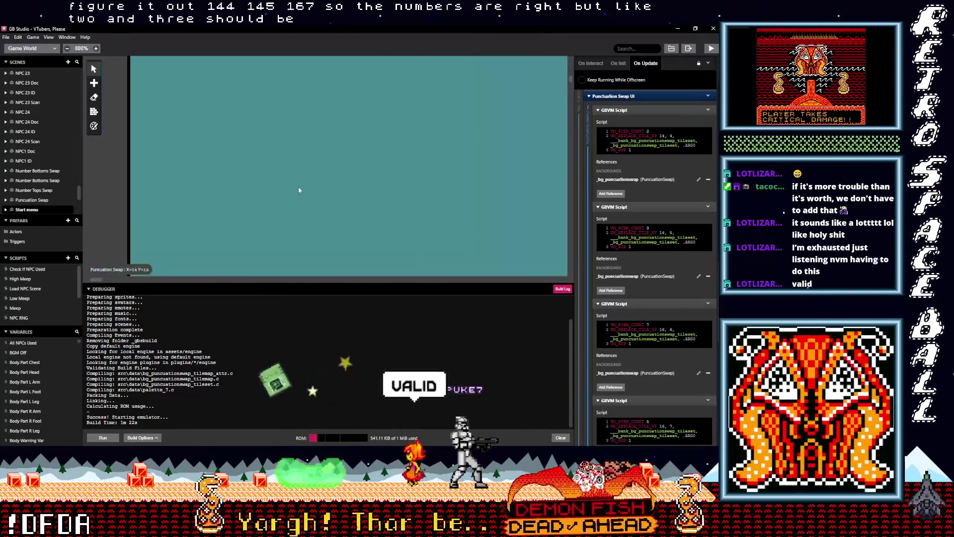
{"action": "scroll", "coordinate": [338, 214], "scroll_direction": "up", "scroll_amount": 3}
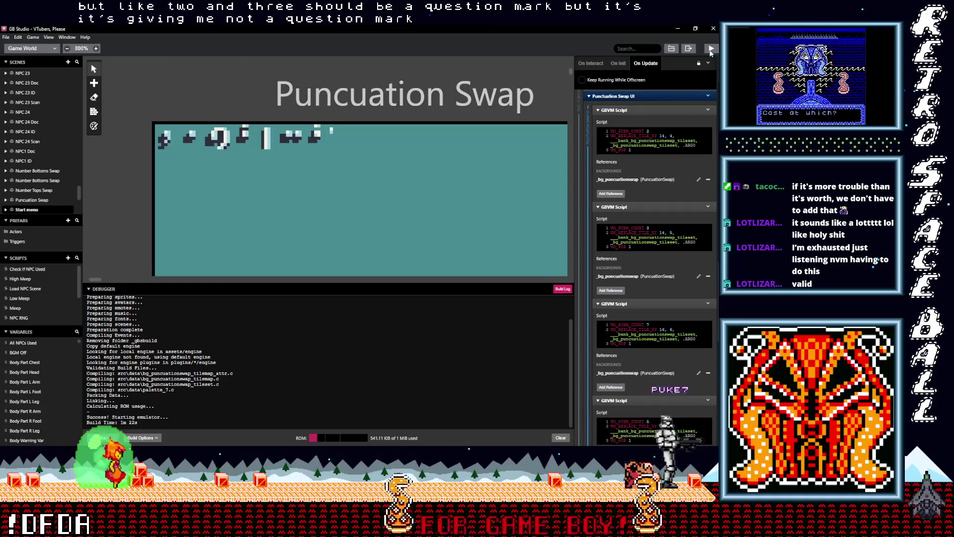
{"action": "scroll", "coordinate": [400, 147], "scroll_direction": "down", "scroll_amount": 2}
{"action": "scroll", "coordinate": [392, 159], "scroll_direction": "down", "scroll_amount": 2, "text": "ctrl"}
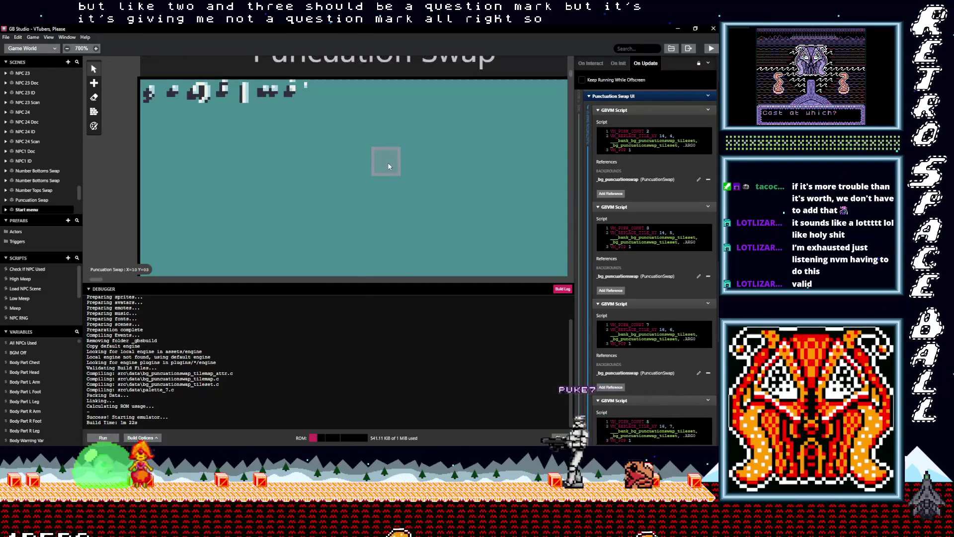
{"action": "scroll", "coordinate": [387, 163], "scroll_direction": "down", "scroll_amount": 2, "text": "ctrl"}
{"action": "scroll", "coordinate": [383, 151], "scroll_direction": "down", "scroll_amount": 3}
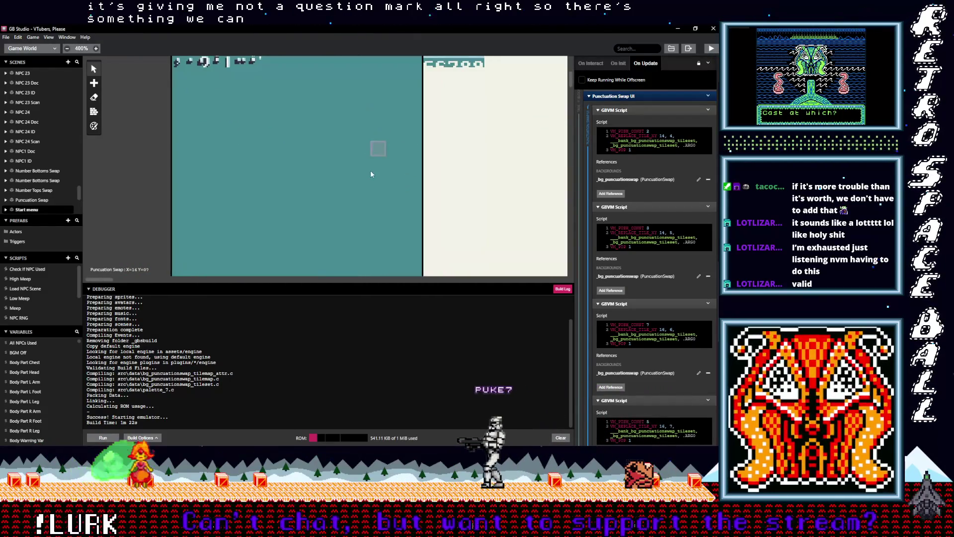
{"action": "scroll", "coordinate": [393, 186], "scroll_direction": "down", "scroll_amount": 5}
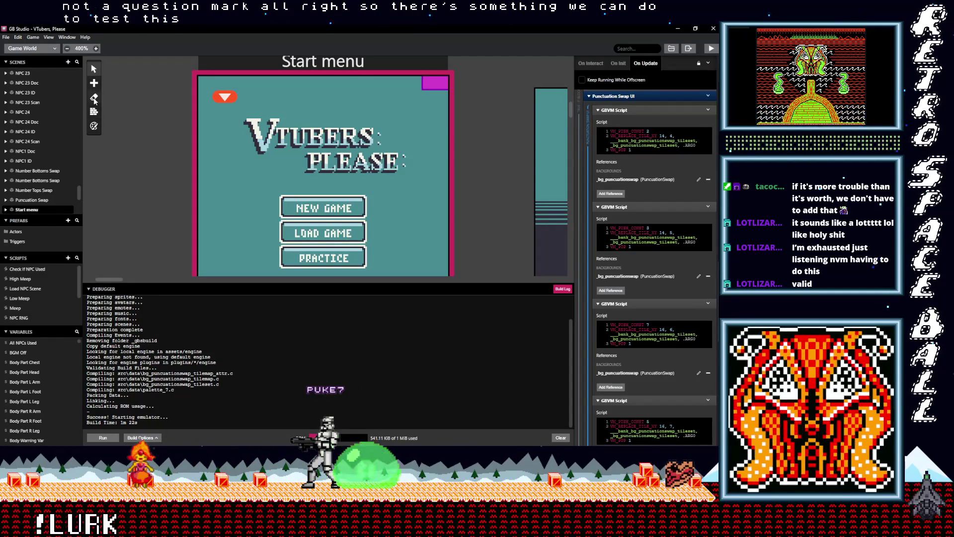
Place a new arrow actor left of the Vtubers Please title, previewing directions and leaving it facing left.
{"action": "left_click", "coordinate": [94, 83]}
{"action": "left_click", "coordinate": [106, 98]}
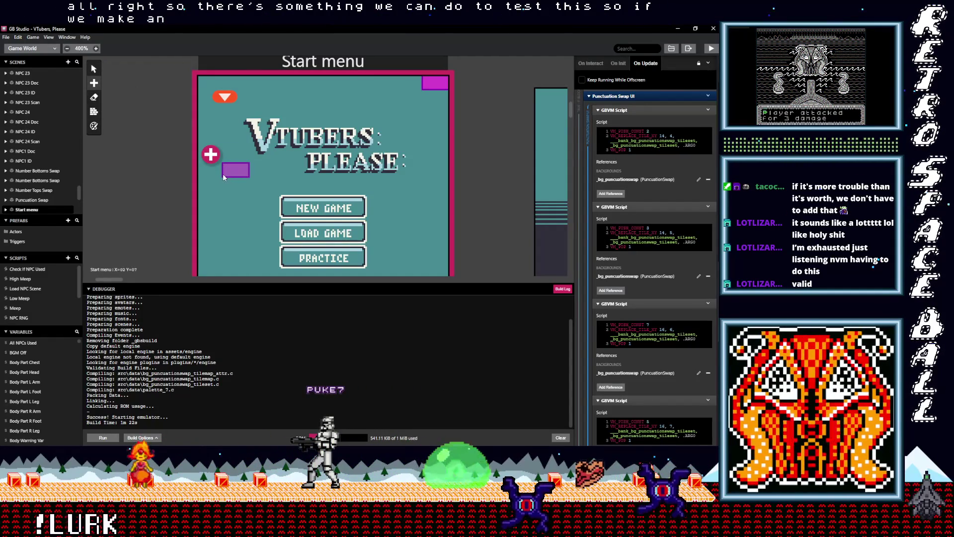
{"action": "left_click", "coordinate": [211, 172]}
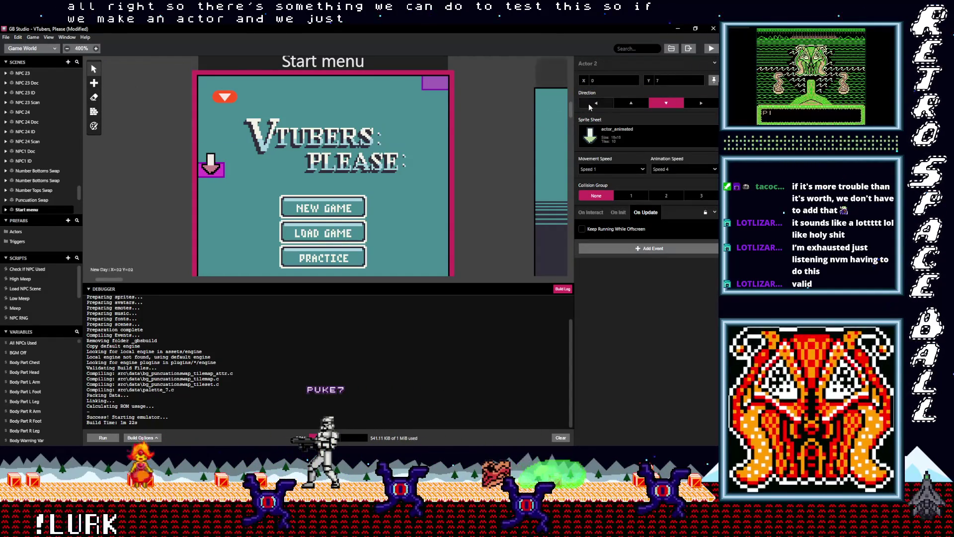
{"action": "left_click", "coordinate": [593, 104]}
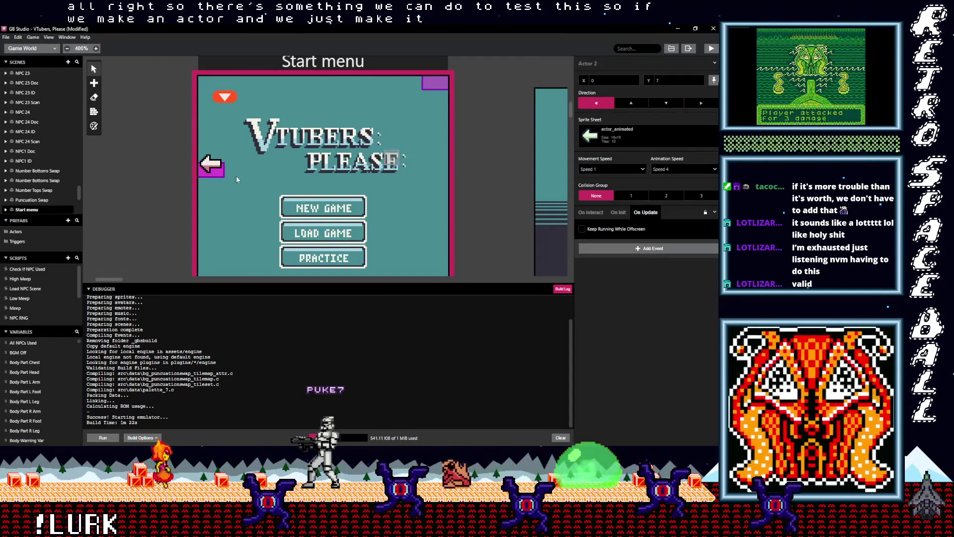
{"action": "left_click", "coordinate": [632, 103]}
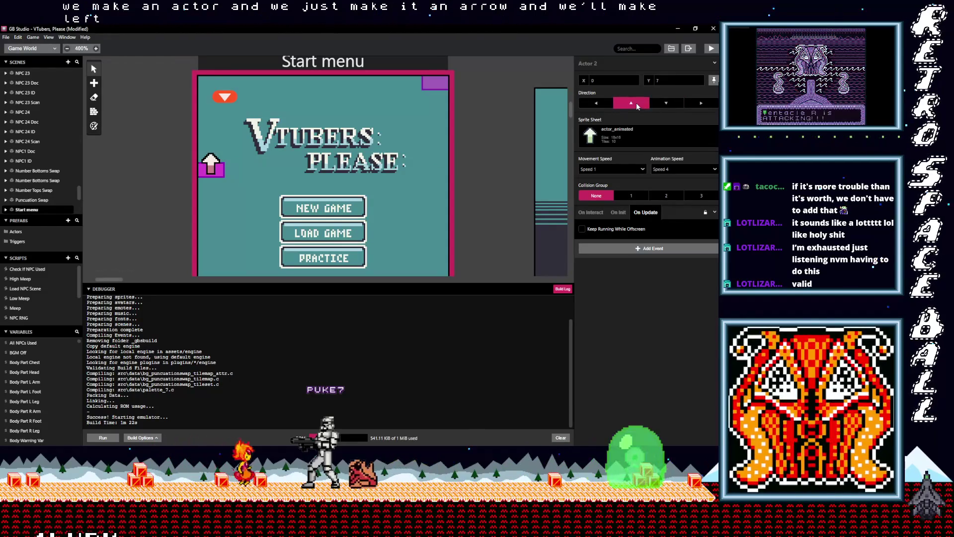
{"action": "left_click", "coordinate": [671, 103]}
{"action": "left_click", "coordinate": [696, 102]}
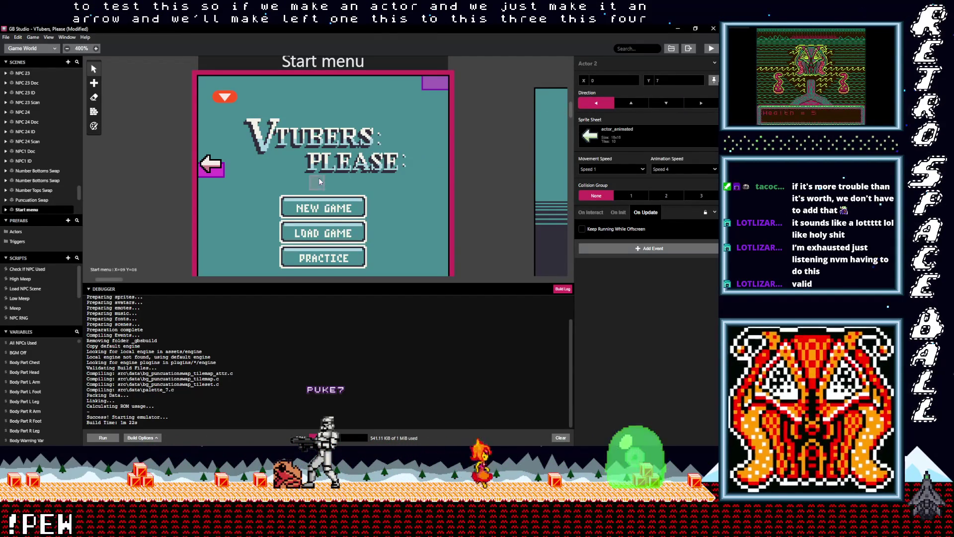
Open the event script of the purple Actor 1 object.
{"action": "scroll", "coordinate": [328, 199], "scroll_direction": "up", "scroll_amount": 2}
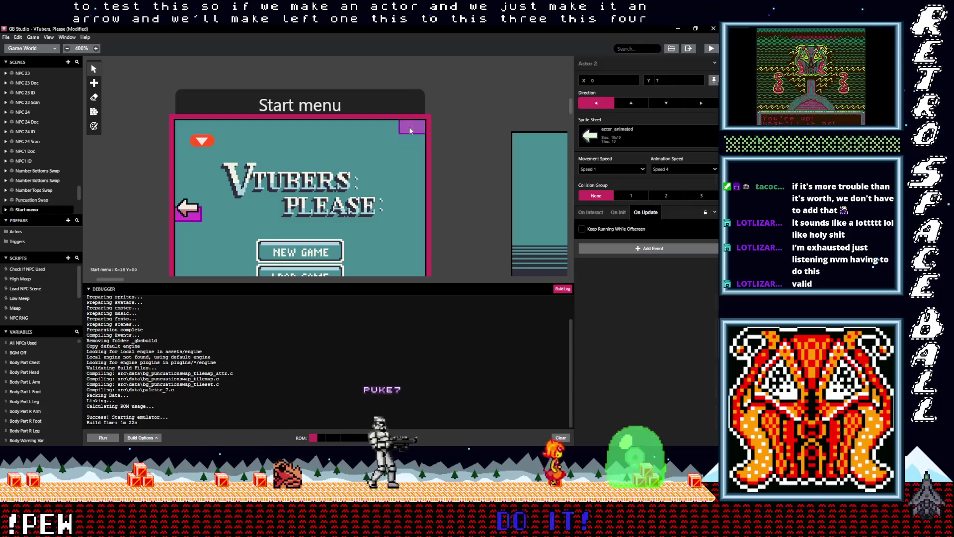
{"action": "left_click", "coordinate": [410, 131]}
{"action": "scroll", "coordinate": [634, 228], "scroll_direction": "down", "scroll_amount": 5}
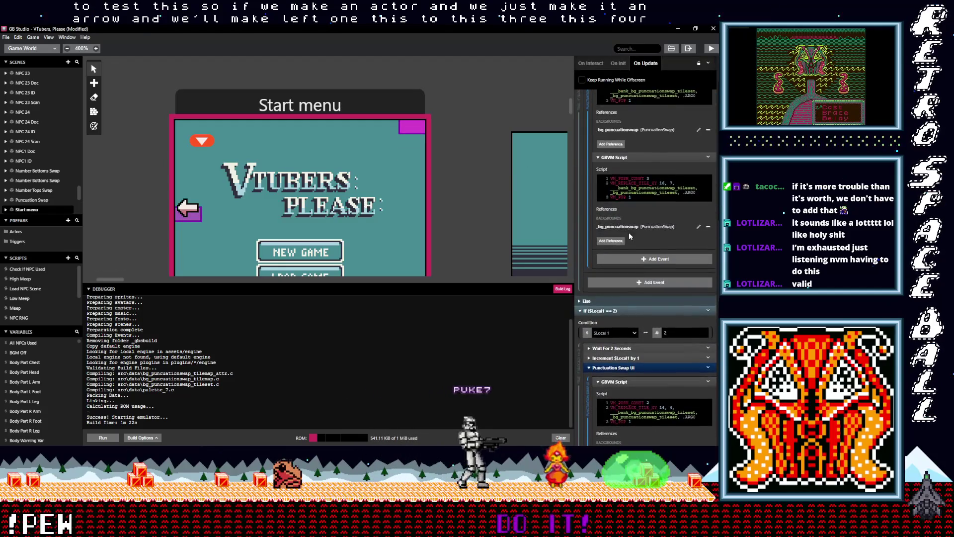
Collapse the Punctuation Swap UI event and the If ($Local1 == 0–3) blocks.
{"action": "scroll", "coordinate": [628, 231], "scroll_direction": "up", "scroll_amount": 5}
{"action": "scroll", "coordinate": [629, 232], "scroll_direction": "up", "scroll_amount": 4}
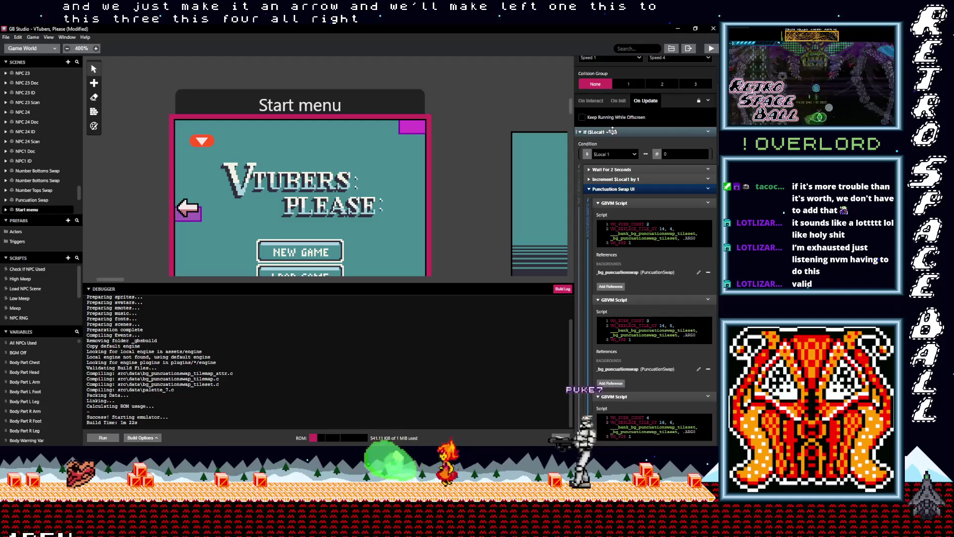
{"action": "left_click", "coordinate": [614, 189]}
{"action": "left_click", "coordinate": [616, 231]}
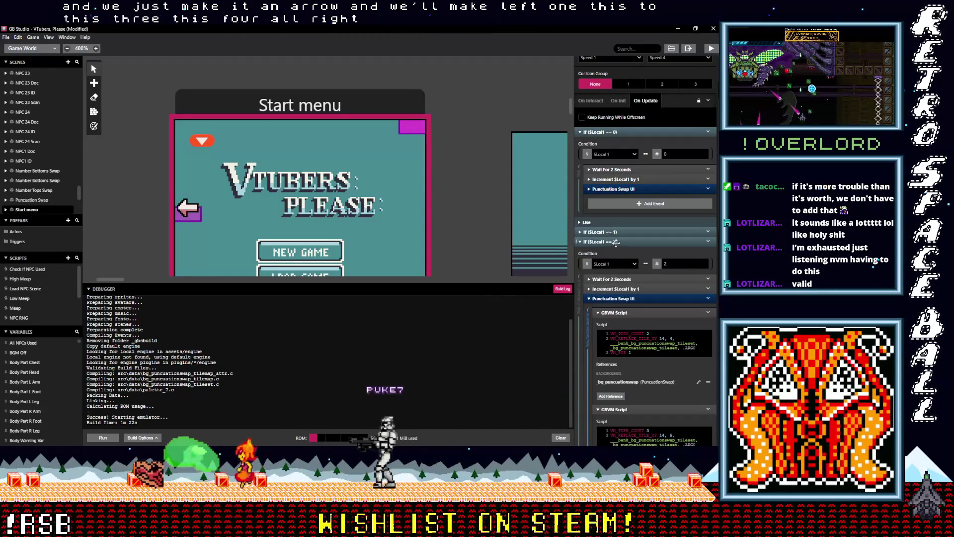
{"action": "left_click", "coordinate": [607, 133]}
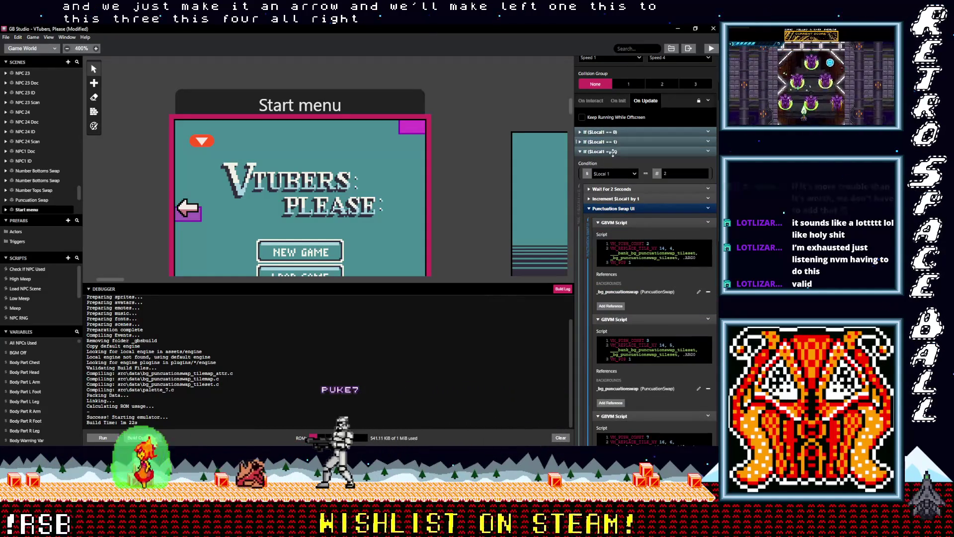
{"action": "left_click", "coordinate": [625, 152]}
{"action": "left_click", "coordinate": [616, 162]}
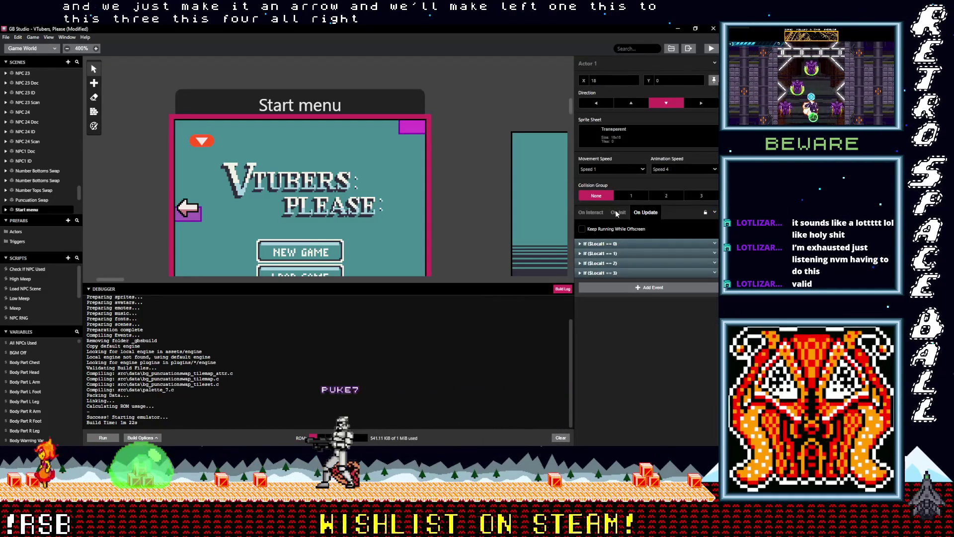
Compare On Init and On Update, expanding If ($Local1 == 0) and its Punctuation Swap UI event.
{"action": "left_click", "coordinate": [618, 212]}
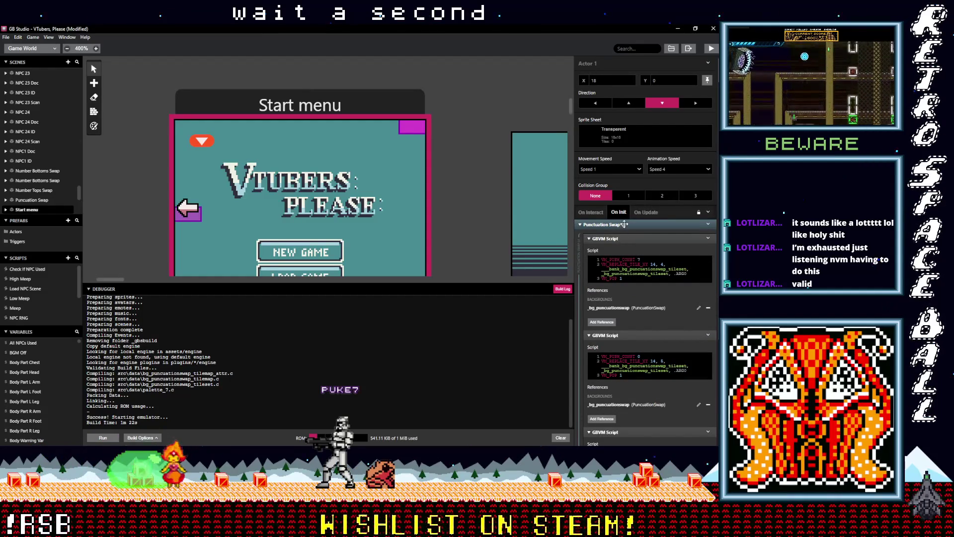
{"action": "left_click", "coordinate": [640, 214]}
{"action": "left_click", "coordinate": [622, 244]}
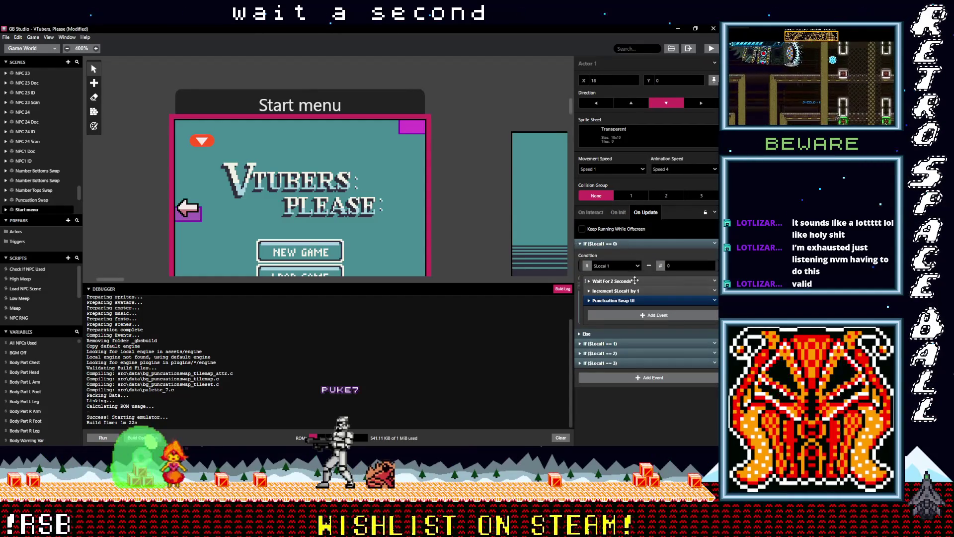
{"action": "left_click", "coordinate": [635, 301]}
{"action": "scroll", "coordinate": [631, 294], "scroll_direction": "down", "scroll_amount": 1}
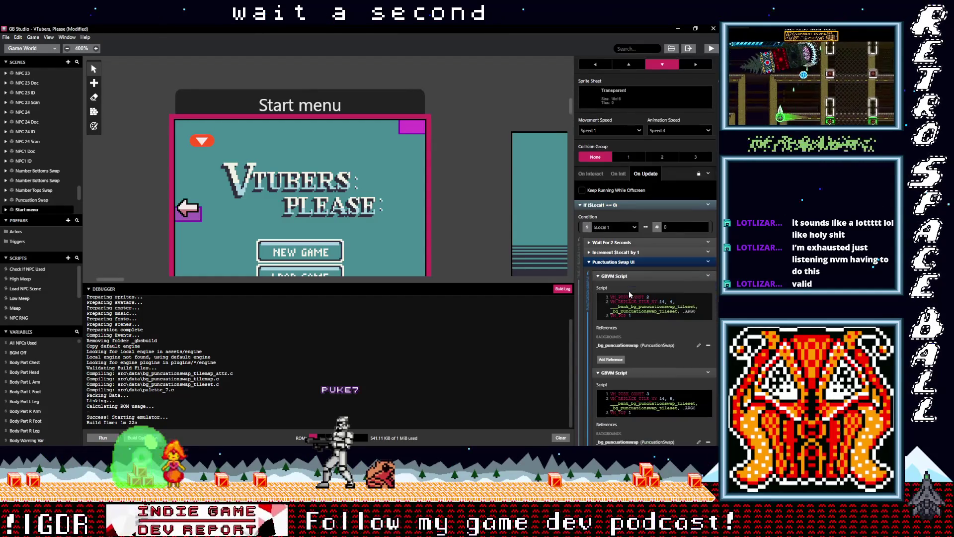
{"action": "left_click", "coordinate": [620, 175]}
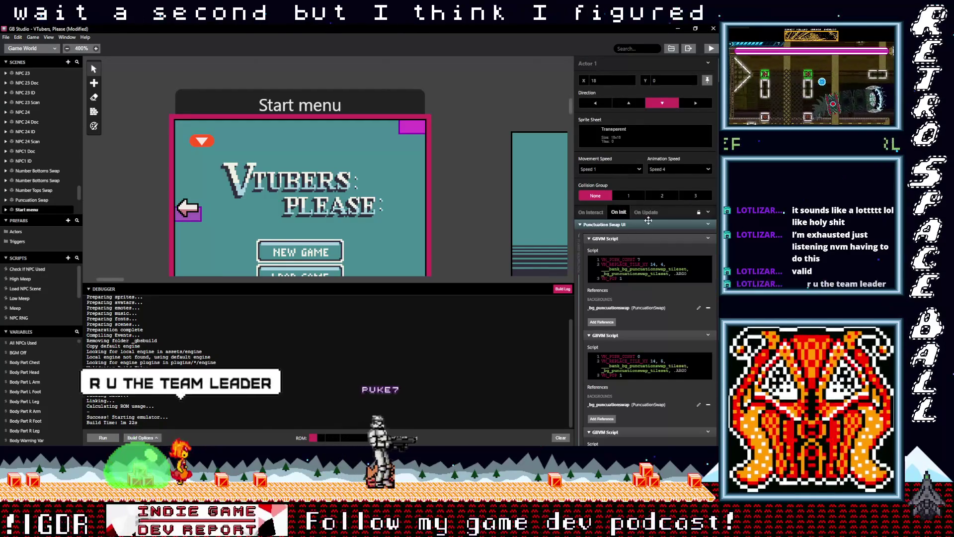
{"action": "scroll", "coordinate": [628, 178], "scroll_direction": "down", "scroll_amount": 1}
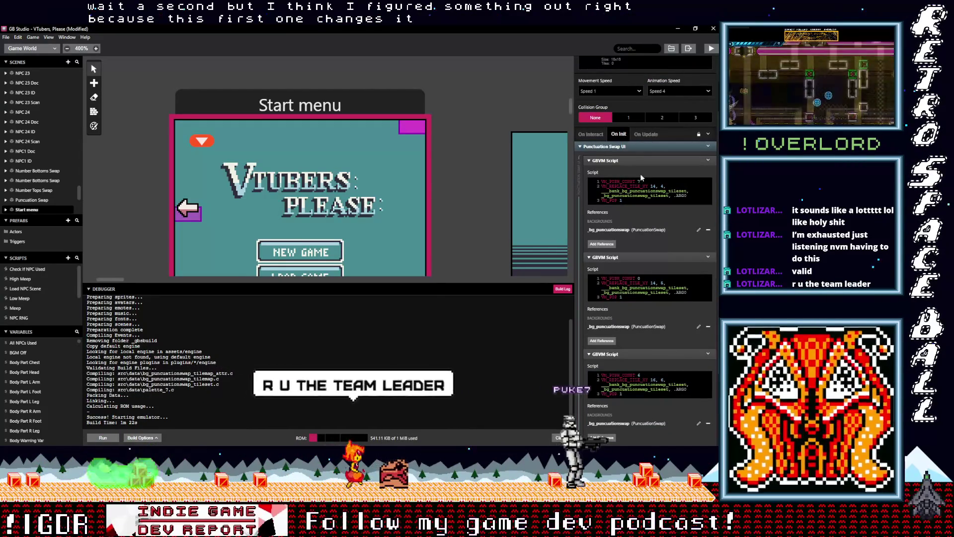
{"action": "left_click", "coordinate": [645, 134]}
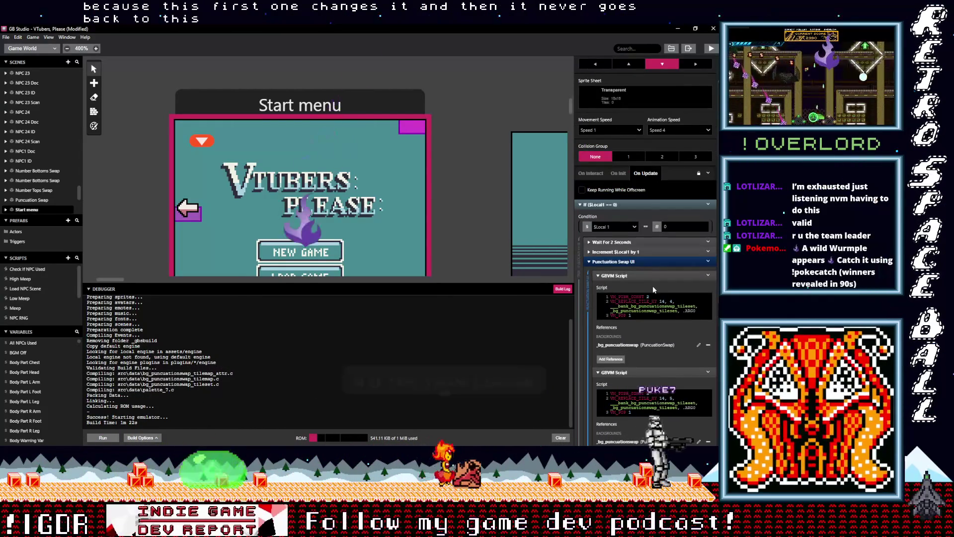
{"action": "scroll", "coordinate": [642, 284], "scroll_direction": "down", "scroll_amount": 6}
{"action": "scroll", "coordinate": [640, 283], "scroll_direction": "up", "scroll_amount": 5}
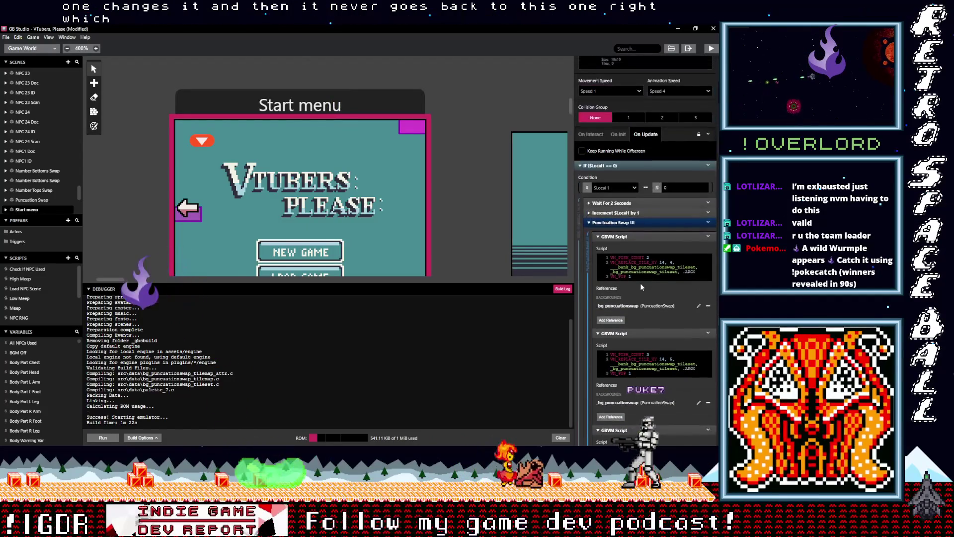
Expand If ($Local1 == 3), then return to On Init's _bg_punctuationswap GBVM Script blocks.
{"action": "left_click", "coordinate": [616, 222]}
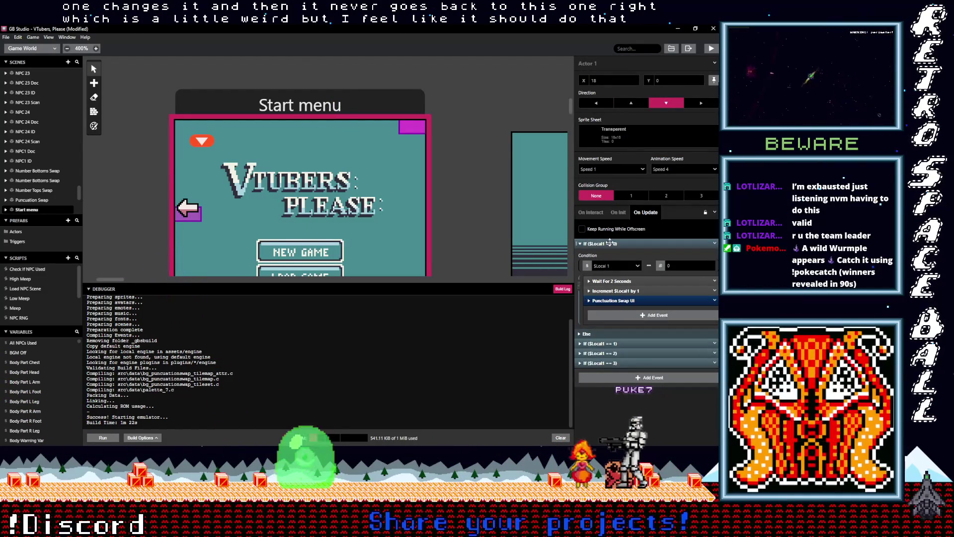
{"action": "left_click", "coordinate": [611, 242]}
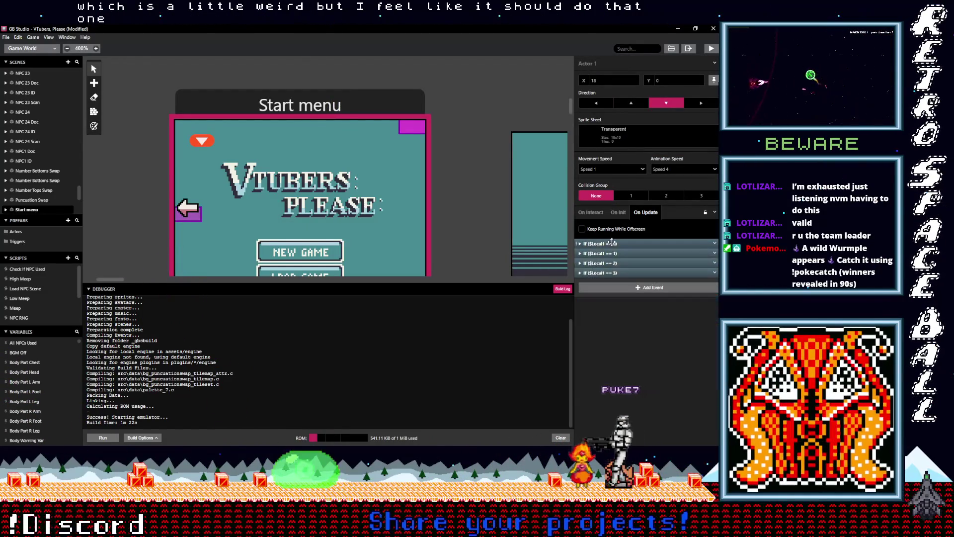
{"action": "left_click", "coordinate": [614, 274]}
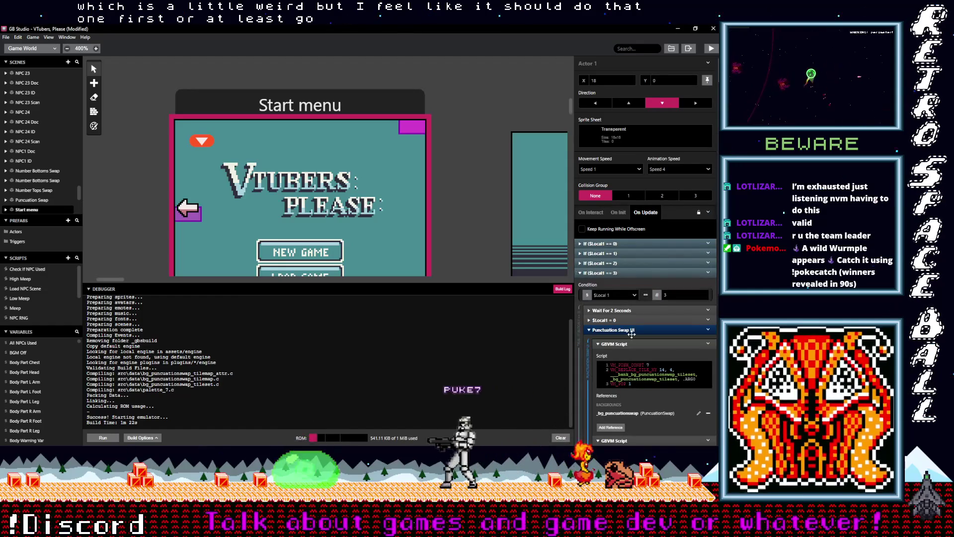
{"action": "scroll", "coordinate": [640, 339], "scroll_direction": "down", "scroll_amount": 3}
{"action": "scroll", "coordinate": [660, 339], "scroll_direction": "down", "scroll_amount": 2}
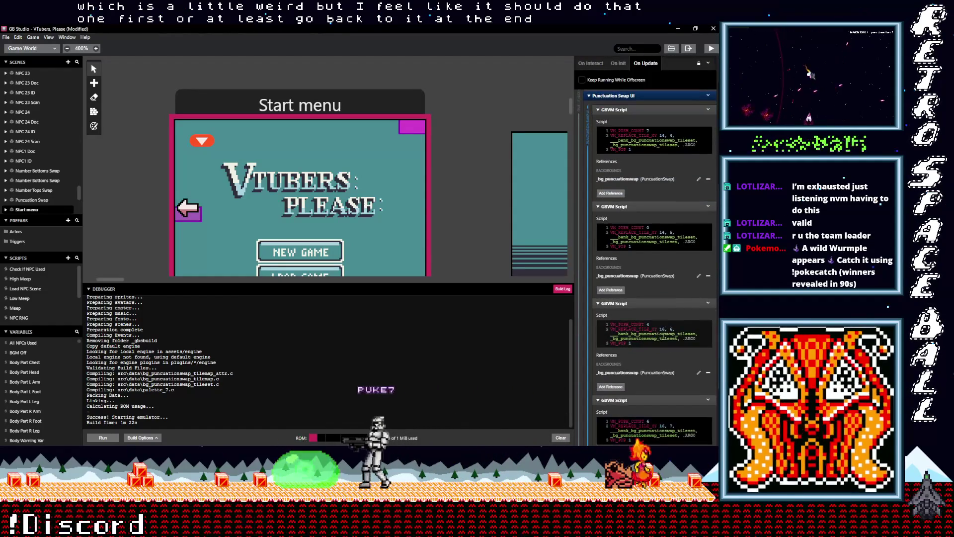
{"action": "scroll", "coordinate": [644, 294], "scroll_direction": "up", "scroll_amount": 5}
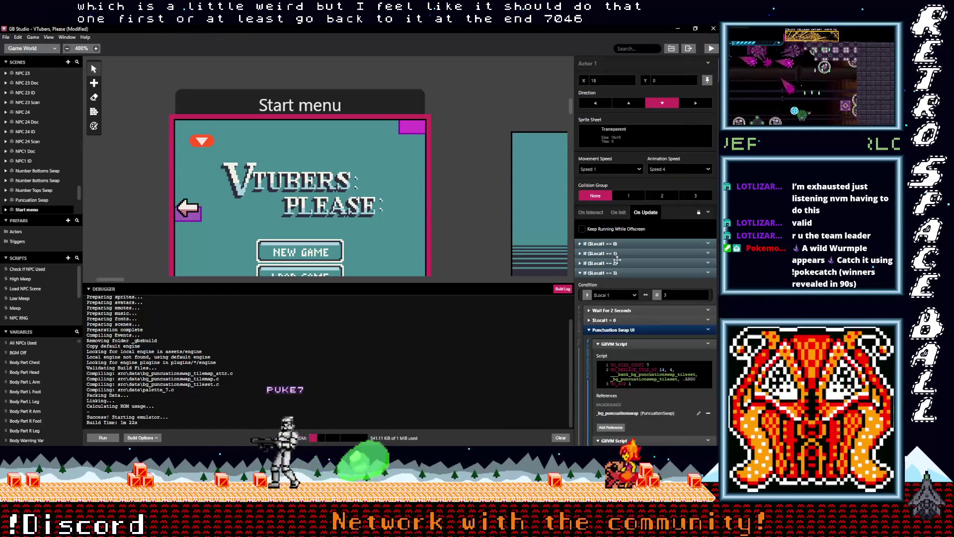
{"action": "left_click", "coordinate": [618, 212]}
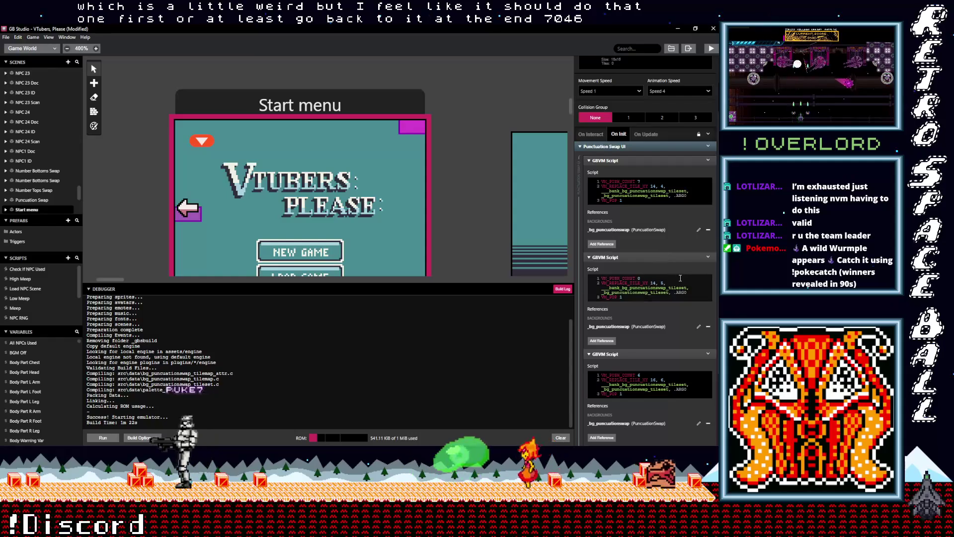
{"action": "scroll", "coordinate": [678, 278], "scroll_direction": "down", "scroll_amount": 5}
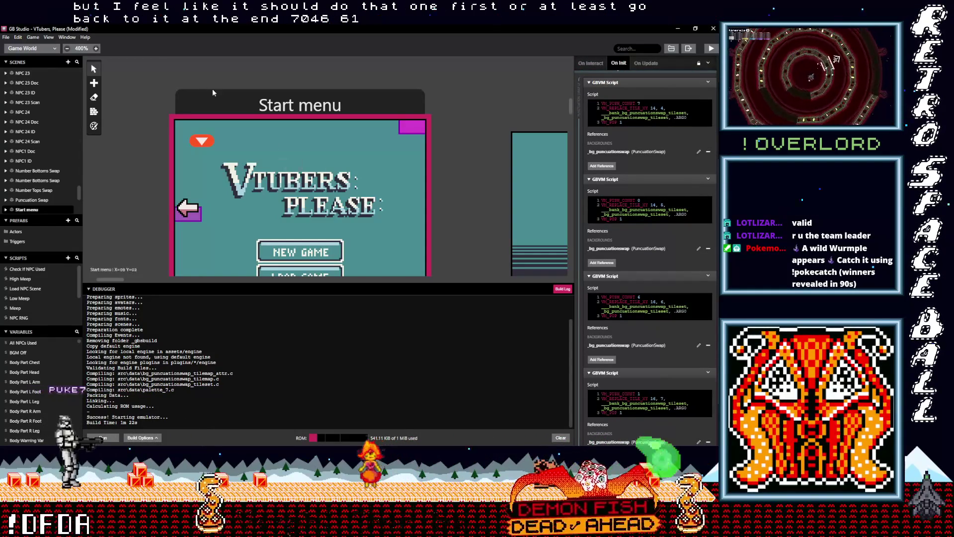
{"action": "scroll", "coordinate": [265, 195], "scroll_direction": "up", "scroll_amount": 10}
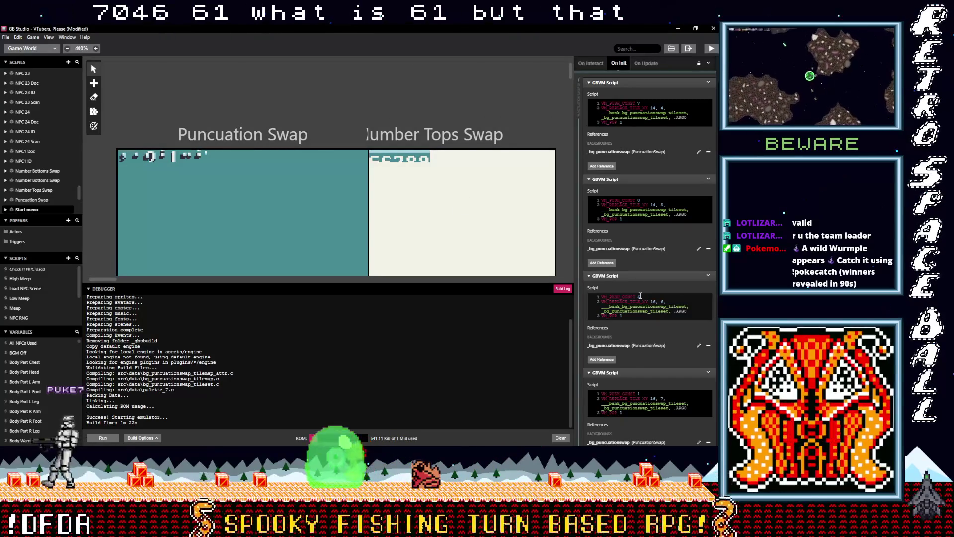
Change the third GBVM Script's VM_PUSH_CONST value from 6 to 7.
{"action": "key", "text": "BackSpace"}
{"action": "type", "text": "7"}
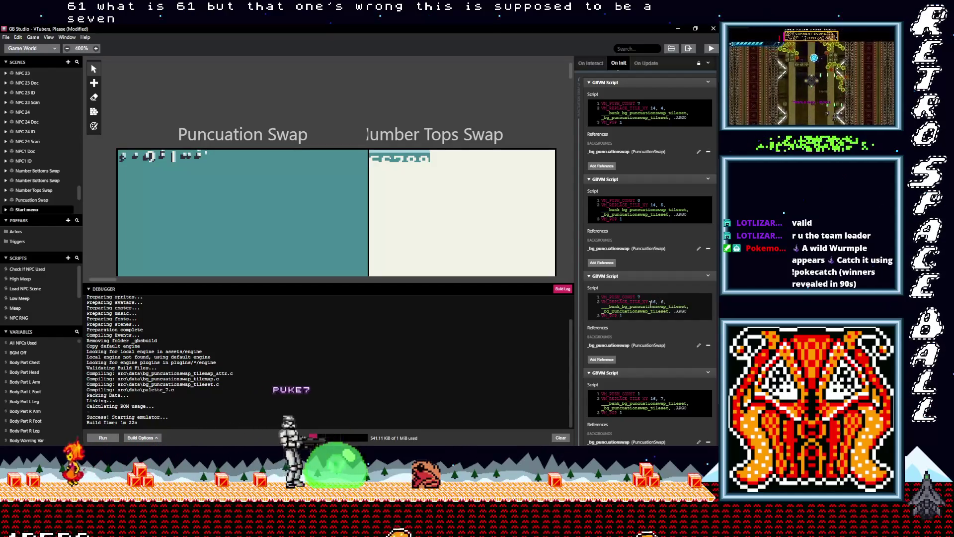
{"action": "scroll", "coordinate": [650, 304], "scroll_direction": "up", "scroll_amount": 3}
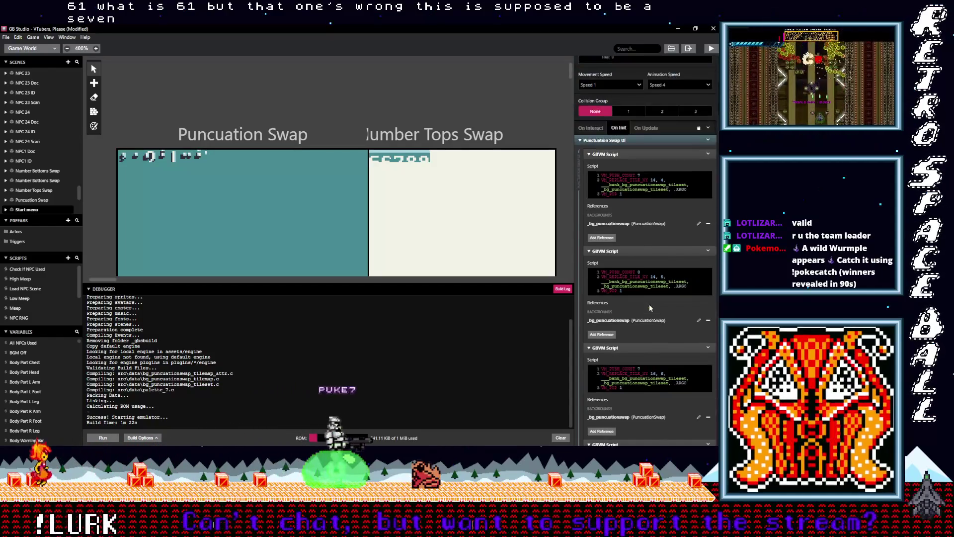
Collapse the Punctuation Swap UI and GBVM Script groups and show Actor 1's On Update script.
{"action": "left_click", "coordinate": [620, 146]}
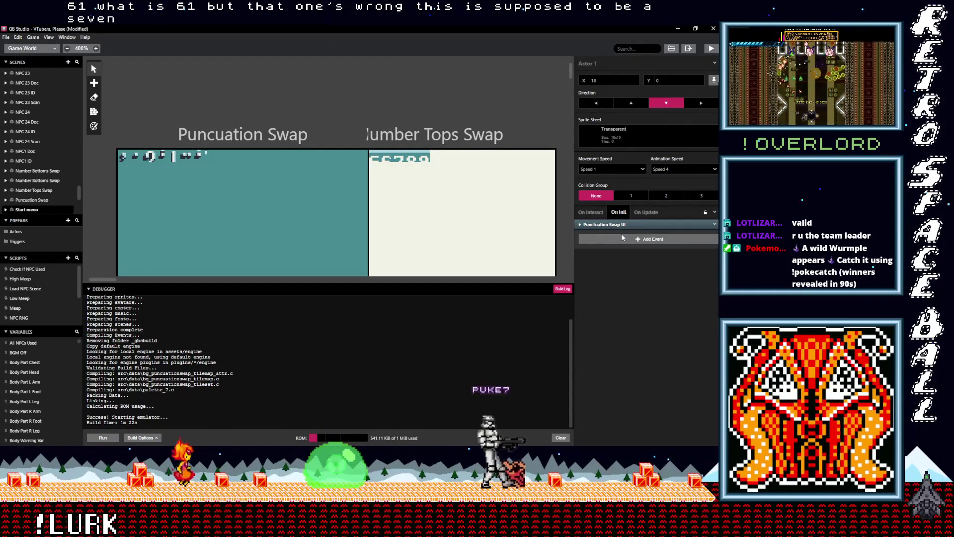
{"action": "left_click", "coordinate": [715, 226]}
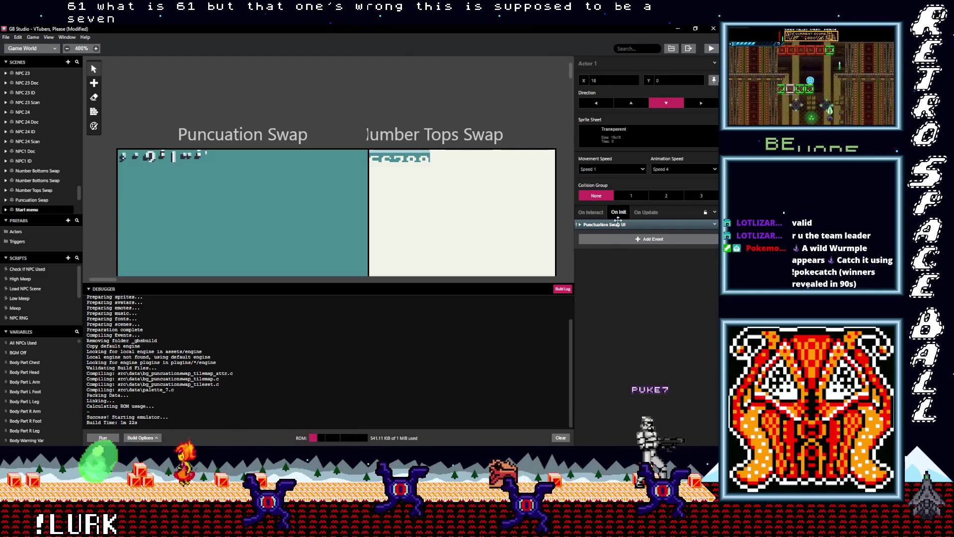
{"action": "left_click", "coordinate": [642, 224]}
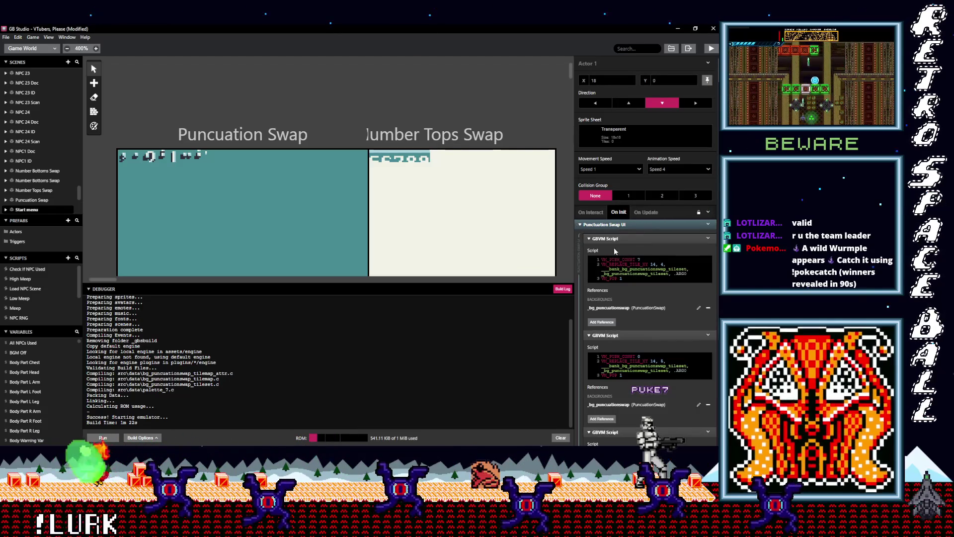
{"action": "left_click", "coordinate": [617, 249]}
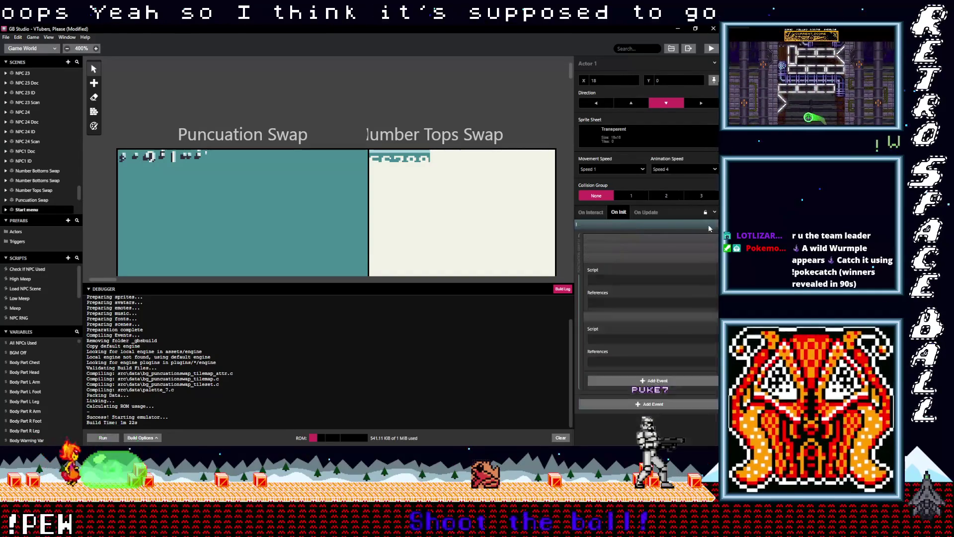
{"action": "left_click", "coordinate": [709, 248]}
{"action": "left_click", "coordinate": [646, 212]}
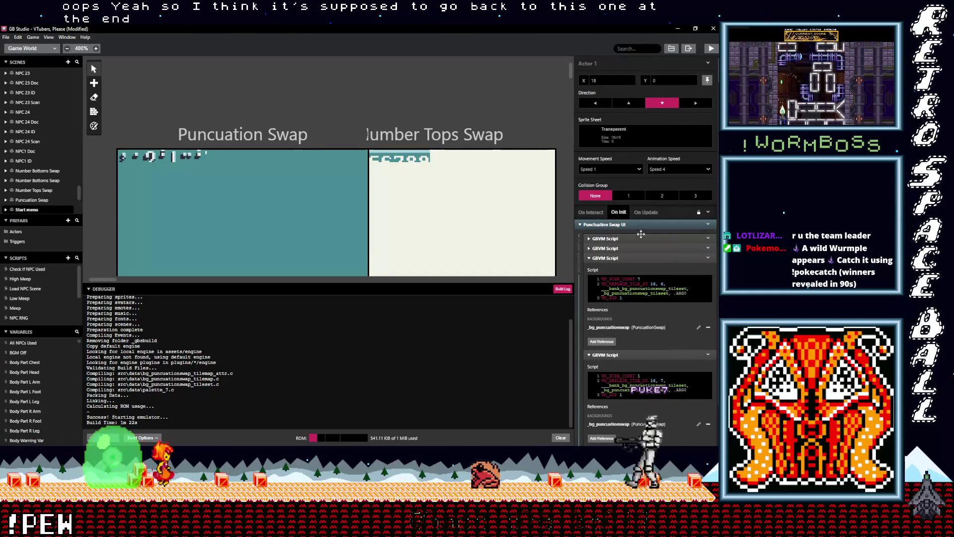
{"action": "left_click", "coordinate": [645, 212]}
{"action": "left_click", "coordinate": [620, 274]}
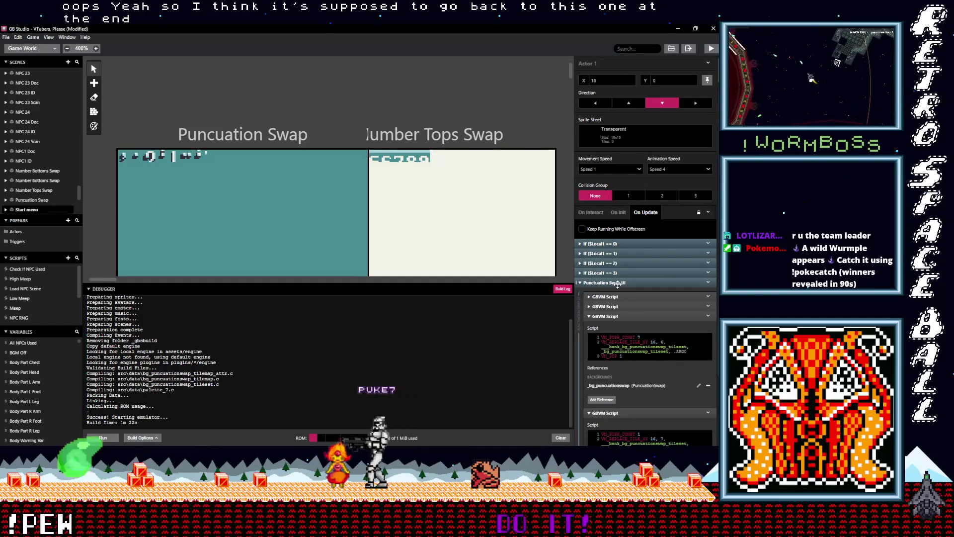
Duplicate the If ($Local1 == 3) block and make its $Local1 assignment set 4.
{"action": "left_click", "coordinate": [618, 282]}
{"action": "left_click", "coordinate": [715, 273]}
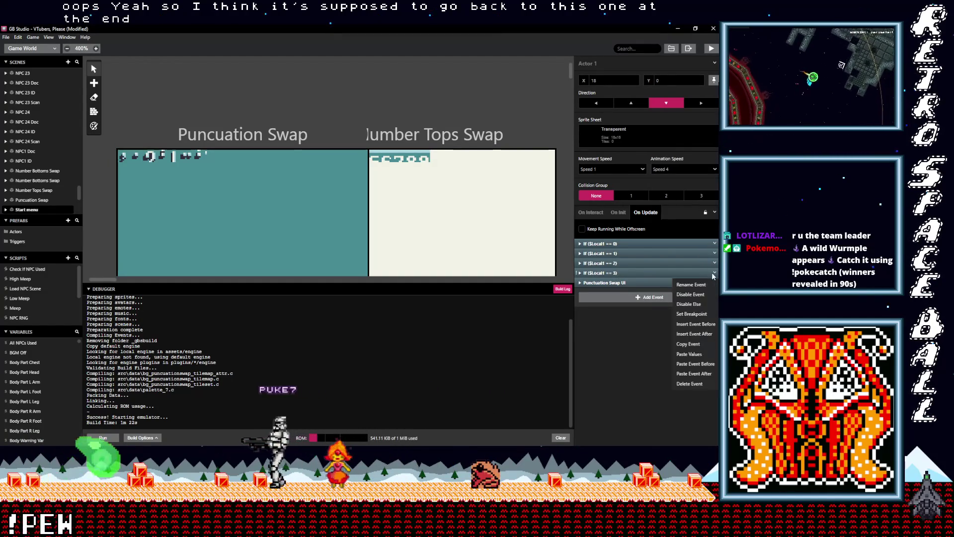
{"action": "left_click", "coordinate": [660, 324]}
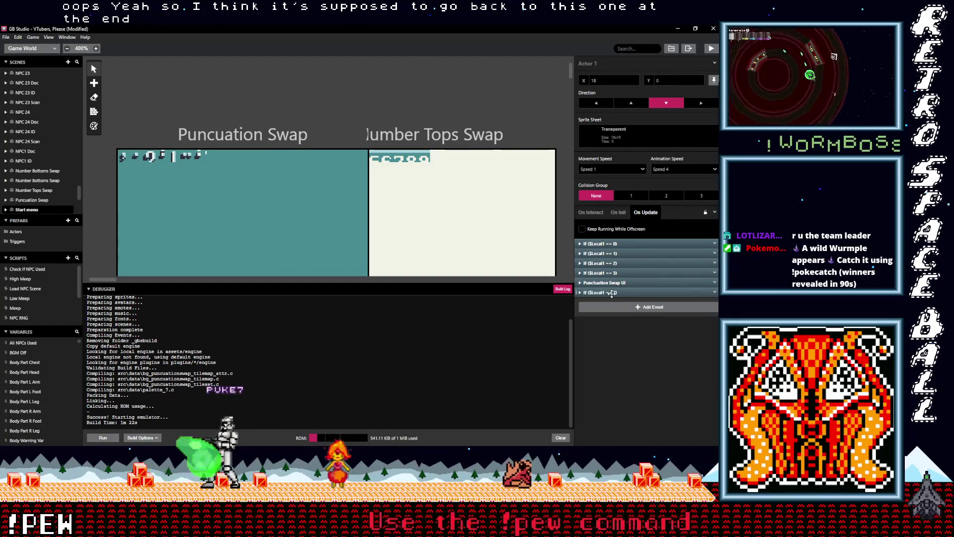
{"action": "left_click_drag", "start_coordinate": [619, 273], "coordinate": [625, 289]}
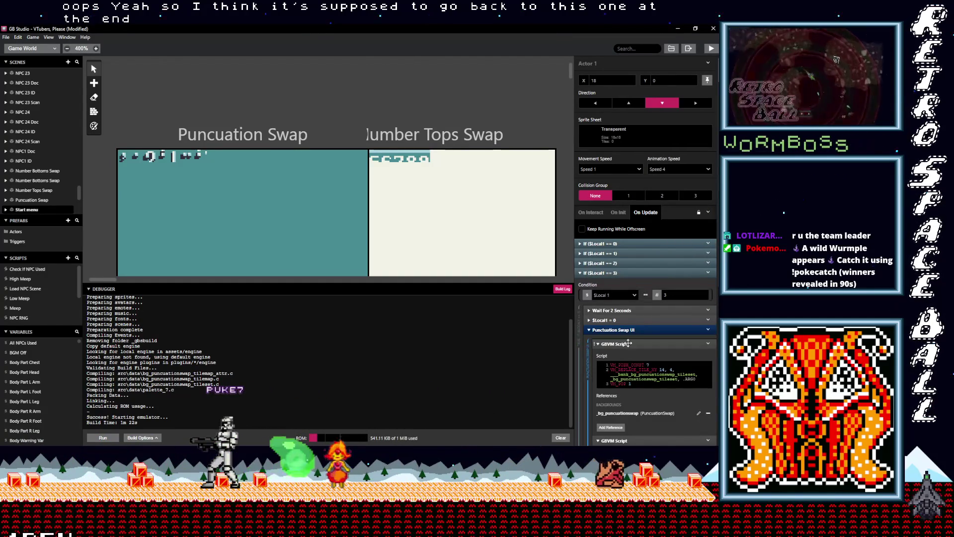
{"action": "left_click", "coordinate": [619, 330]}
{"action": "left_click", "coordinate": [619, 320]}
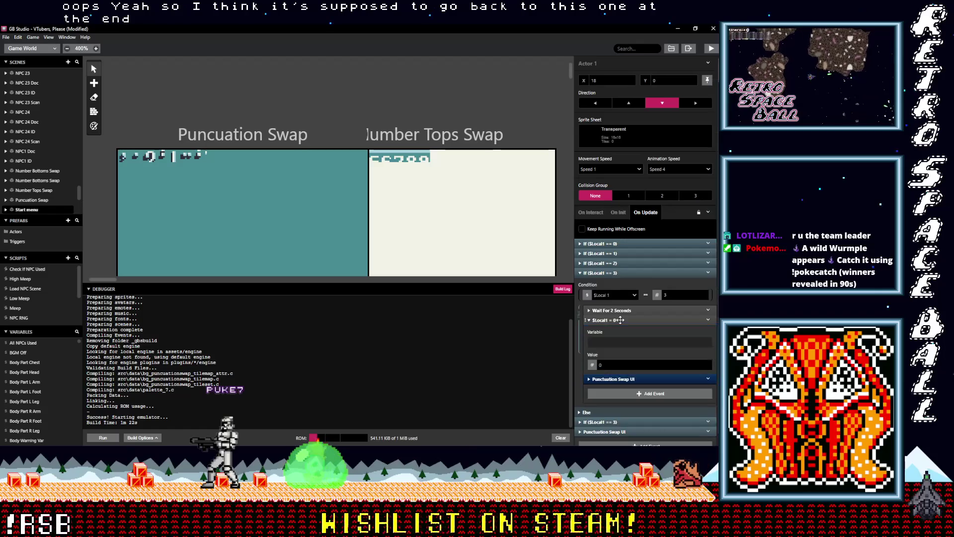
{"action": "left_click", "coordinate": [608, 362]}
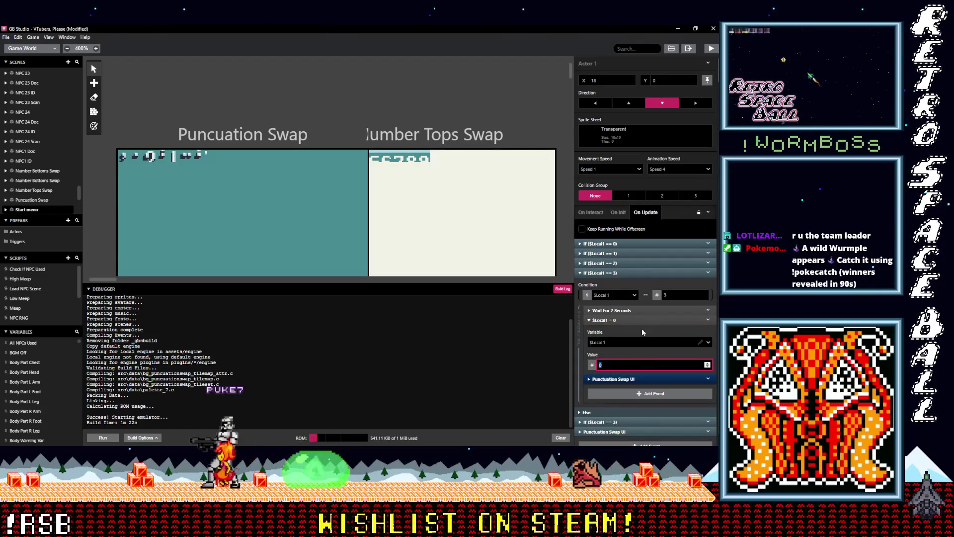
{"action": "type", "text": "4"}
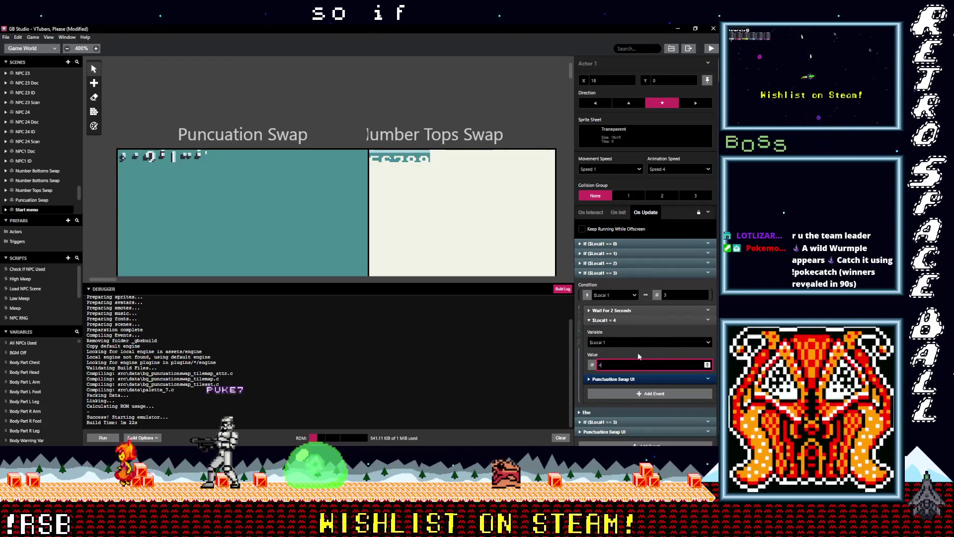
Change the copied block's condition to $Local1 == 4, then reopen If ($Local1 == 0).
{"action": "left_click", "coordinate": [630, 273]}
{"action": "left_click", "coordinate": [633, 292]}
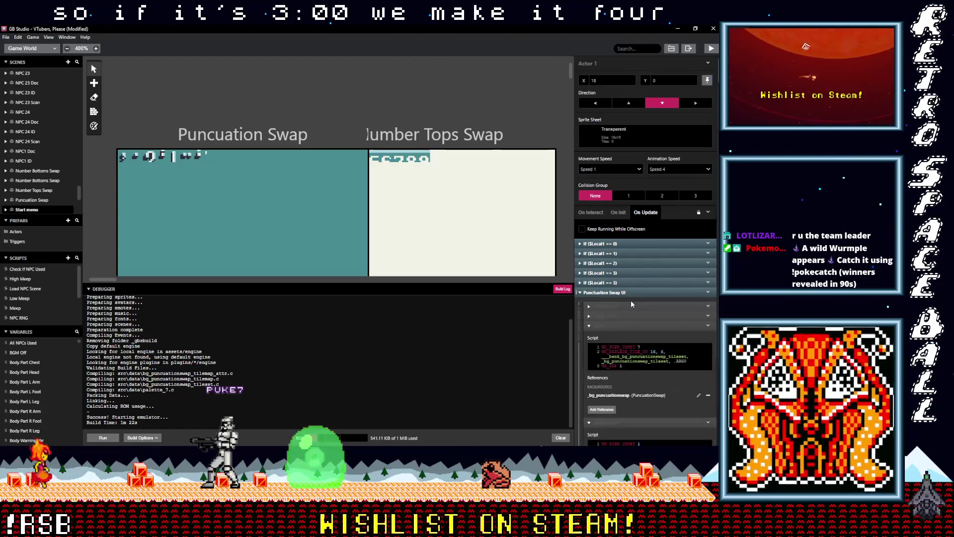
{"action": "left_click", "coordinate": [632, 292]}
{"action": "left_click", "coordinate": [631, 283]}
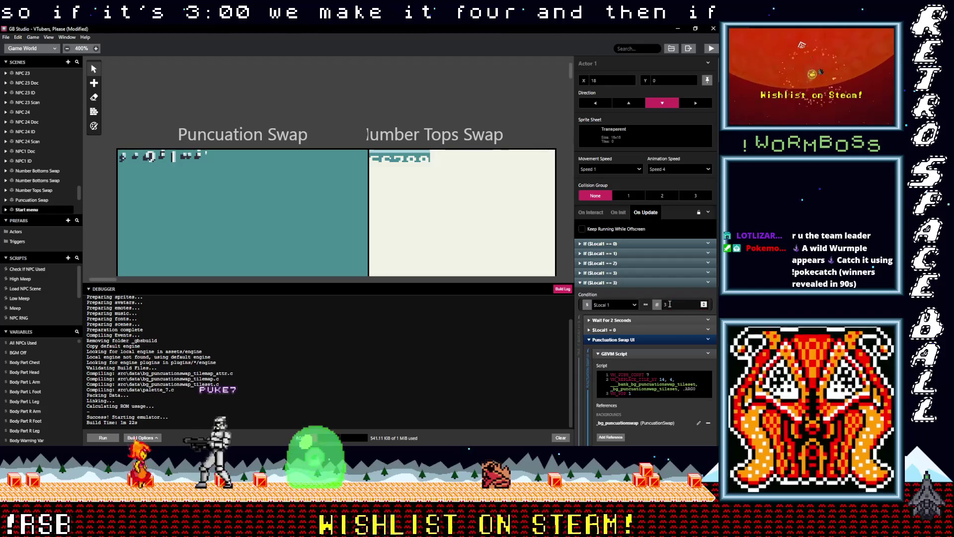
{"action": "double_click", "coordinate": [670, 304]}
{"action": "type", "text": "4"}
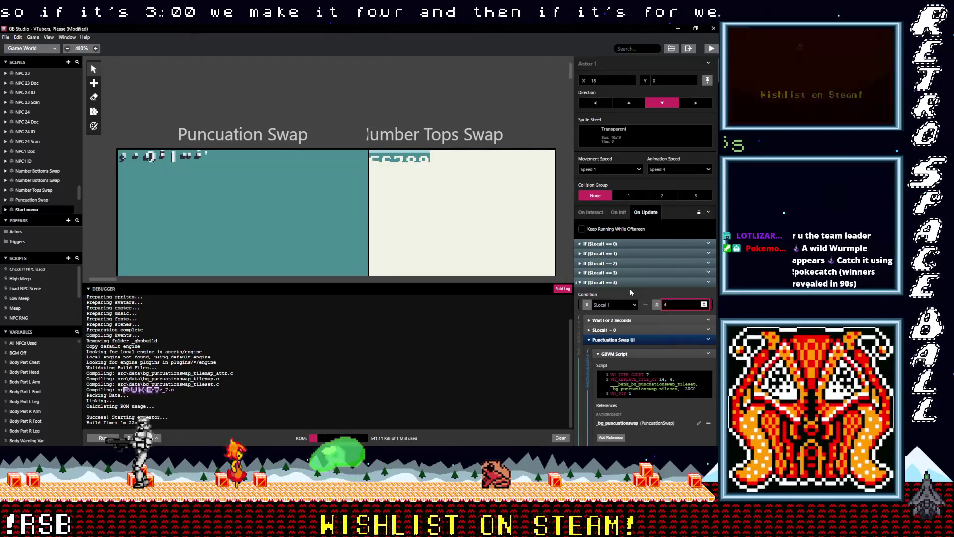
{"action": "scroll", "coordinate": [643, 344], "scroll_direction": "down", "scroll_amount": 3}
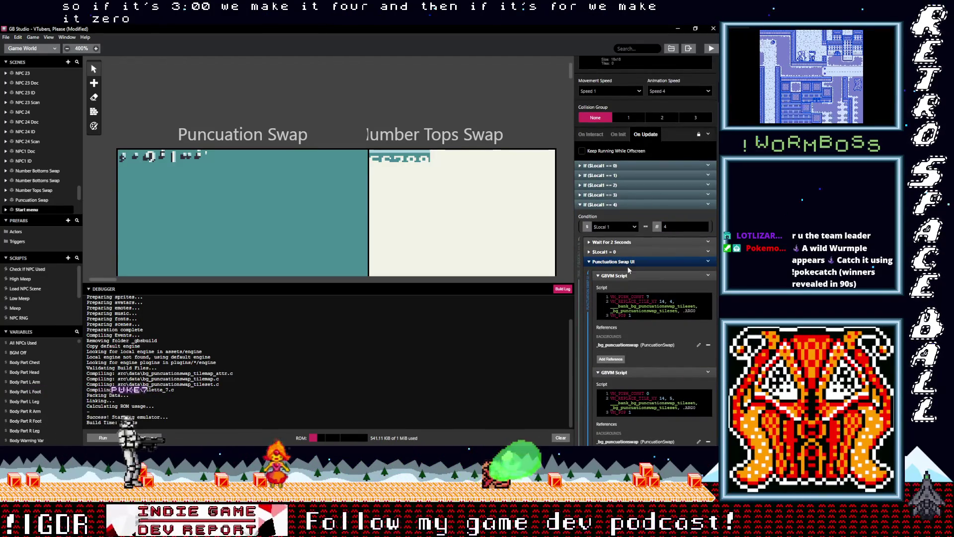
{"action": "left_click", "coordinate": [633, 205]}
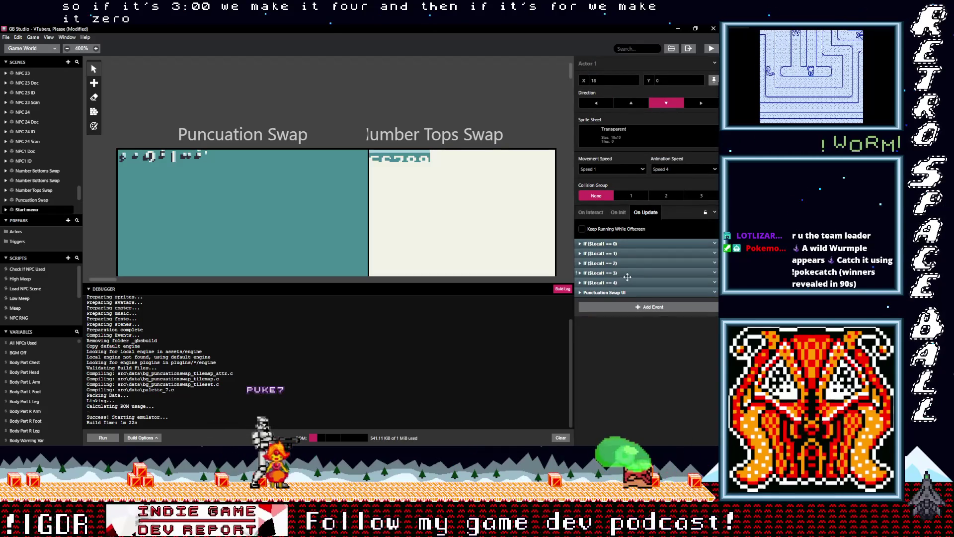
{"action": "left_click", "coordinate": [623, 244]}
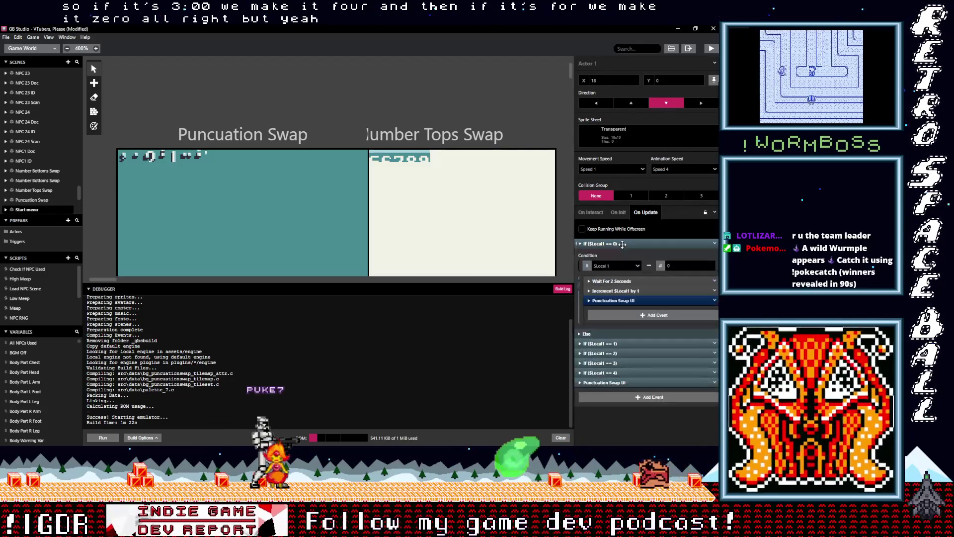
Add an Actor Set Direction event in the $Local1 == 0 branch making Actor 2 face left.
{"action": "left_click", "coordinate": [625, 314]}
{"action": "type", "text": "a"}
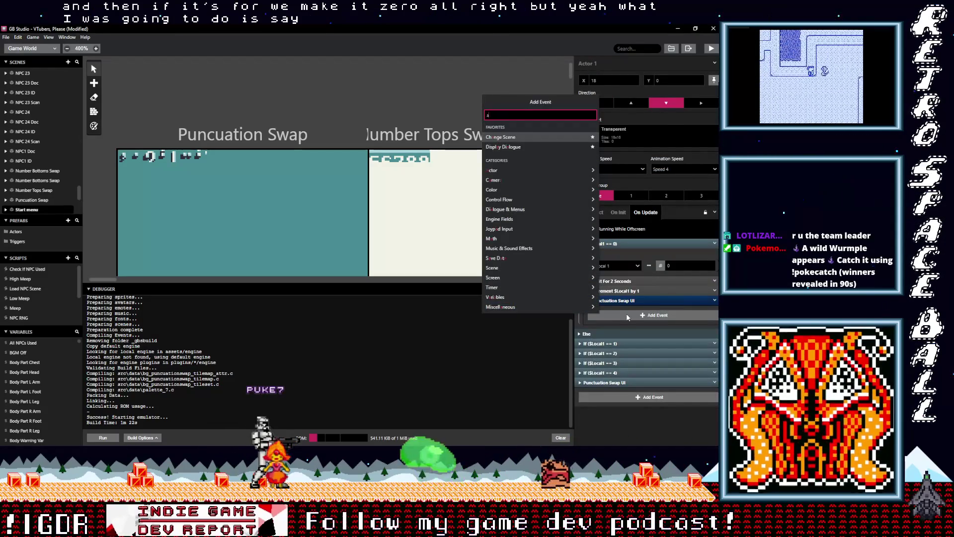
{"action": "type", "text": "cto di"}
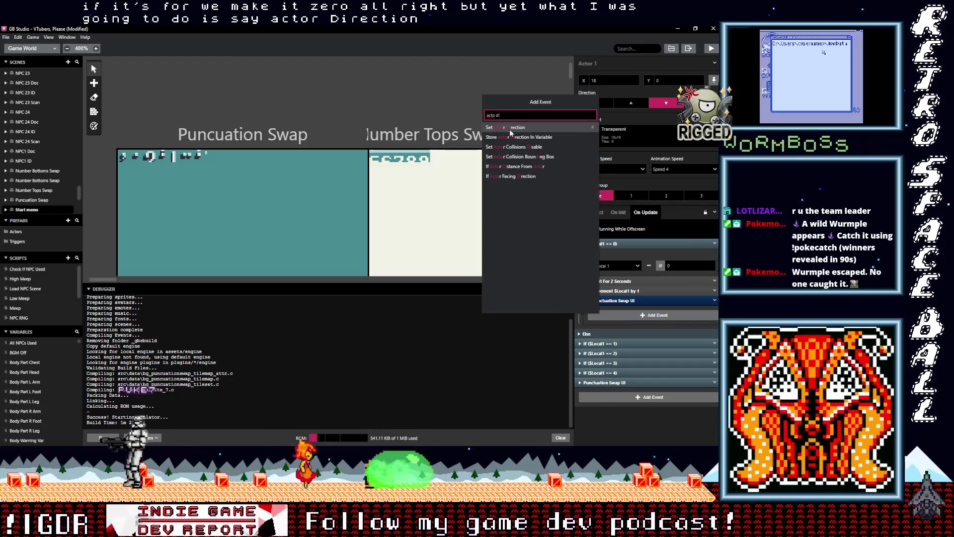
{"action": "left_click", "coordinate": [509, 129]}
{"action": "left_click", "coordinate": [607, 334]}
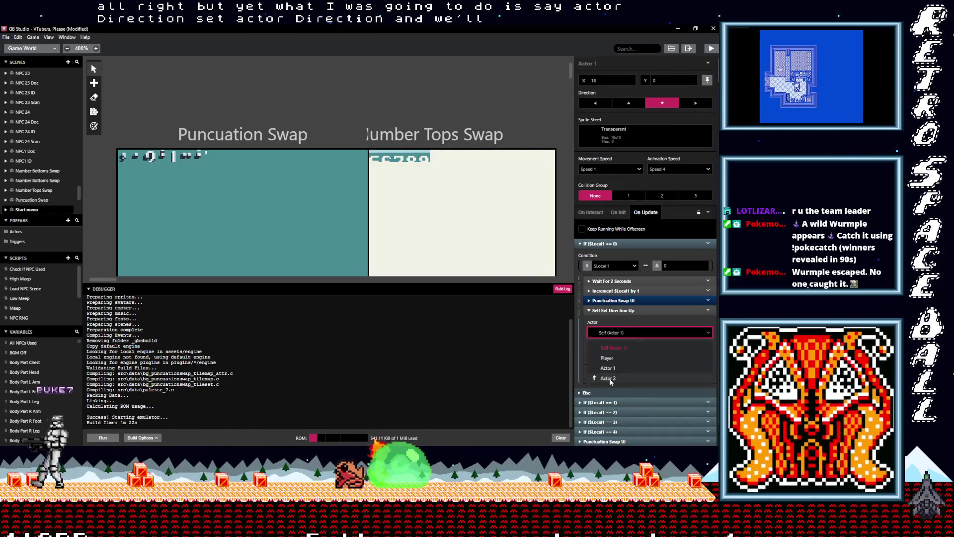
{"action": "left_click", "coordinate": [631, 356]}
{"action": "left_click", "coordinate": [613, 357]}
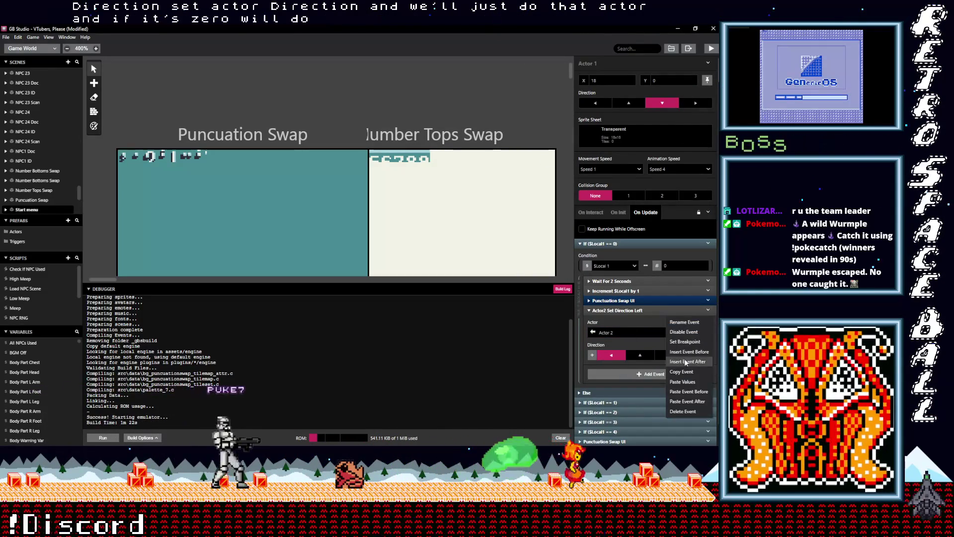
Paste the Actor 2 face-left event into the $Local1 == 1 branch.
{"action": "left_click", "coordinate": [622, 311]}
{"action": "left_click", "coordinate": [627, 353]}
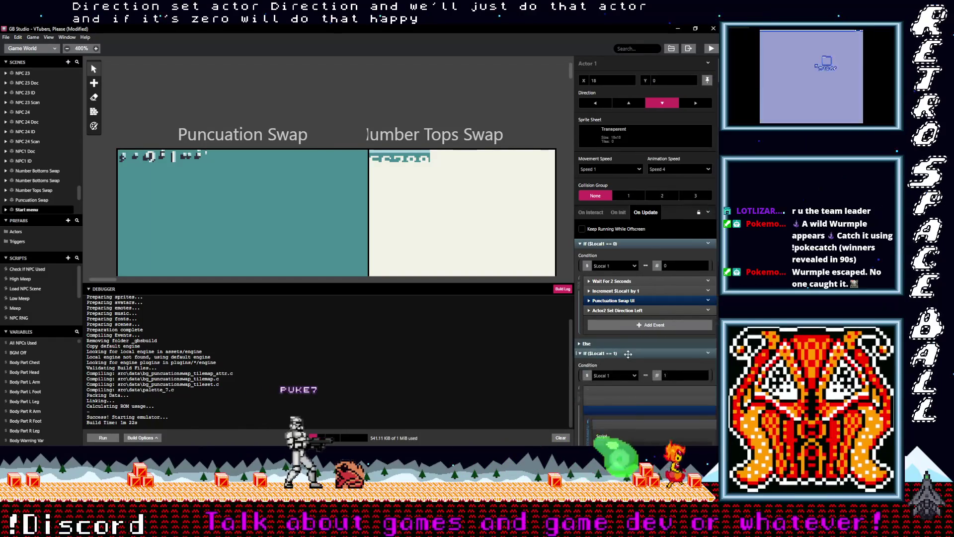
{"action": "scroll", "coordinate": [628, 359], "scroll_direction": "down", "scroll_amount": 3}
{"action": "left_click", "coordinate": [616, 254]}
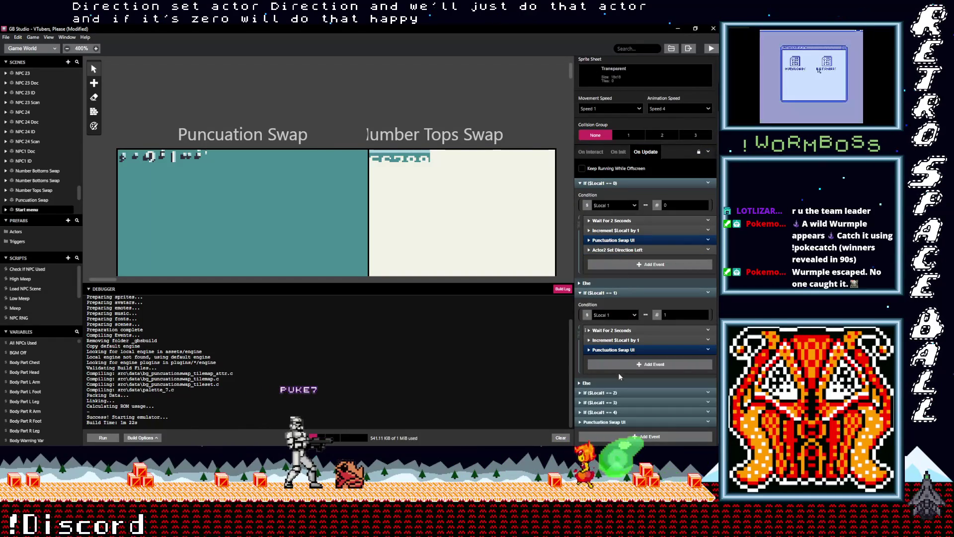
{"action": "left_click", "coordinate": [623, 368]}
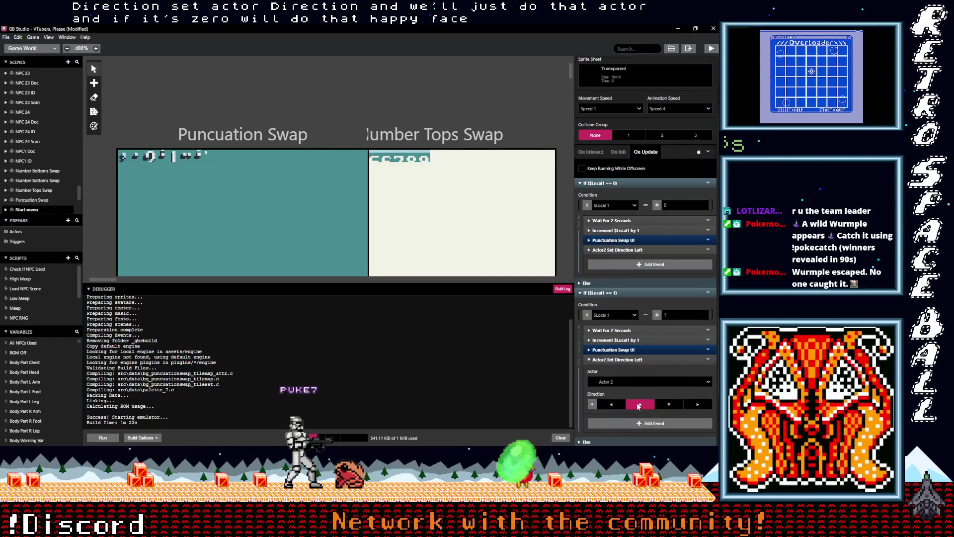
Paste a set-direction event into the $Local1 == 2 branch and make Actor 2 face down.
{"action": "scroll", "coordinate": [630, 334], "scroll_direction": "down", "scroll_amount": 2}
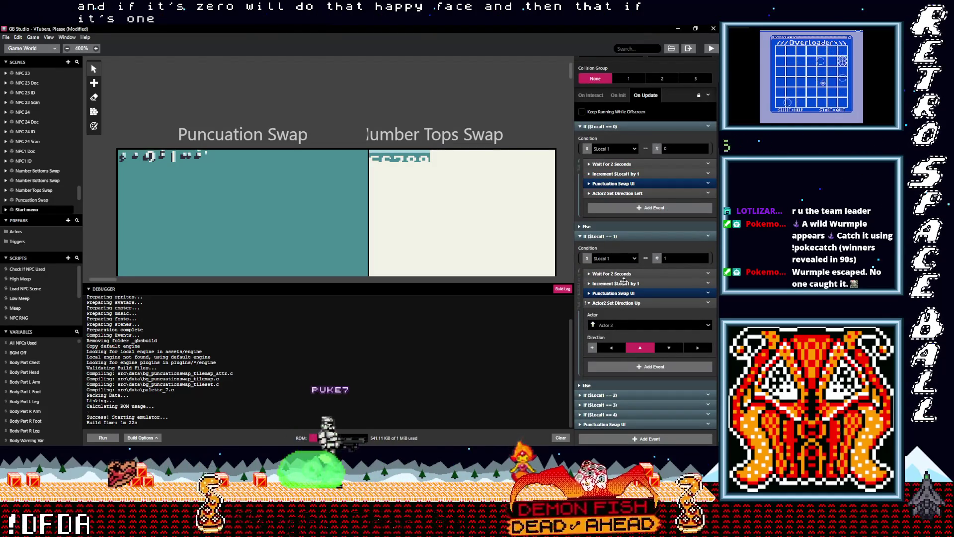
{"action": "left_click", "coordinate": [612, 346]}
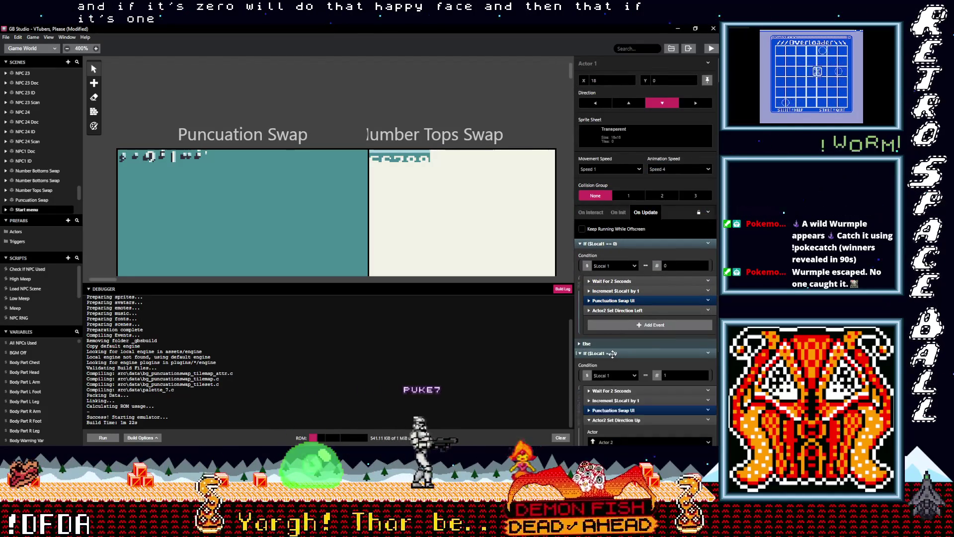
{"action": "left_click", "coordinate": [621, 364]}
{"action": "scroll", "coordinate": [617, 298], "scroll_direction": "down", "scroll_amount": 8}
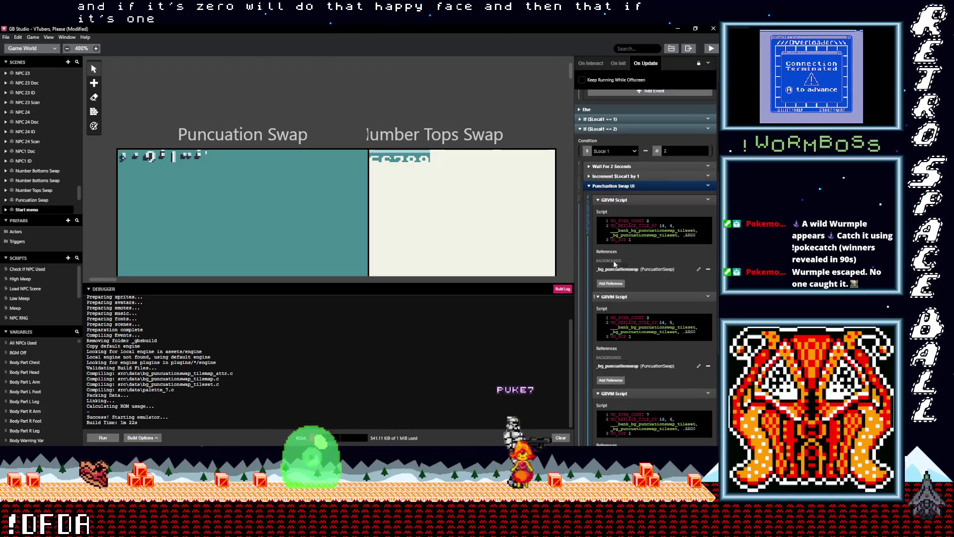
{"action": "left_click", "coordinate": [619, 188]}
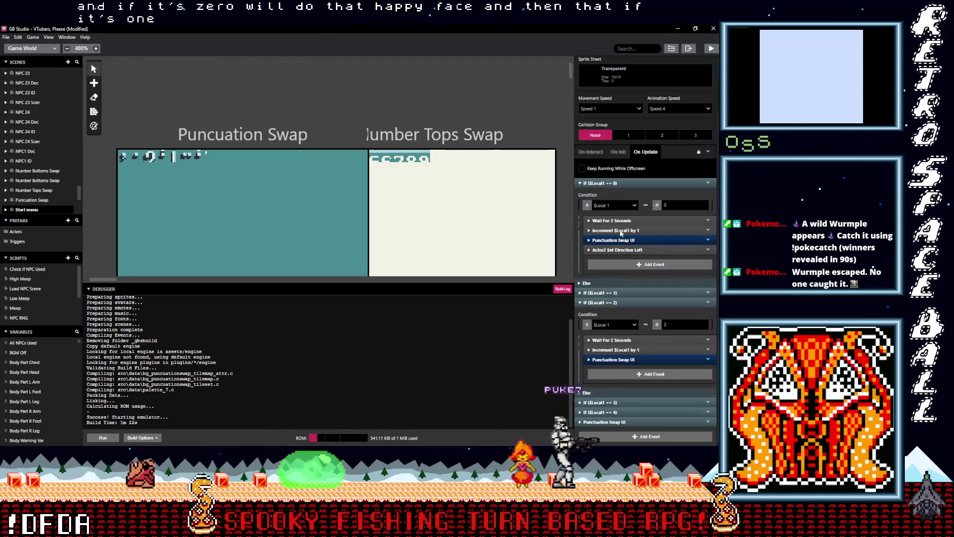
{"action": "left_click", "coordinate": [617, 374]}
{"action": "key", "text": "Return"}
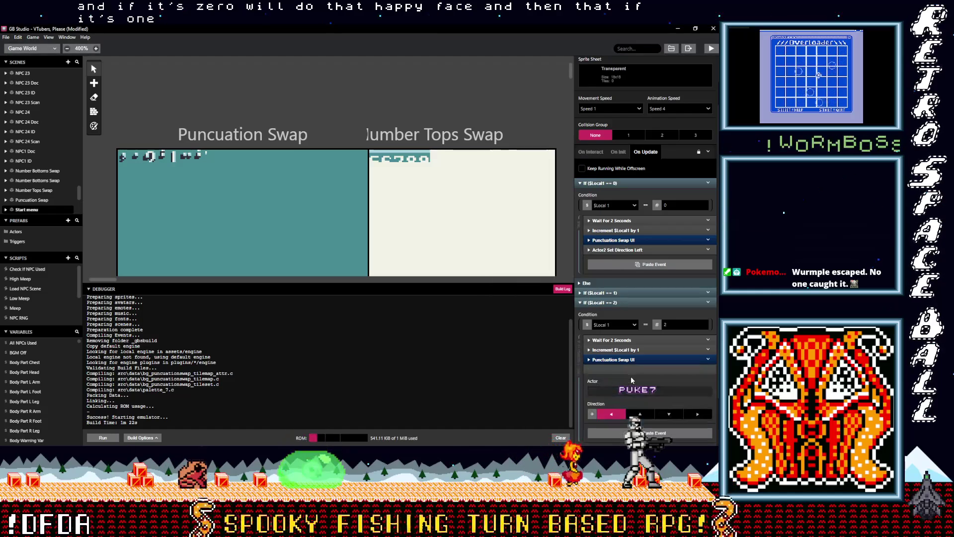
{"action": "left_click", "coordinate": [671, 413]}
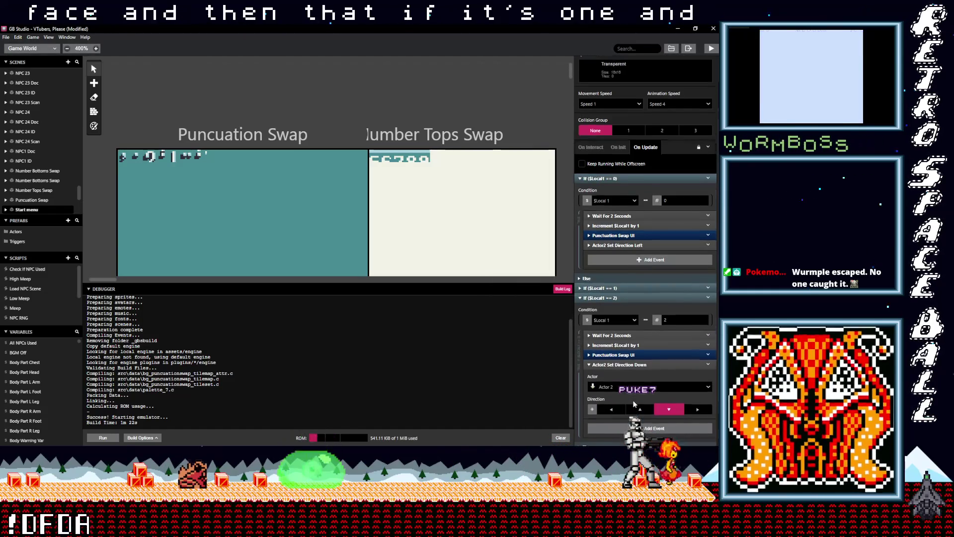
{"action": "scroll", "coordinate": [634, 393], "scroll_direction": "down", "scroll_amount": 2}
{"action": "left_click", "coordinate": [629, 310]}
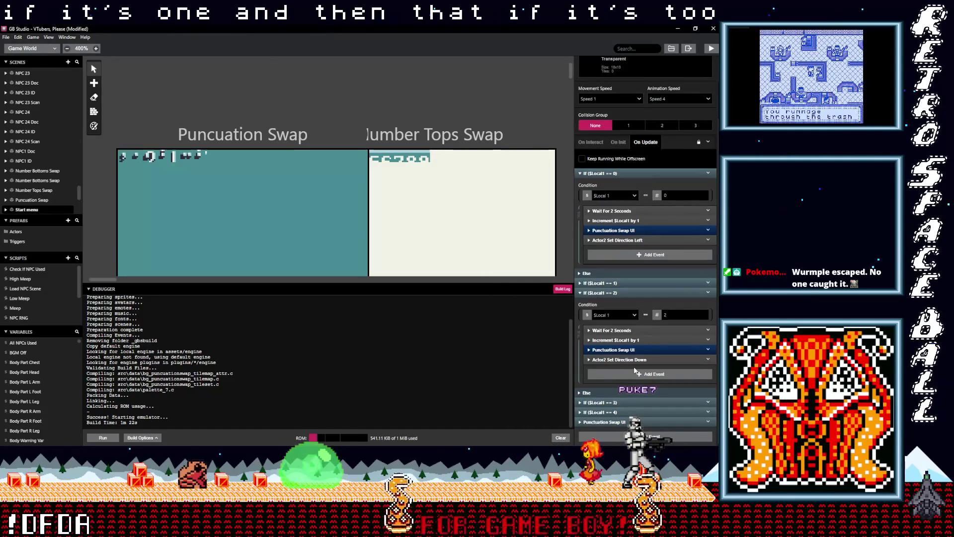
Paste an Actor 2 set-direction event into the $Local1 == 3 branch to face right.
{"action": "left_click", "coordinate": [631, 400]}
{"action": "scroll", "coordinate": [631, 388], "scroll_direction": "down", "scroll_amount": 5}
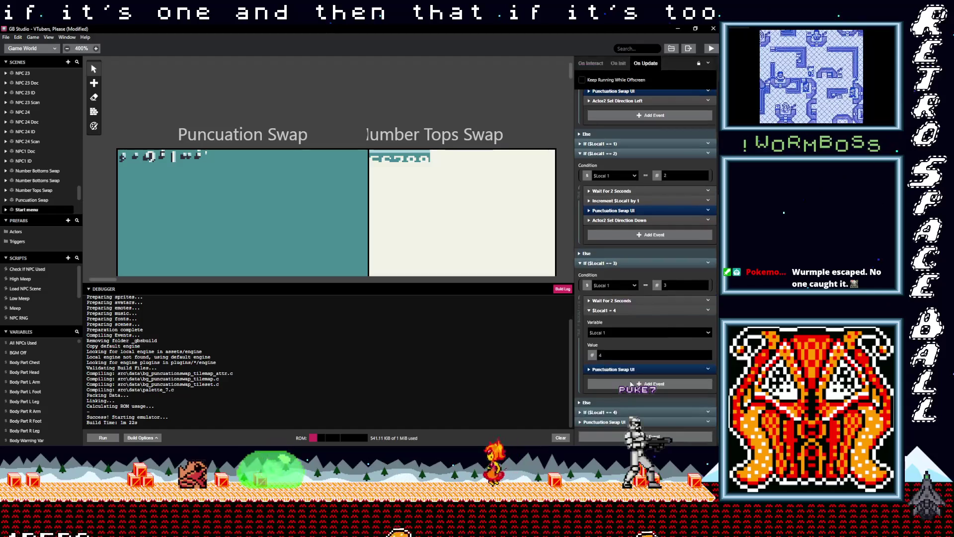
{"action": "key", "text": "ctrl+v"}
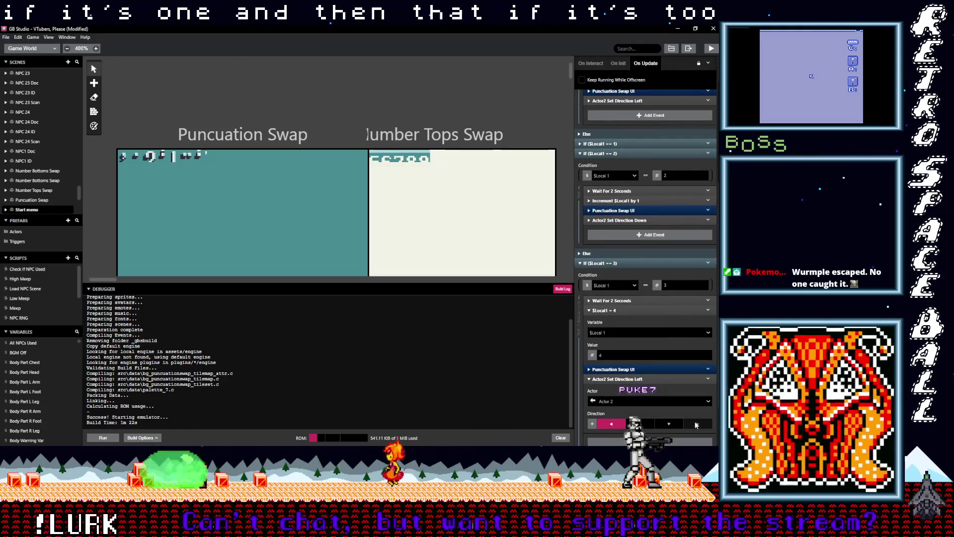
{"action": "scroll", "coordinate": [631, 392], "scroll_direction": "down", "scroll_amount": 1}
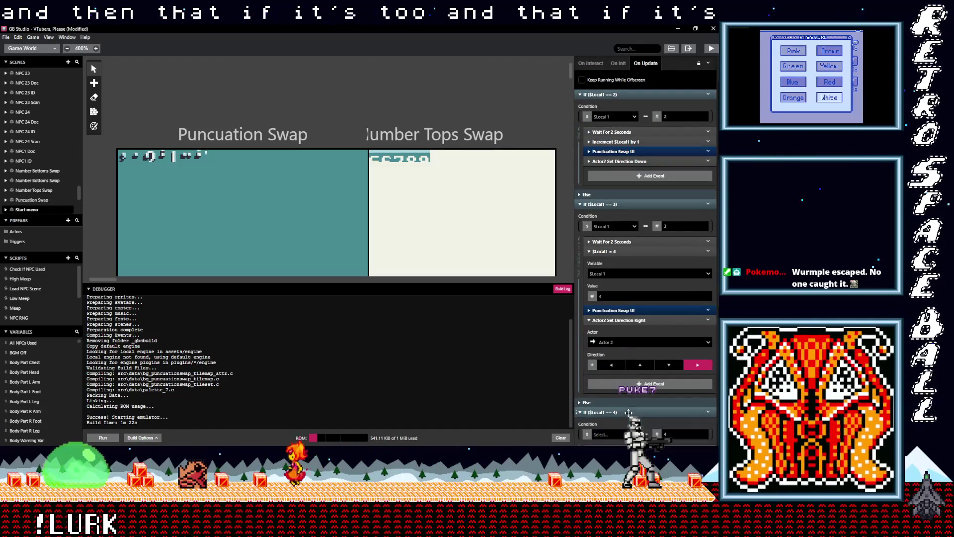
{"action": "scroll", "coordinate": [634, 409], "scroll_direction": "down", "scroll_amount": 1}
Move the Punctuation Swap UI event into the $Local1 == 4 branch and delete its duplicate.
{"action": "left_click", "coordinate": [634, 408]}
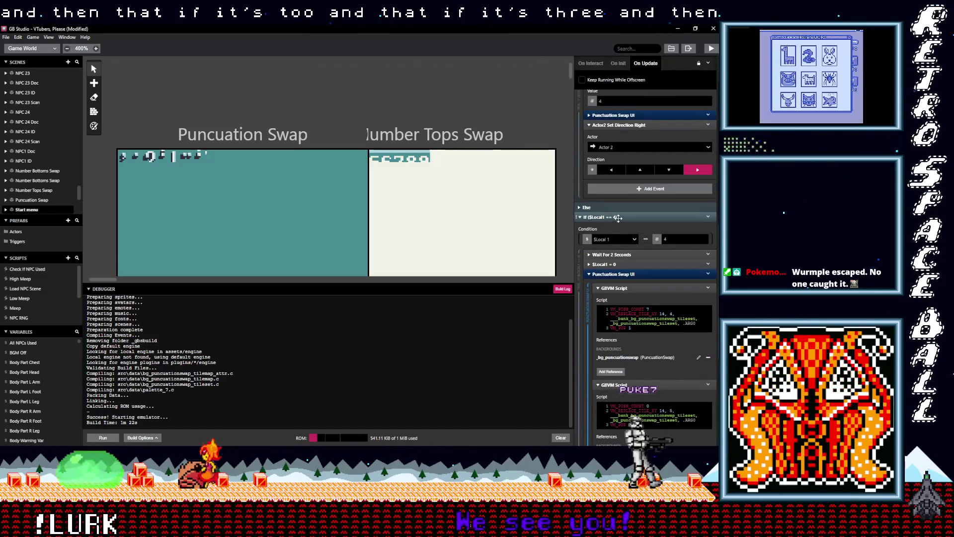
{"action": "scroll", "coordinate": [628, 388], "scroll_direction": "down", "scroll_amount": 5}
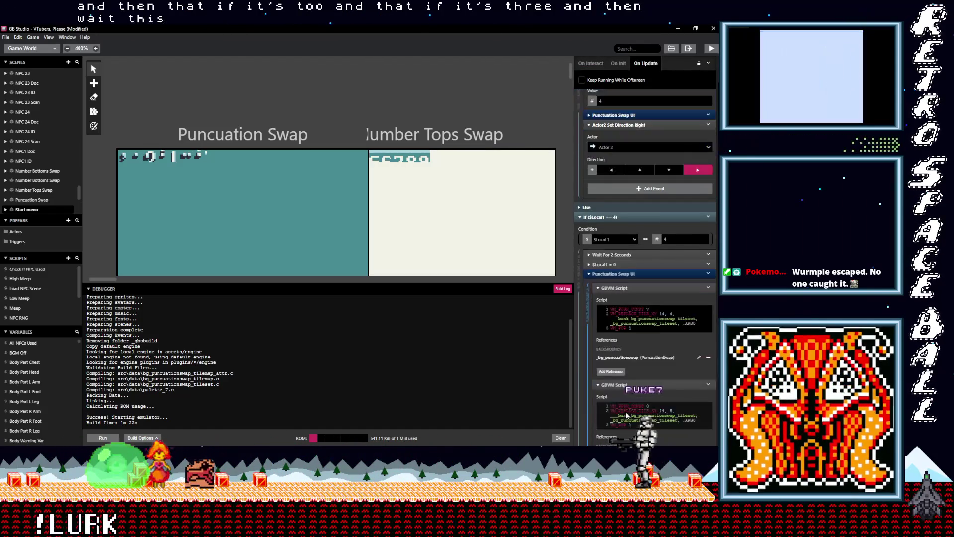
{"action": "scroll", "coordinate": [628, 398], "scroll_direction": "up", "scroll_amount": 3}
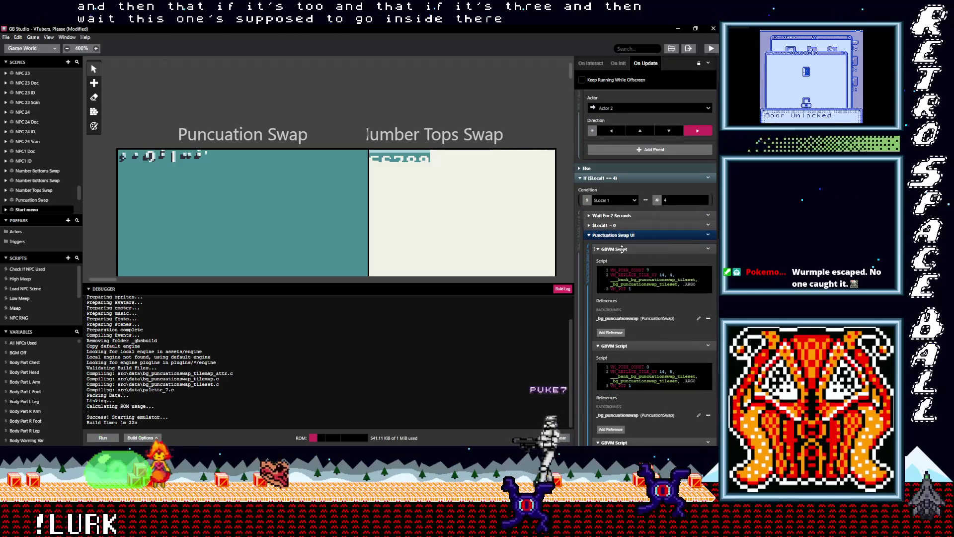
{"action": "mouse_move", "coordinate": [619, 234]}
{"action": "left_mouse_down"}
{"action": "mouse_move", "coordinate": [631, 267]}
{"action": "mouse_move", "coordinate": [628, 400]}
{"action": "left_mouse_up"}
{"action": "left_click", "coordinate": [706, 379]}
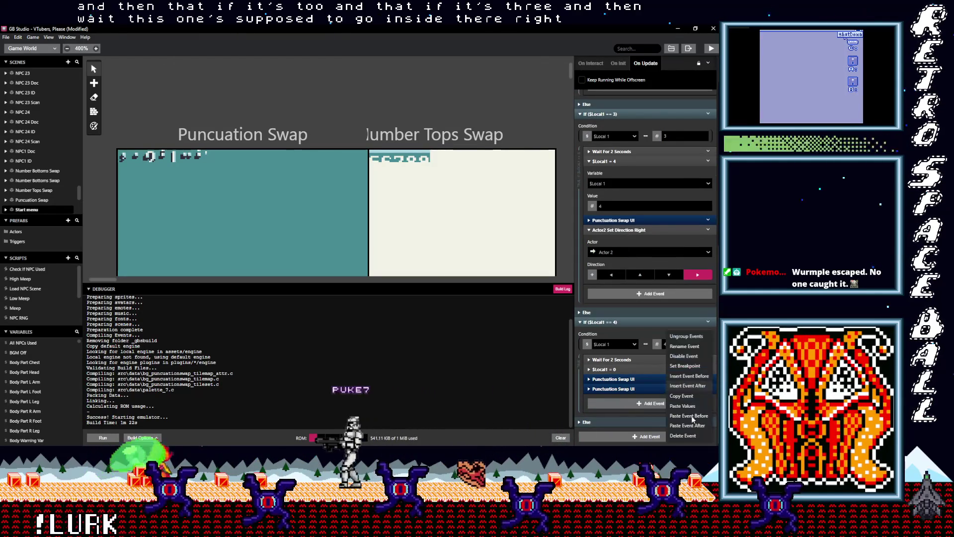
{"action": "left_click", "coordinate": [685, 436]}
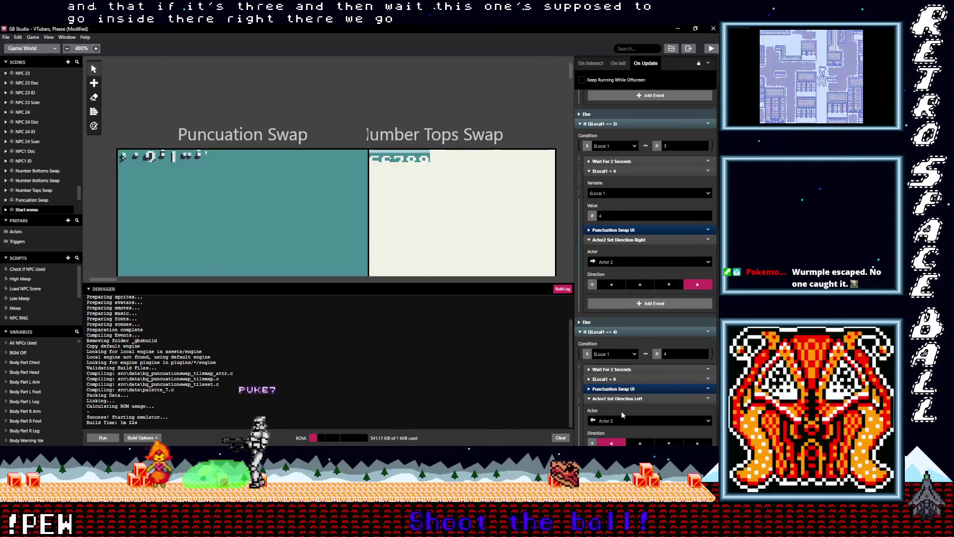
{"action": "scroll", "coordinate": [622, 415], "scroll_direction": "down", "scroll_amount": 1}
{"action": "scroll", "coordinate": [622, 414], "scroll_direction": "down", "scroll_amount": 1}
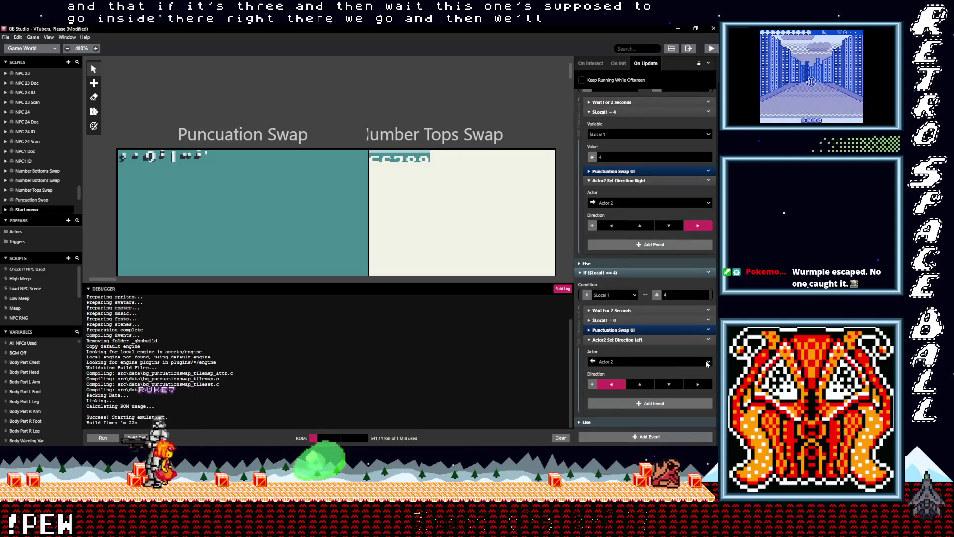
Make Actor 2 face down in the $Local1 == 4 branch and save the project.
{"action": "left_click", "coordinate": [709, 340]}
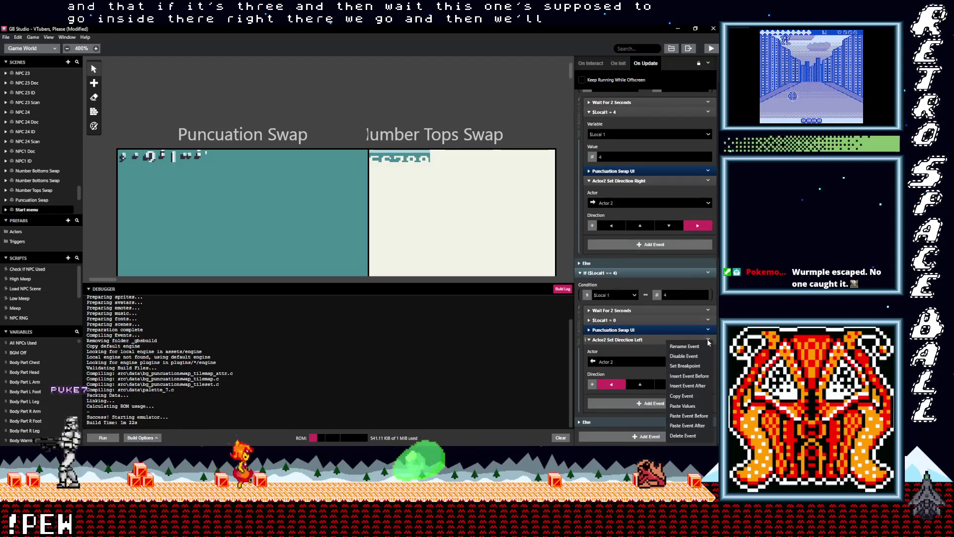
{"action": "left_click", "coordinate": [709, 342]}
{"action": "left_click", "coordinate": [669, 385]}
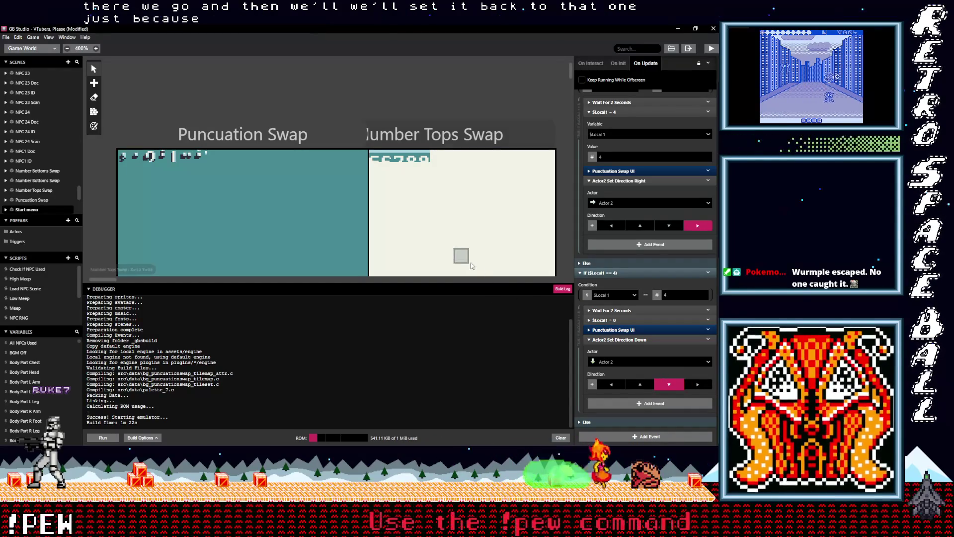
{"action": "scroll", "coordinate": [343, 205], "scroll_direction": "down", "scroll_amount": 3}
{"action": "key", "text": "ctrl+s"}
{"action": "scroll", "coordinate": [343, 205], "scroll_direction": "down", "scroll_amount": 5}
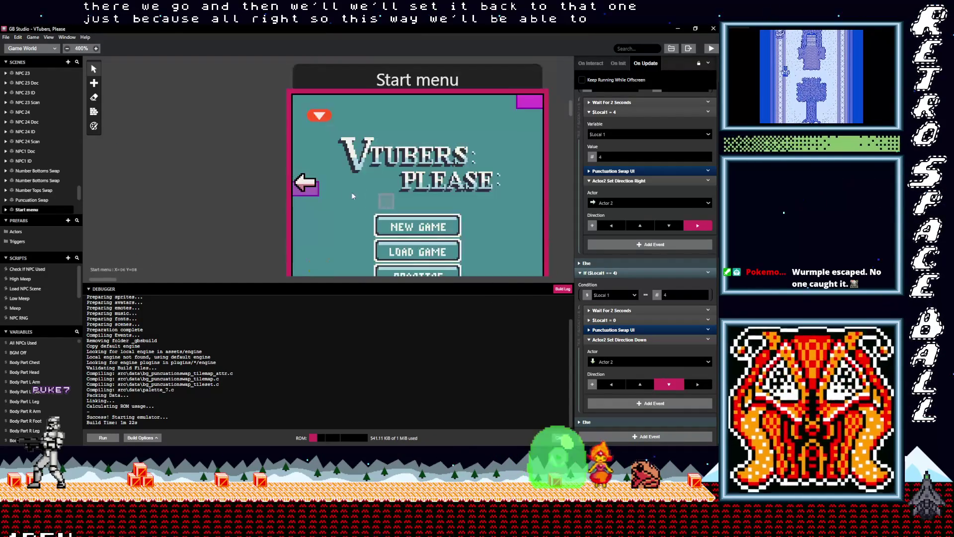
Build and run the game, watching the arrow turn as the title punctuation changes, with the emulator moved lower.
{"action": "left_click", "coordinate": [710, 50]}
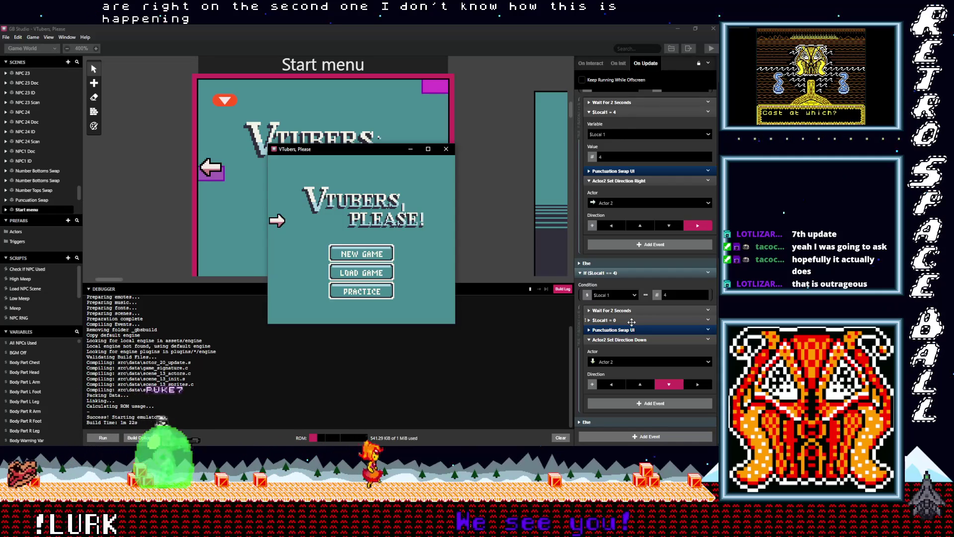
{"action": "left_click_drag", "start_coordinate": [383, 154], "coordinate": [386, 205]}
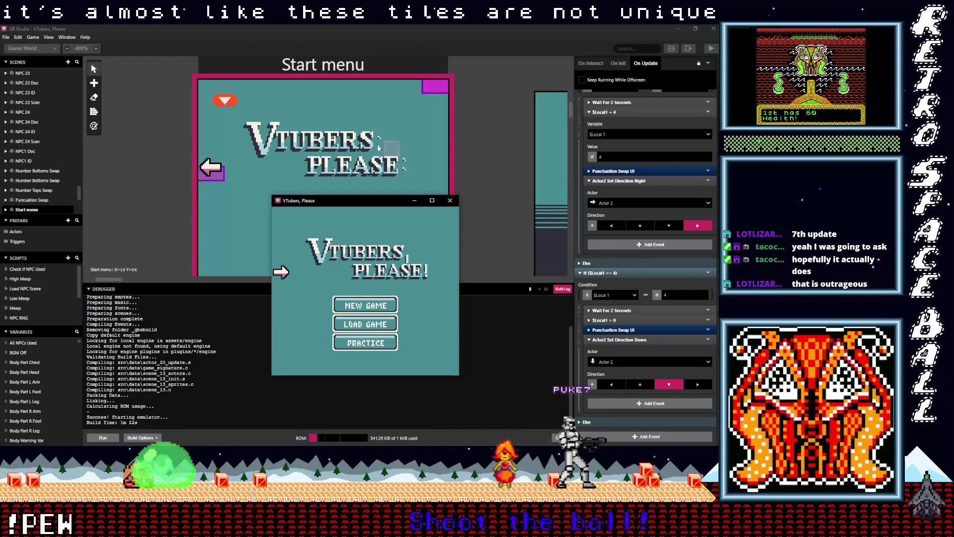
{"action": "key", "text": "alt+Tab"}
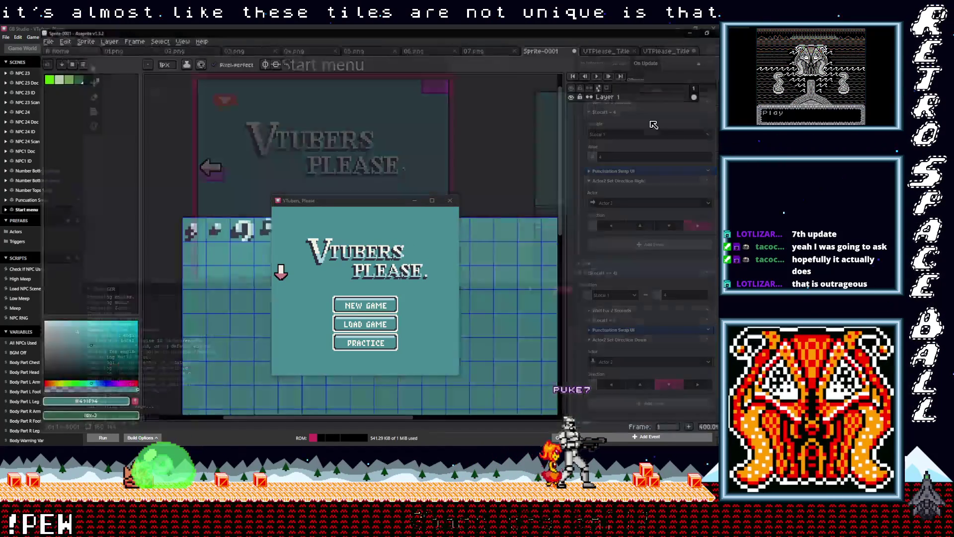
Switch to the VTPlease_TitleScreen.png image and show its tile grid.
{"action": "left_click", "coordinate": [591, 48]}
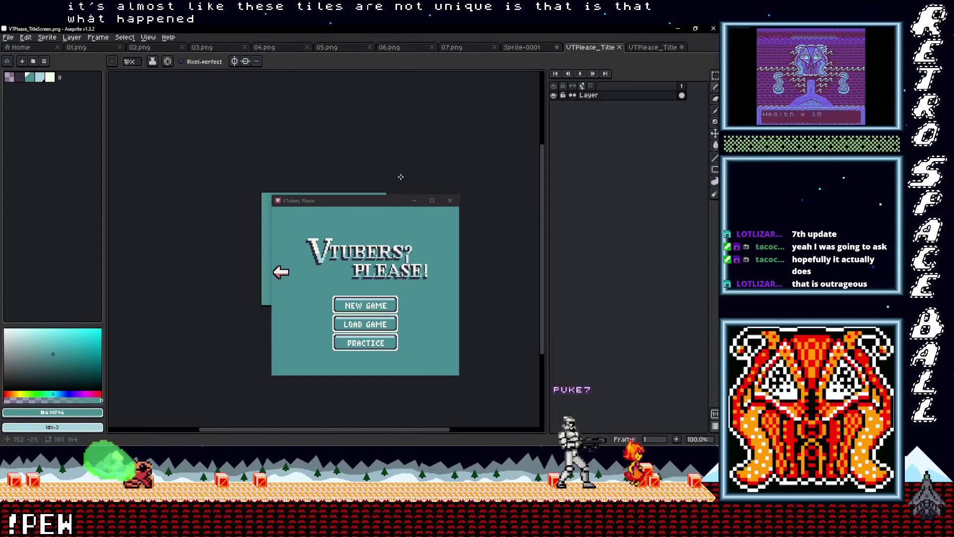
{"action": "mouse_move", "coordinate": [393, 208]}
{"action": "left_mouse_down"}
{"action": "mouse_move", "coordinate": [444, 281]}
{"action": "mouse_move", "coordinate": [424, 282]}
{"action": "left_mouse_up"}
{"action": "scroll", "coordinate": [367, 175], "scroll_direction": "up", "scroll_amount": 4}
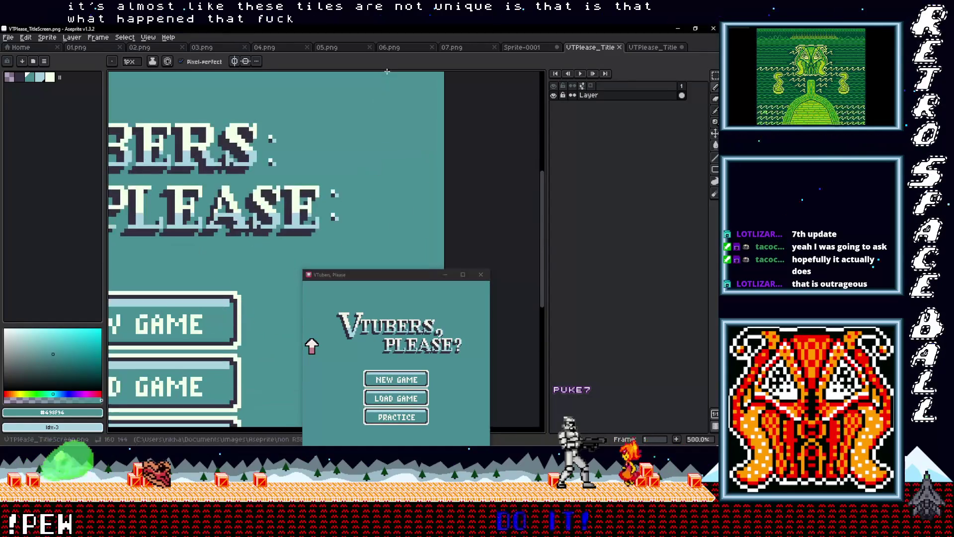
{"action": "key", "text": "ctrl+apostrophe"}
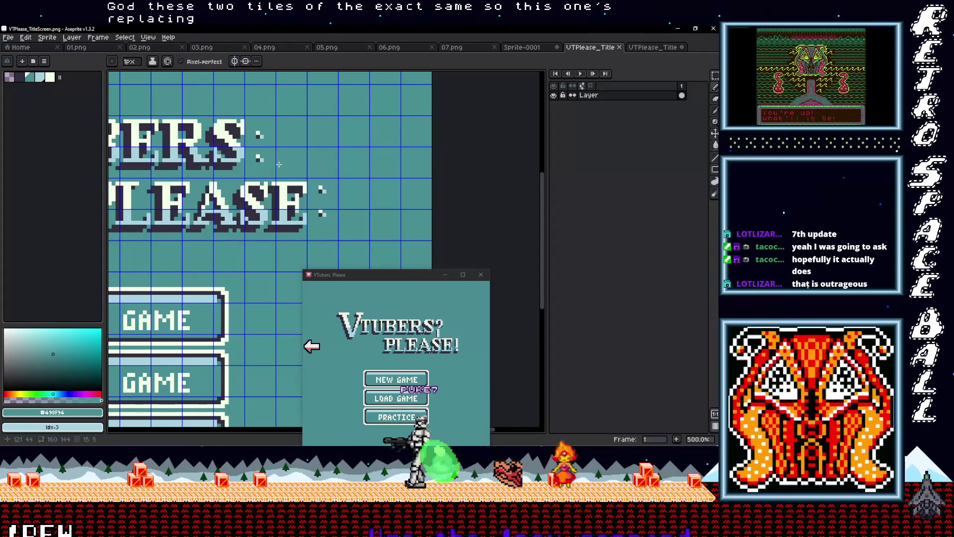
Reposition the small dot beside VTUBERS using a rectangular selection.
{"action": "key", "text": "m"}
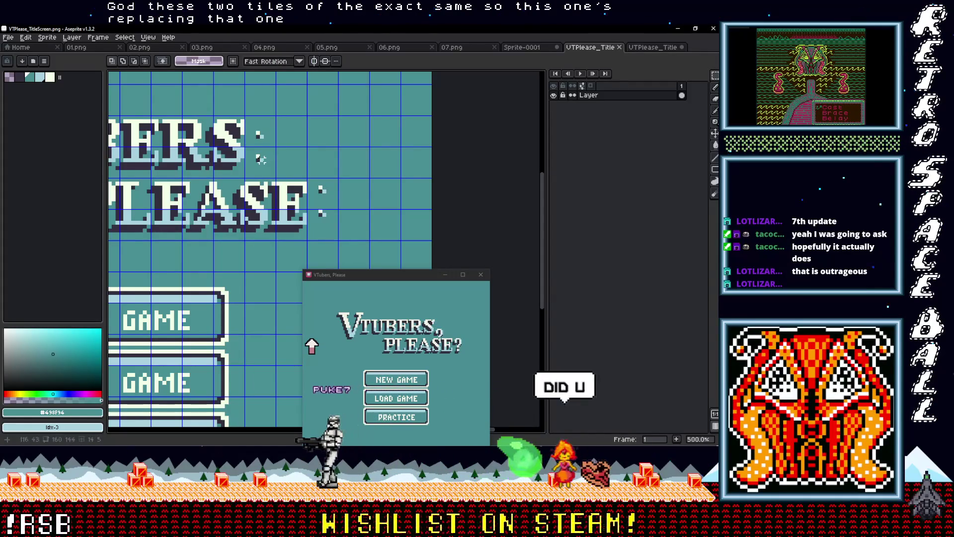
{"action": "left_click_drag", "start_coordinate": [256, 155], "coordinate": [263, 162]}
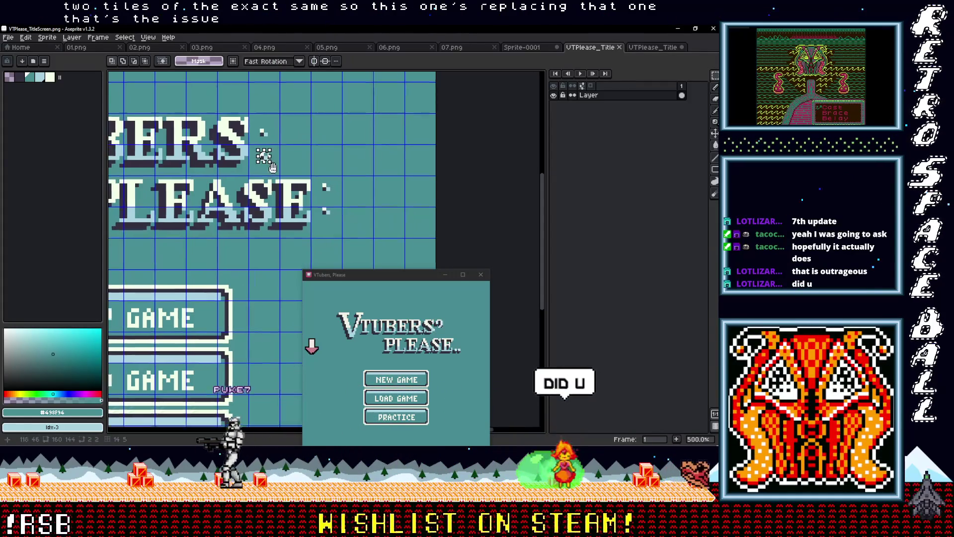
{"action": "left_click", "coordinate": [271, 162]}
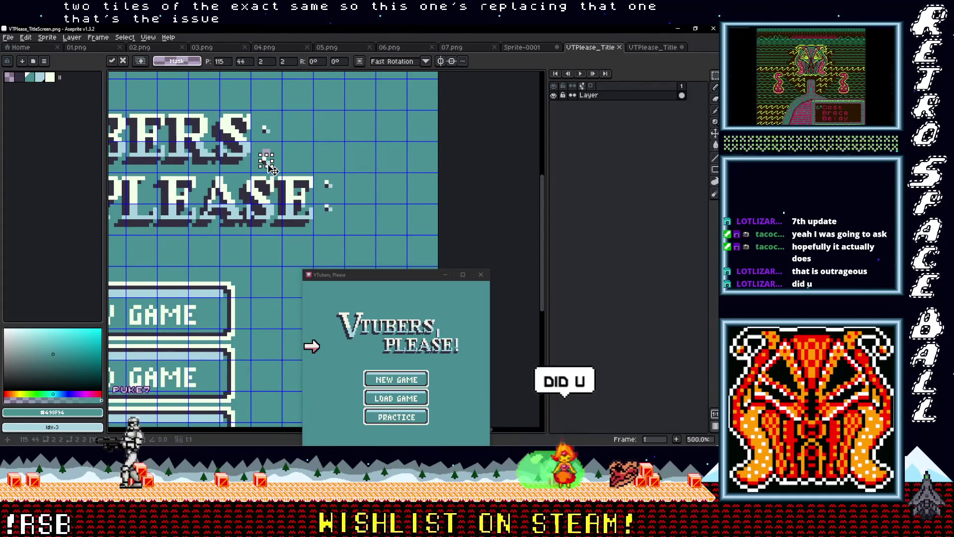
{"action": "key", "text": "Return"}
{"action": "scroll", "coordinate": [271, 161], "scroll_direction": "up", "scroll_amount": 2}
Select the Paint Bucket tool and bring up the File menu's export choices.
{"action": "key", "text": "g"}
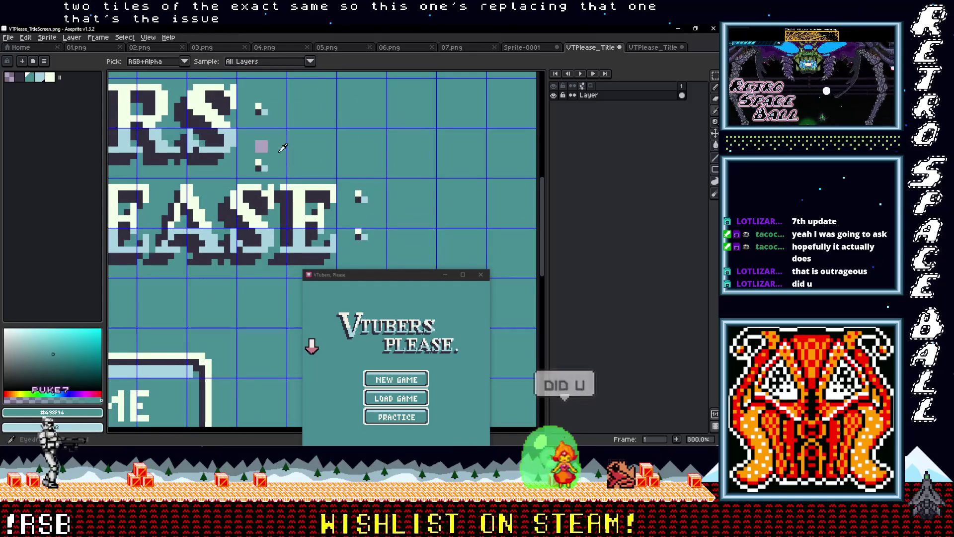
{"action": "scroll", "coordinate": [296, 165], "scroll_direction": "down", "scroll_amount": 4}
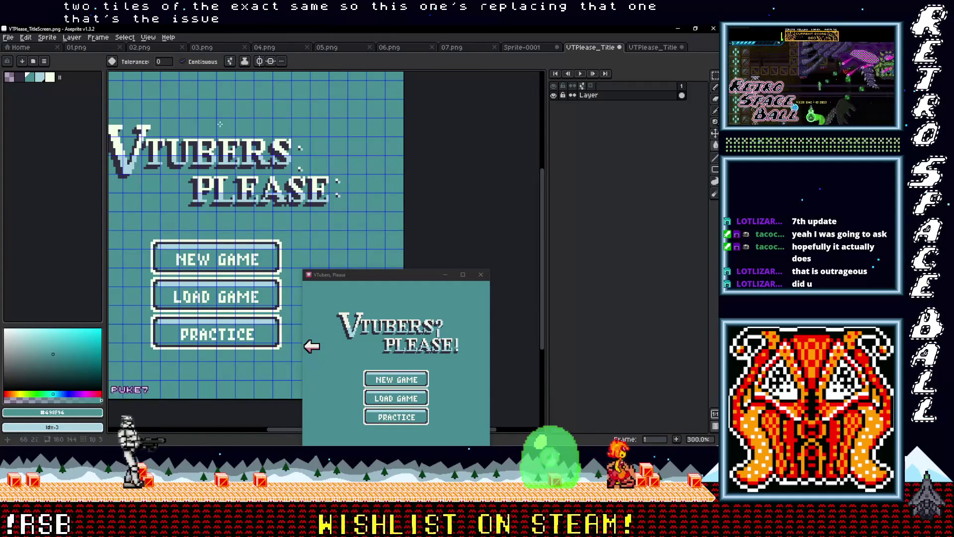
{"action": "left_click", "coordinate": [8, 37]}
Export the edited title art over PuncuationSwap.png in the from Taco folder, confirming the overwrite.
{"action": "mouse_move", "coordinate": [45, 114]}
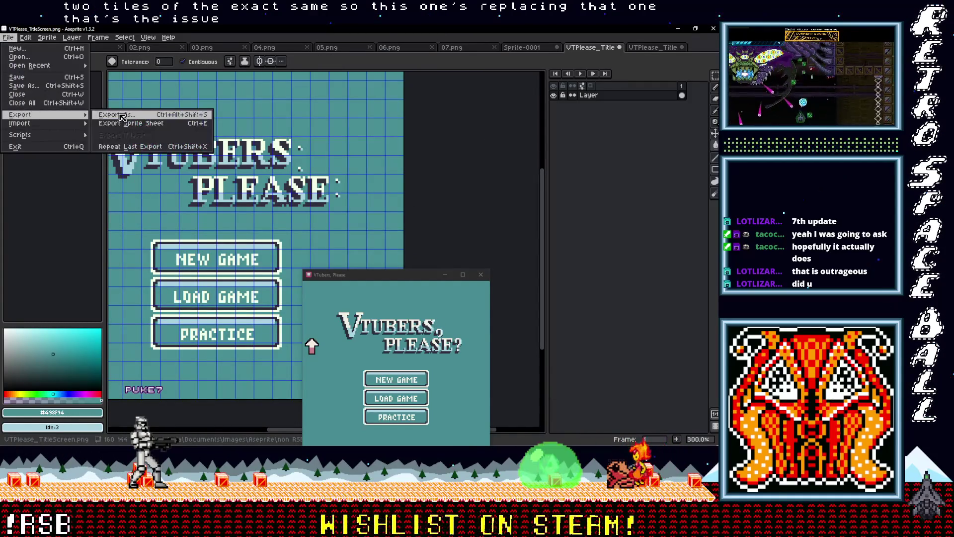
{"action": "left_click", "coordinate": [118, 117]}
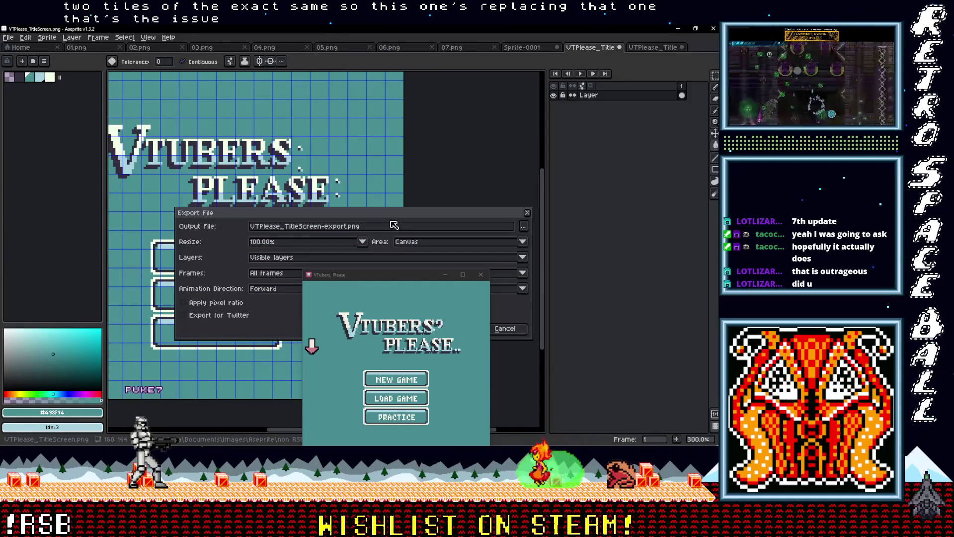
{"action": "left_click", "coordinate": [522, 227]}
{"action": "scroll", "coordinate": [490, 282], "scroll_direction": "down", "scroll_amount": 10}
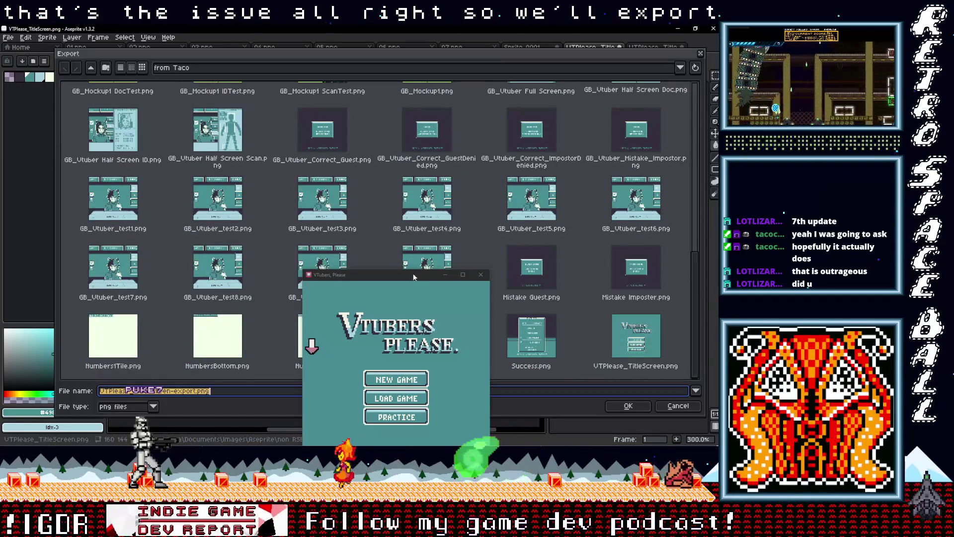
{"action": "left_click_drag", "start_coordinate": [397, 274], "coordinate": [189, 211]}
{"action": "double_click", "coordinate": [427, 336]}
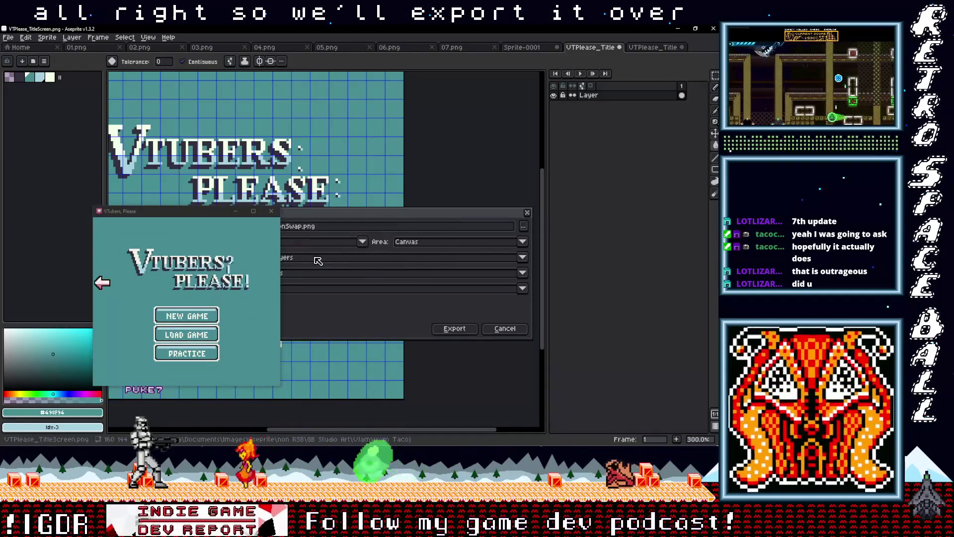
{"action": "left_click", "coordinate": [313, 258]}
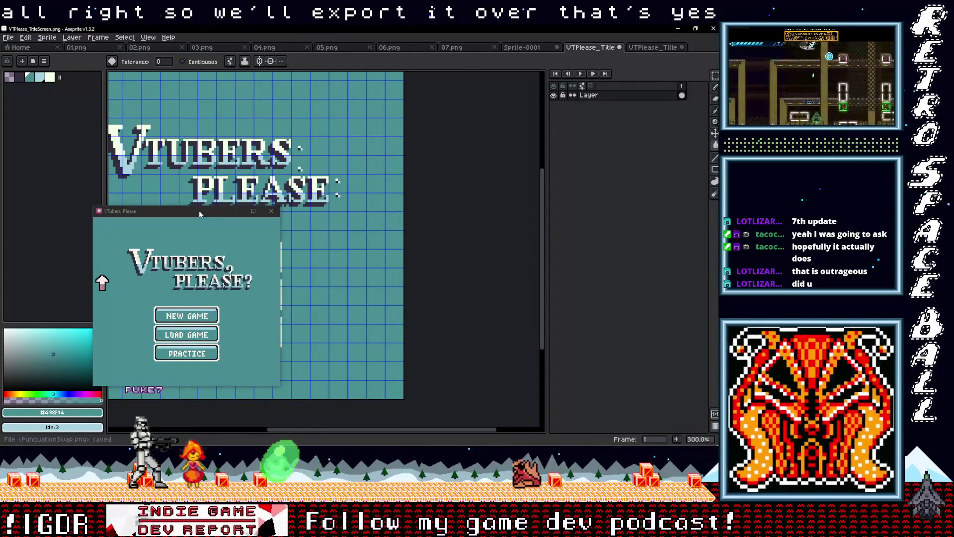
Move the game preview back over the canvas and minimise Aseprite to reveal GB Studio.
{"action": "left_click_drag", "start_coordinate": [199, 210], "coordinate": [347, 155]}
{"action": "left_click", "coordinate": [451, 177]}
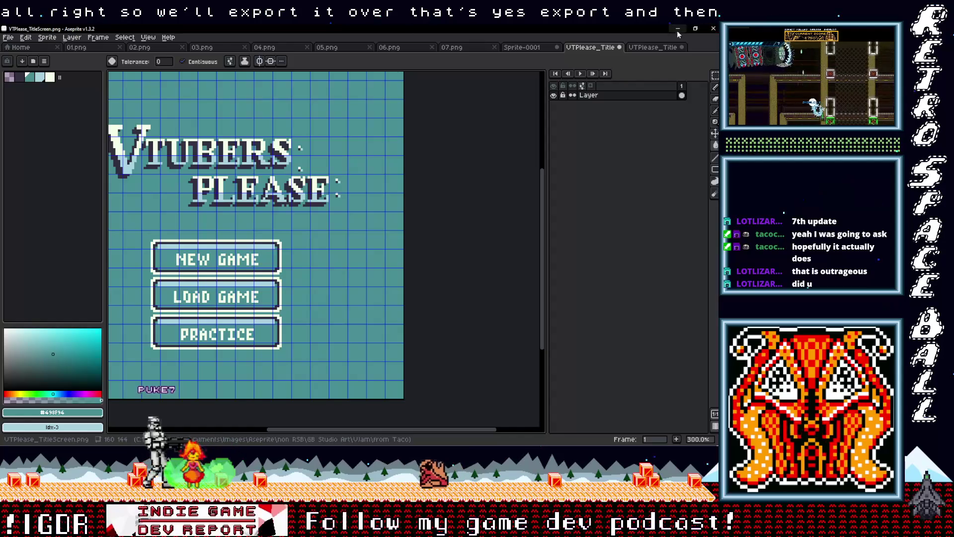
{"action": "left_click", "coordinate": [678, 29]}
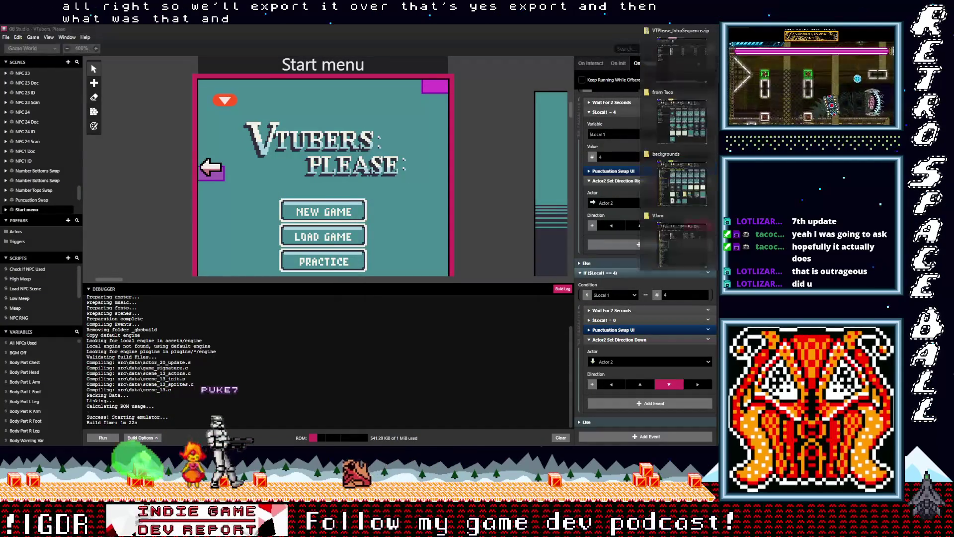
Copy the original PuncuationSwap.png from the project's backgrounds folder.
{"action": "key", "text": "alt+Tab"}
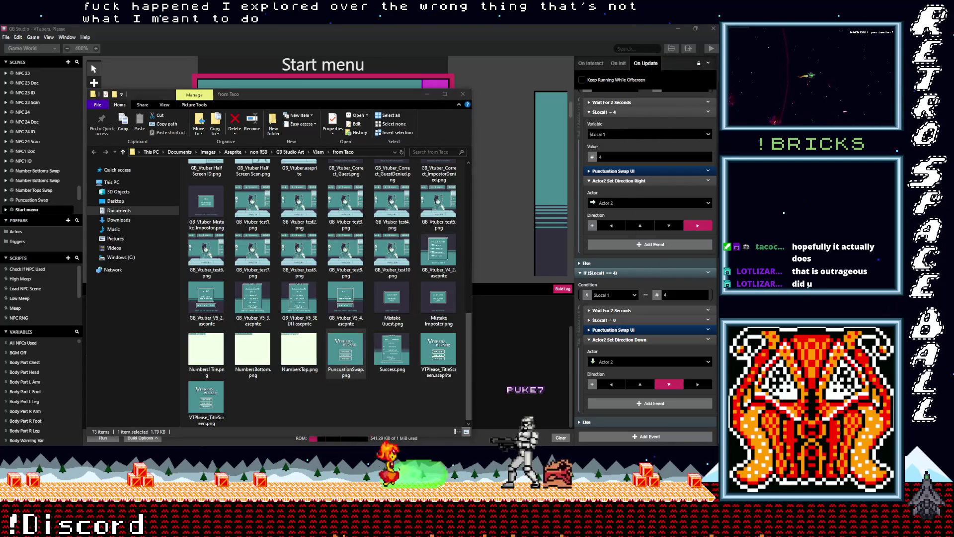
{"action": "key", "text": "alt+Tab"}
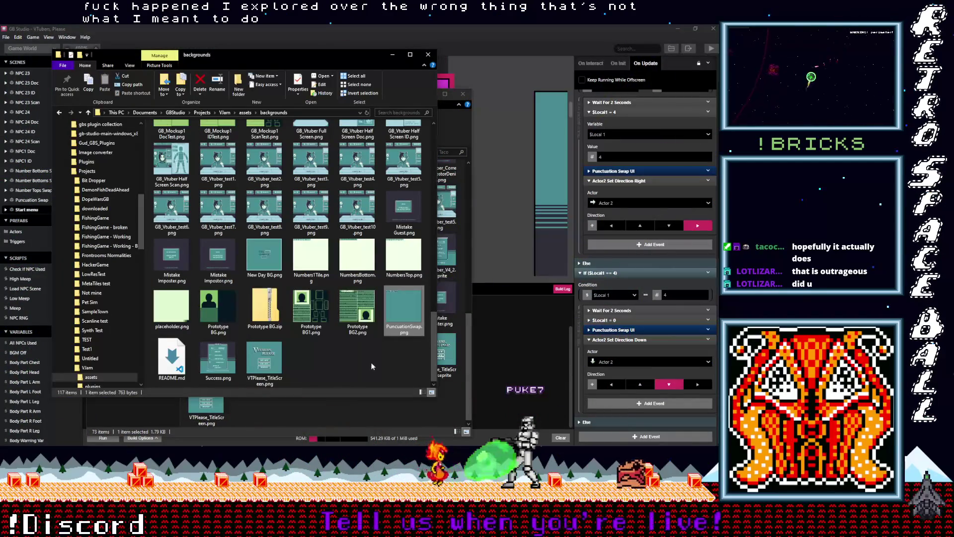
{"action": "right_click", "coordinate": [401, 316]}
{"action": "left_click", "coordinate": [308, 270]}
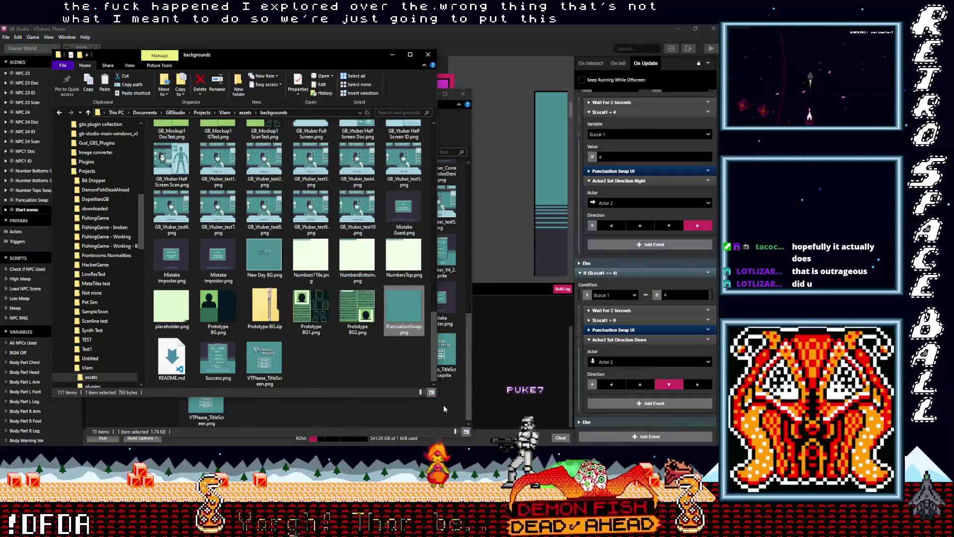
Paste it into from Taco, replacing the exported file, then return to Aseprite.
{"action": "left_click", "coordinate": [444, 405]}
{"action": "right_click", "coordinate": [343, 267]}
{"action": "left_click", "coordinate": [368, 321]}
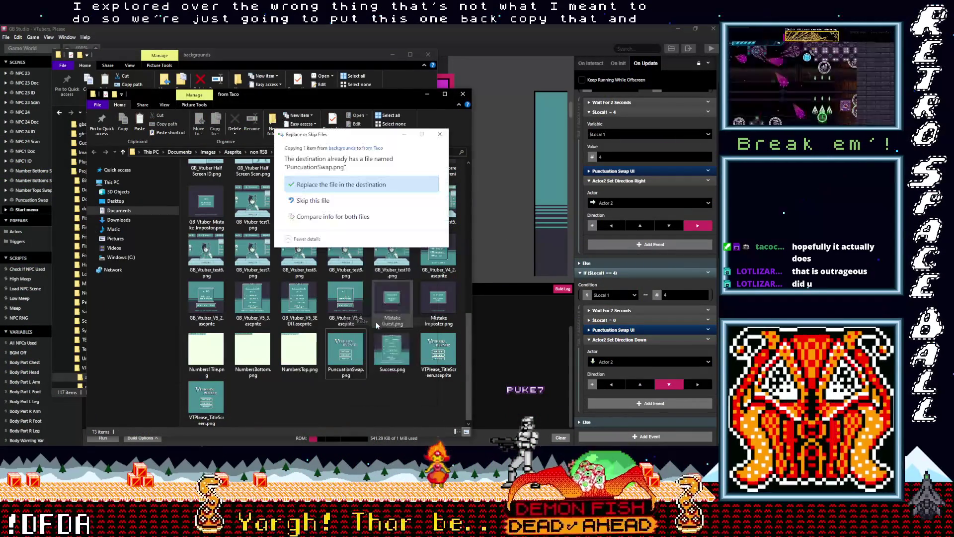
{"action": "left_click", "coordinate": [328, 184]}
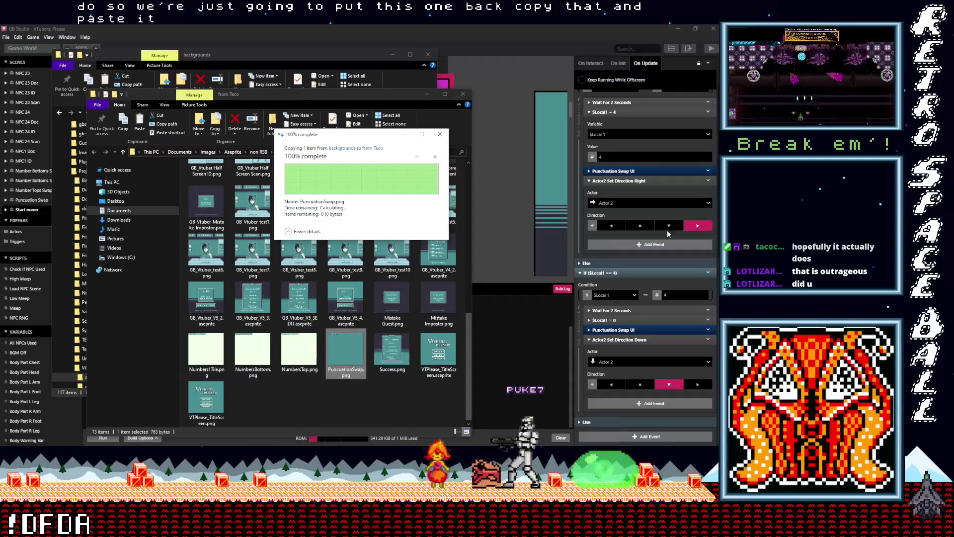
{"action": "key", "text": "alt+Tab"}
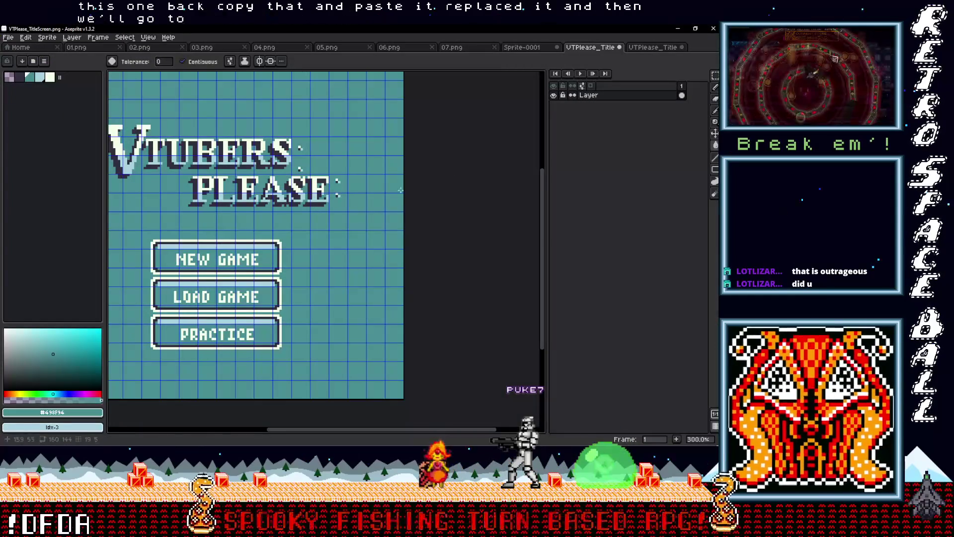
Try exporting over VTPlease_TitleScreen.png, then dismiss the same-name warning and cancel the export.
{"action": "left_click", "coordinate": [8, 37]}
{"action": "mouse_move", "coordinate": [29, 114]}
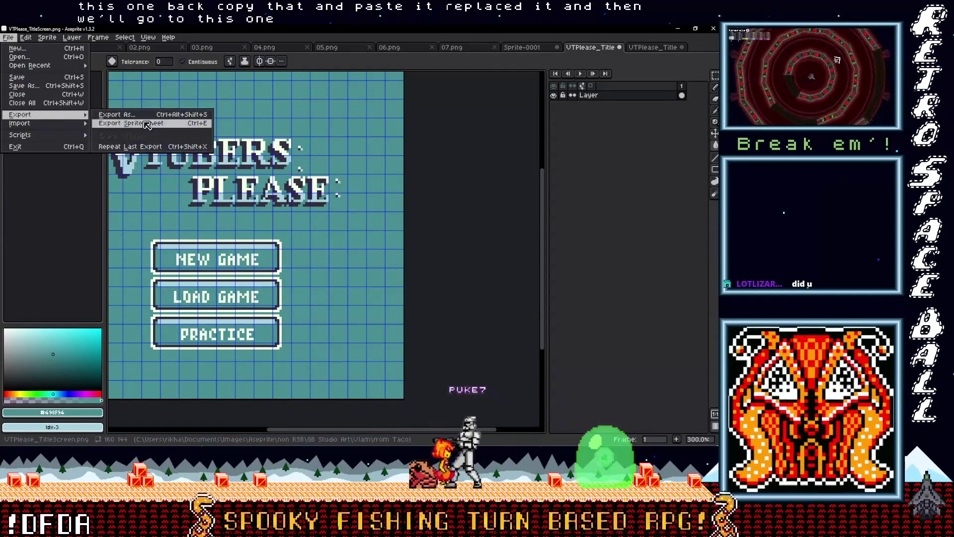
{"action": "left_click", "coordinate": [117, 114]}
{"action": "left_click", "coordinate": [483, 229]}
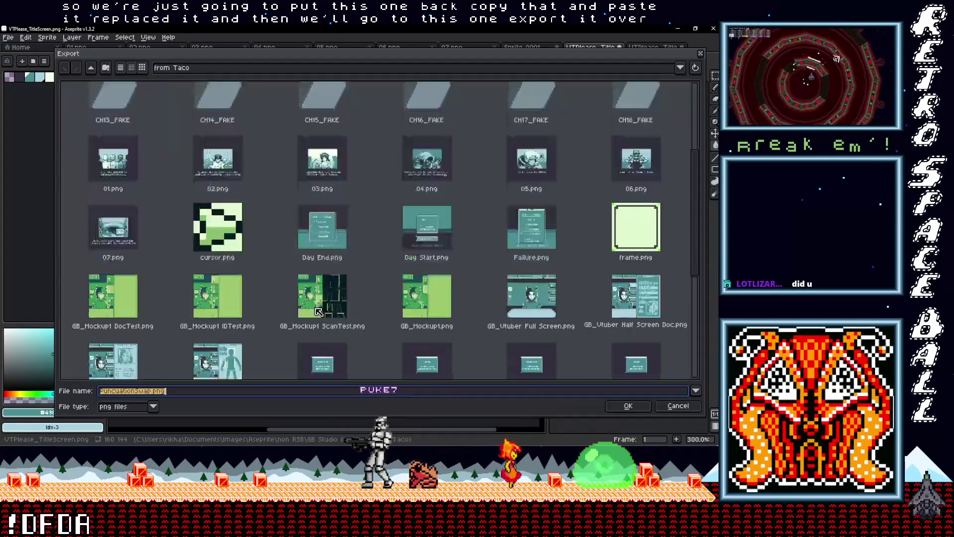
{"action": "scroll", "coordinate": [328, 310], "scroll_direction": "down", "scroll_amount": 10}
{"action": "left_click", "coordinate": [636, 335]}
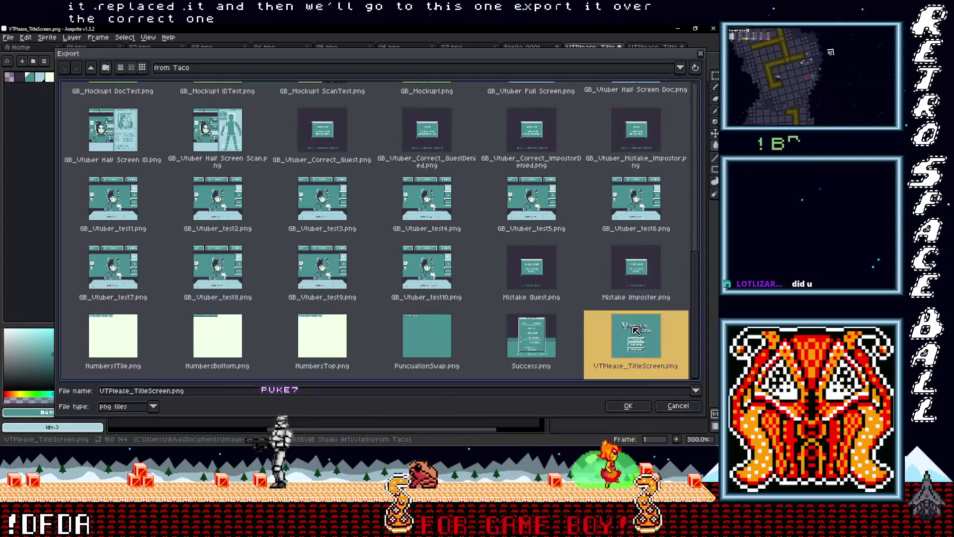
{"action": "left_click", "coordinate": [628, 406]}
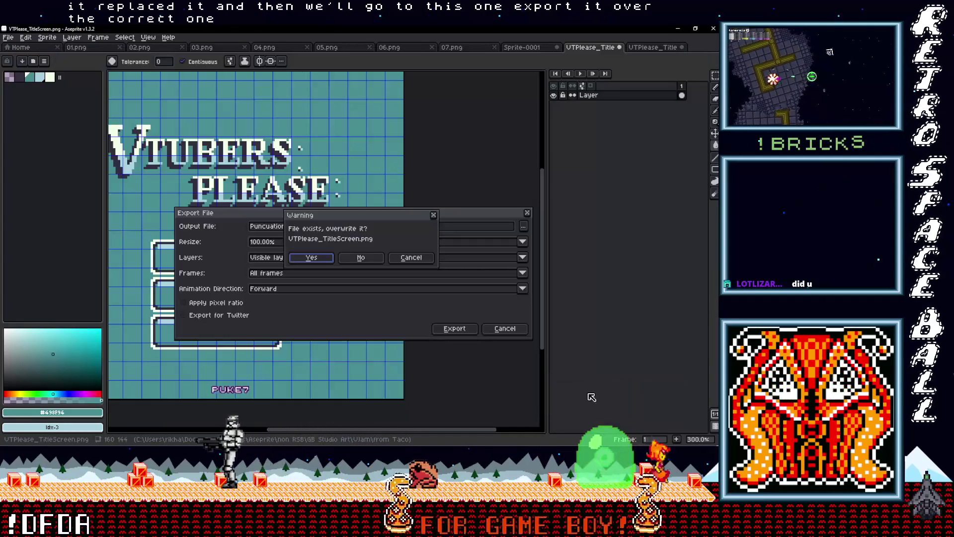
{"action": "left_click", "coordinate": [312, 257]}
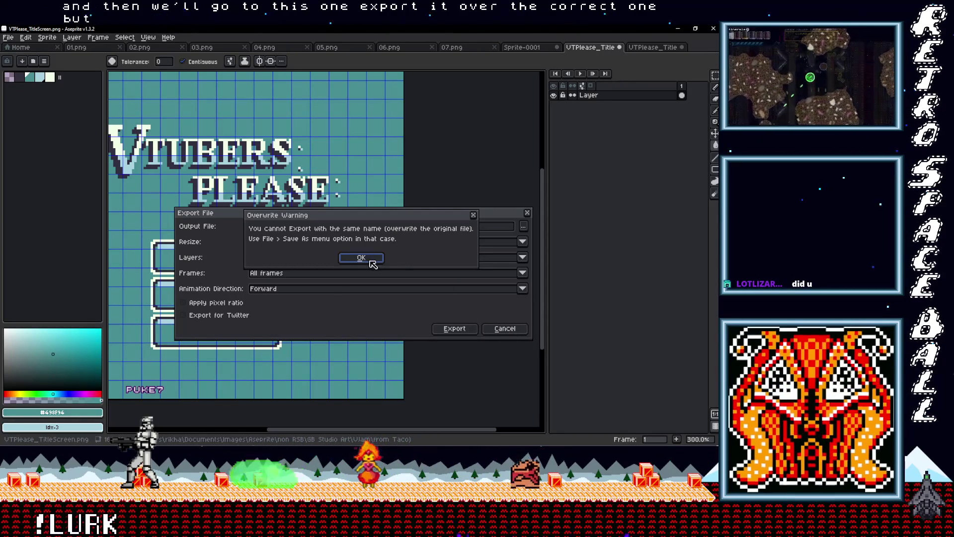
{"action": "left_click", "coordinate": [361, 257]}
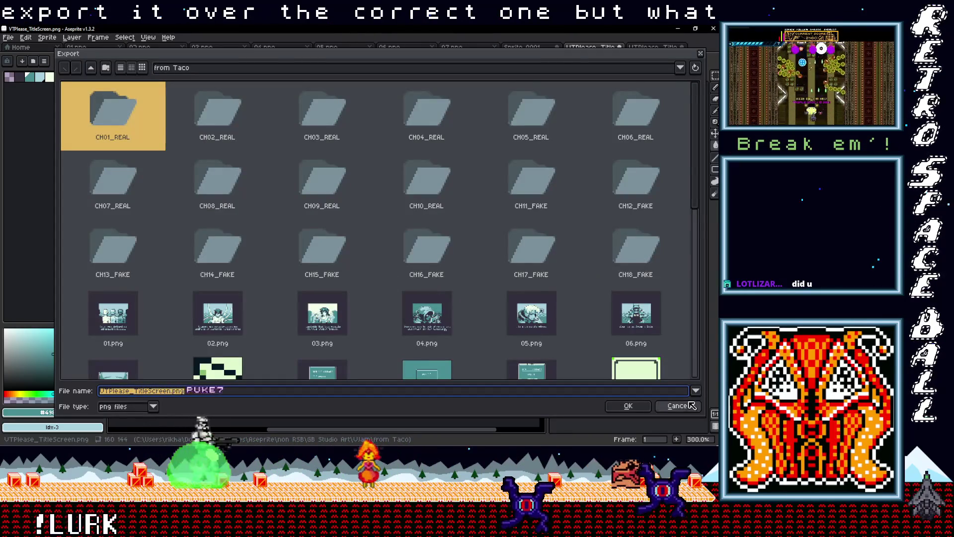
{"action": "type", "text": "PuncuationSwap"}
{"action": "key", "text": "Return"}
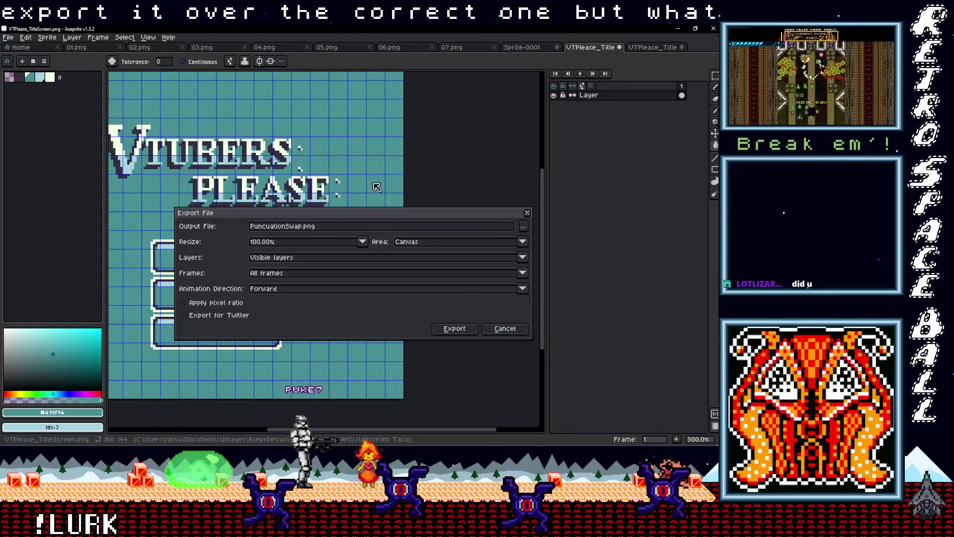
{"action": "key", "text": "Return"}
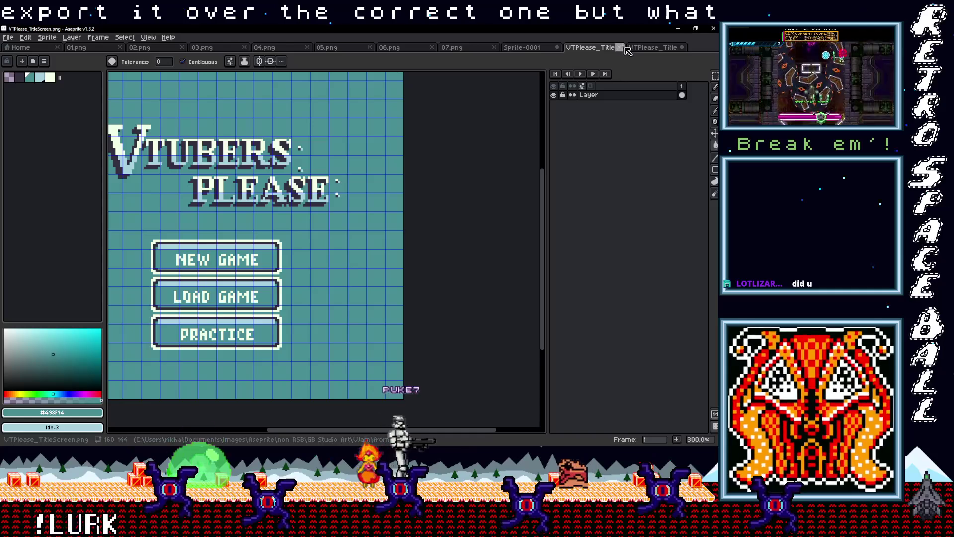
Save the title screen PNG in place with File > Save and minimise Aseprite.
{"action": "left_click", "coordinate": [646, 48]}
{"action": "left_click", "coordinate": [8, 38]}
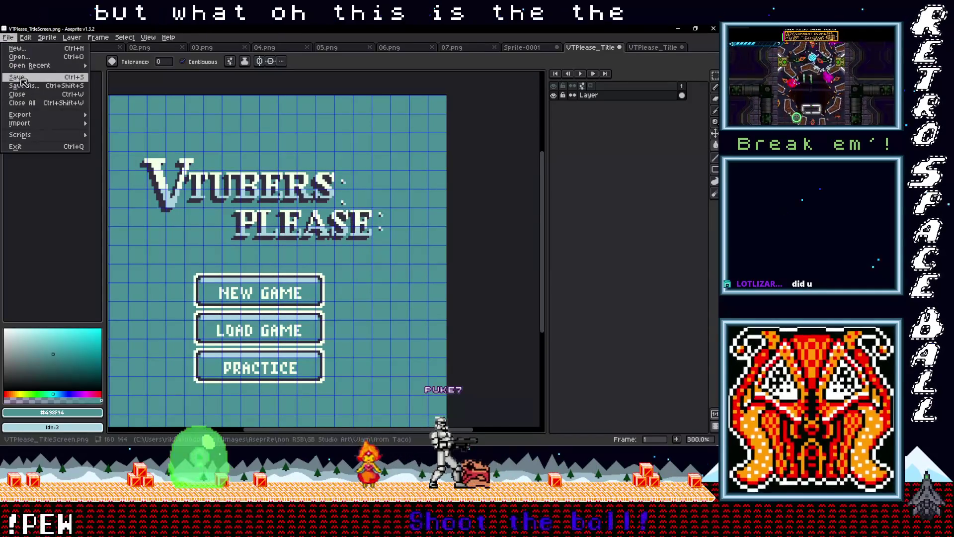
{"action": "left_click", "coordinate": [28, 77]}
{"action": "left_click", "coordinate": [679, 31]}
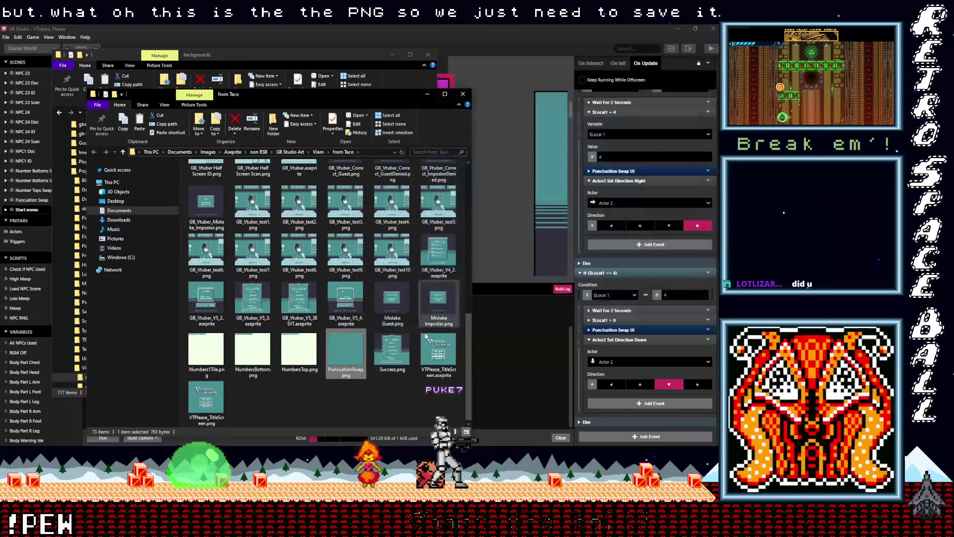
Copy the updated VTPlease_TitleScreen.png over the old one in backgrounds, then check GB Studio's Start menu scene.
{"action": "right_click", "coordinate": [211, 403]}
{"action": "left_click", "coordinate": [174, 350]}
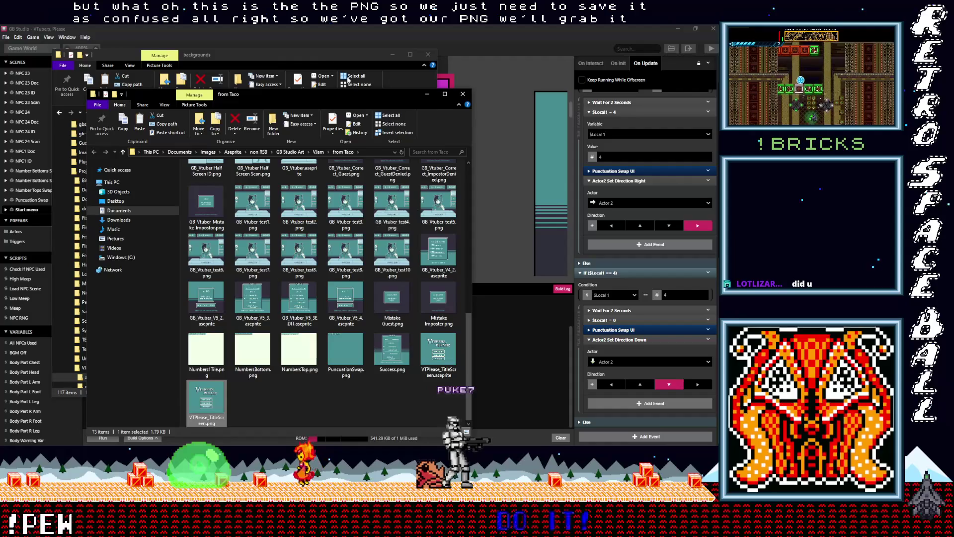
{"action": "left_click", "coordinate": [330, 57]}
{"action": "right_click", "coordinate": [359, 349]}
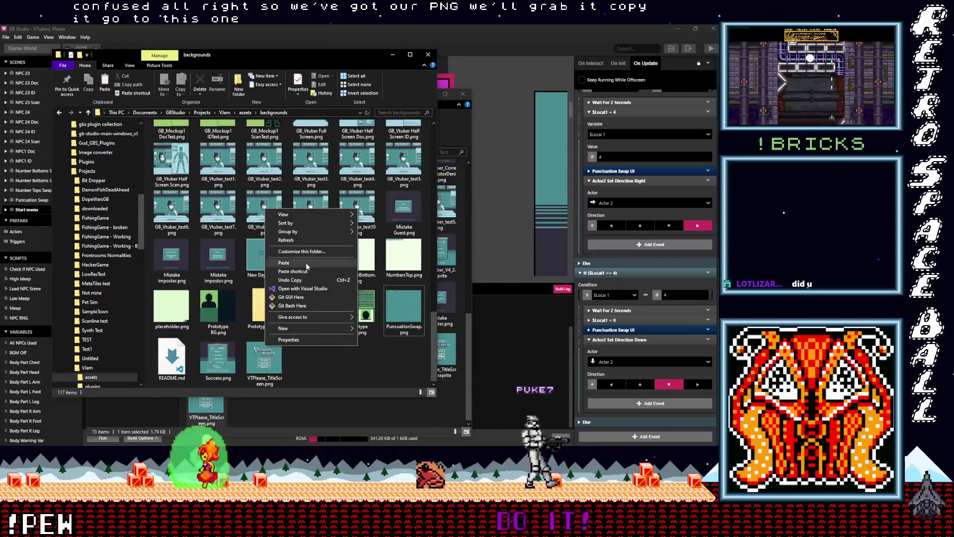
{"action": "left_click", "coordinate": [306, 263]}
{"action": "left_click", "coordinate": [343, 183]}
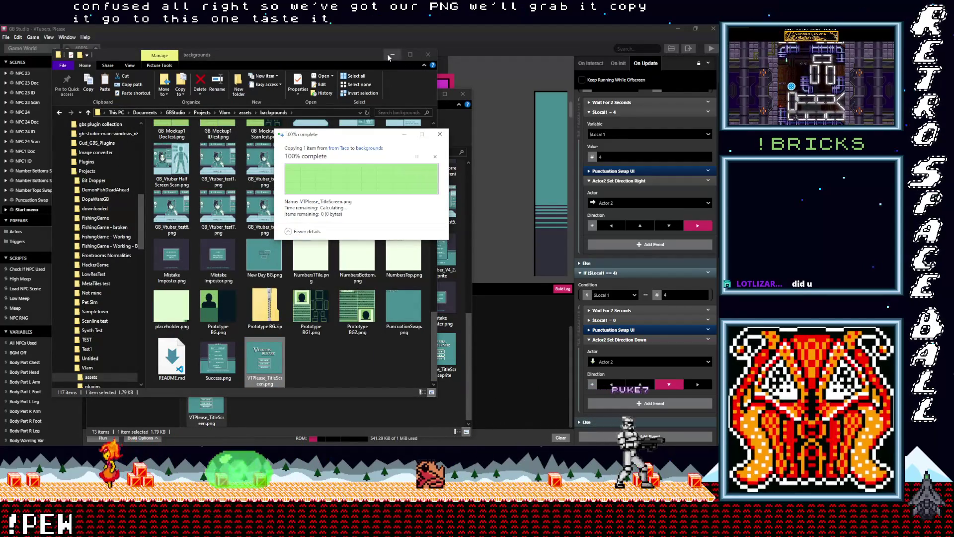
{"action": "key", "text": "alt+Tab"}
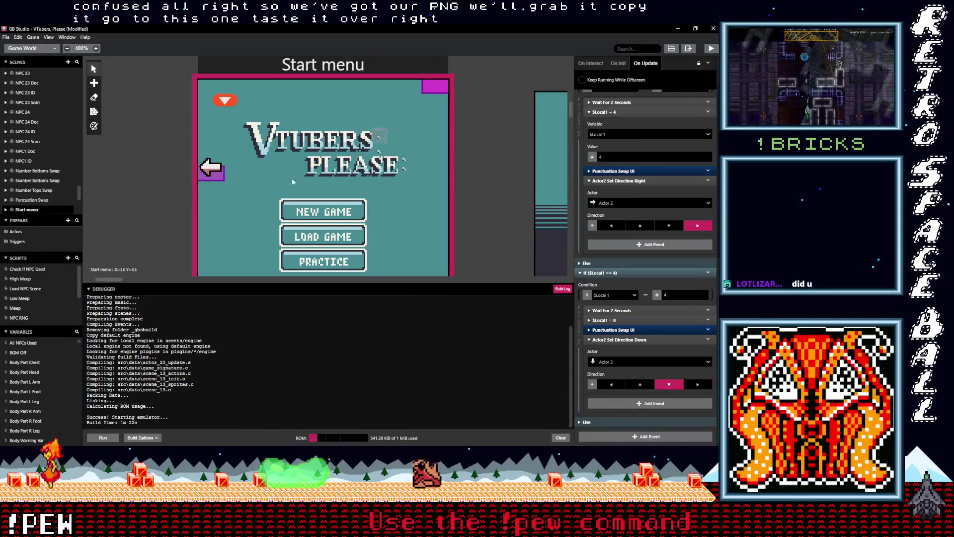
{"action": "left_click", "coordinate": [211, 169]}
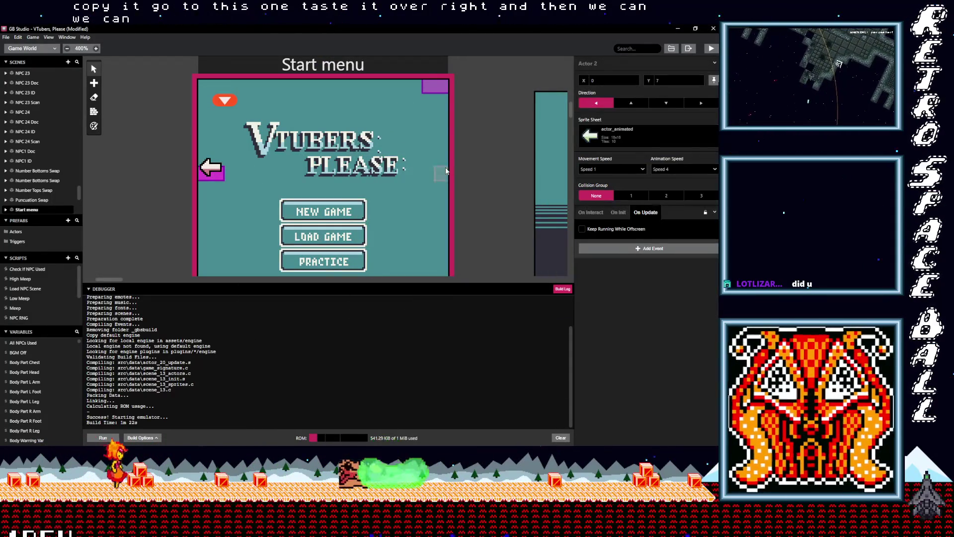
From the project settings, press Play to build Vtubers Please and launch it in the emulator.
{"action": "left_click", "coordinate": [471, 128]}
{"action": "left_click", "coordinate": [716, 49]}
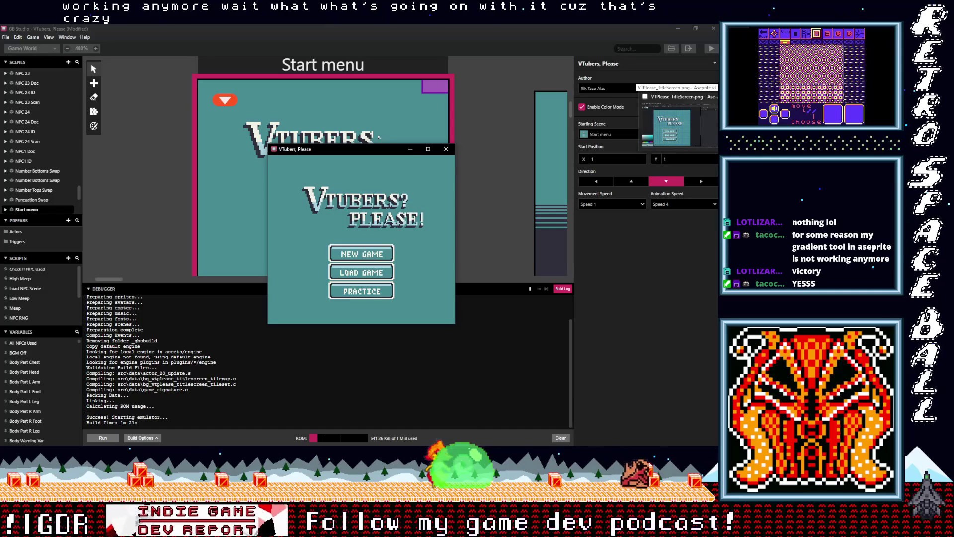
Create a new 16x16 sprite, Sprite-0002, and fill its canvas bright green.
{"action": "left_click", "coordinate": [666, 122]}
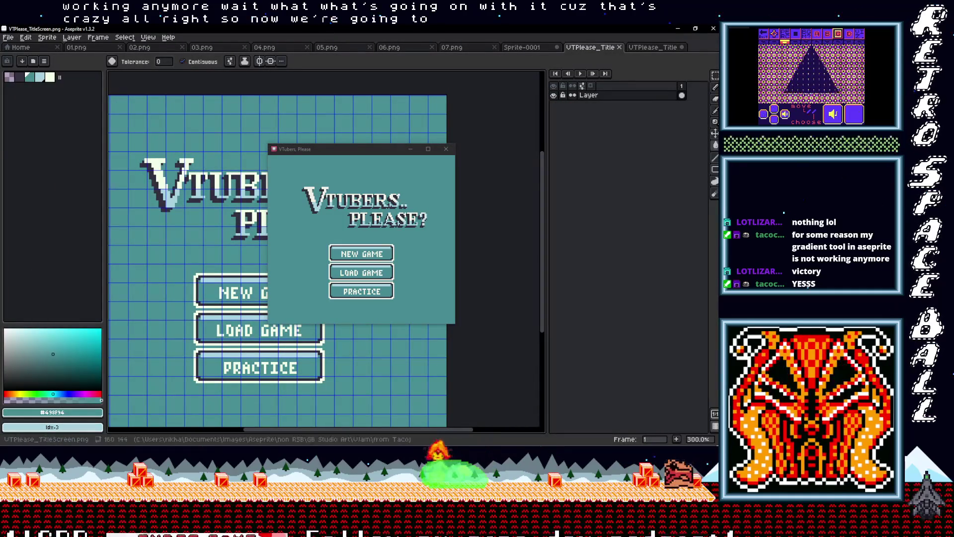
{"action": "left_click", "coordinate": [14, 42]}
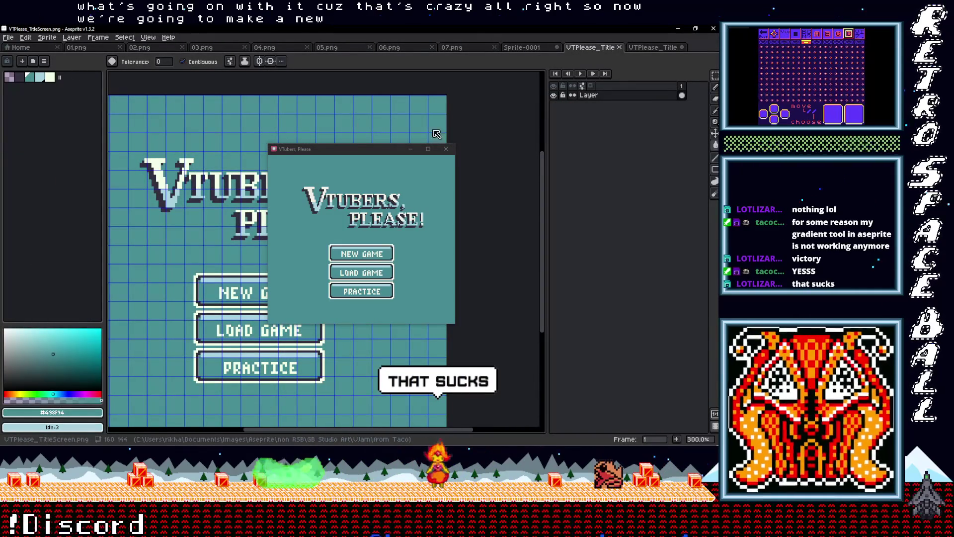
{"action": "left_click_drag", "start_coordinate": [309, 150], "coordinate": [499, 148]}
{"action": "key", "text": "ctrl+n"}
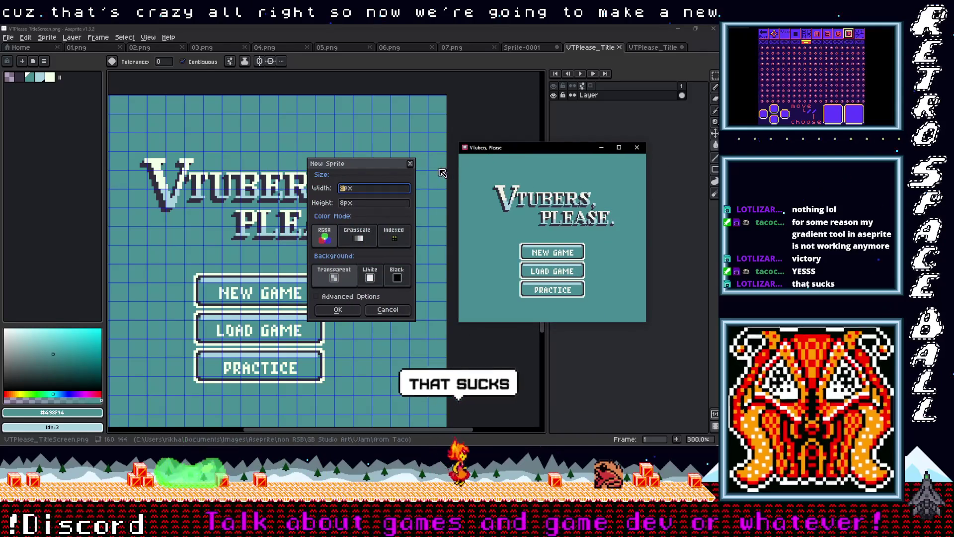
{"action": "left_click", "coordinate": [374, 189]}
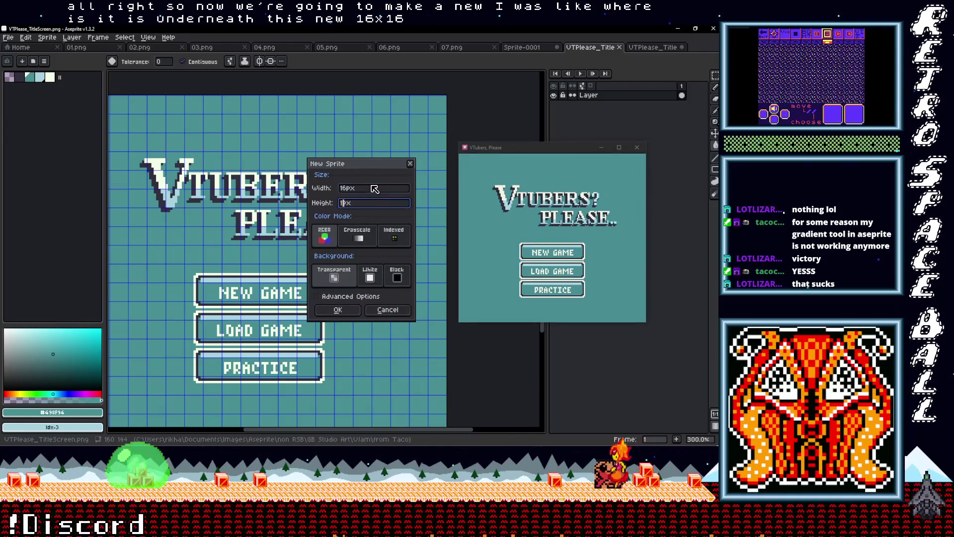
{"action": "type", "text": "16"}
{"action": "left_click", "coordinate": [338, 310]}
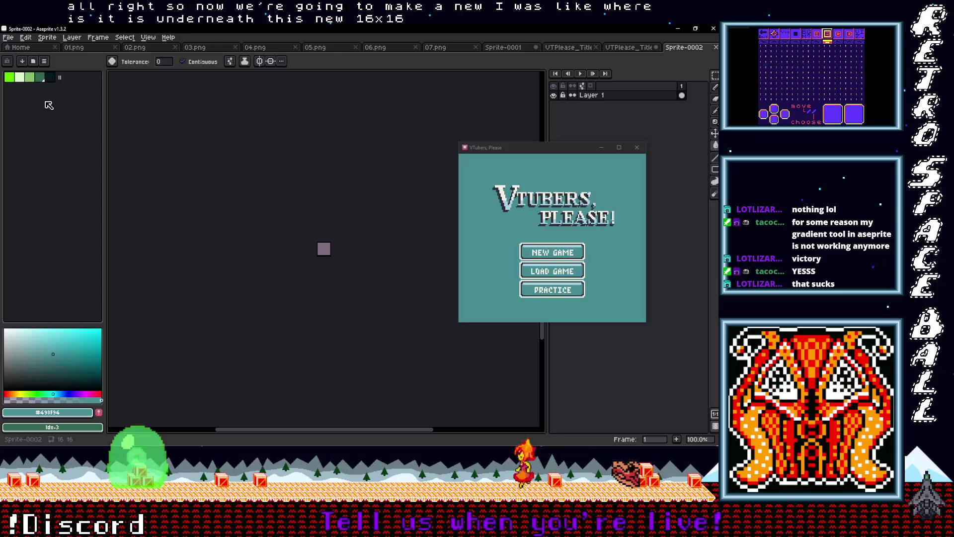
{"action": "left_click", "coordinate": [327, 251]}
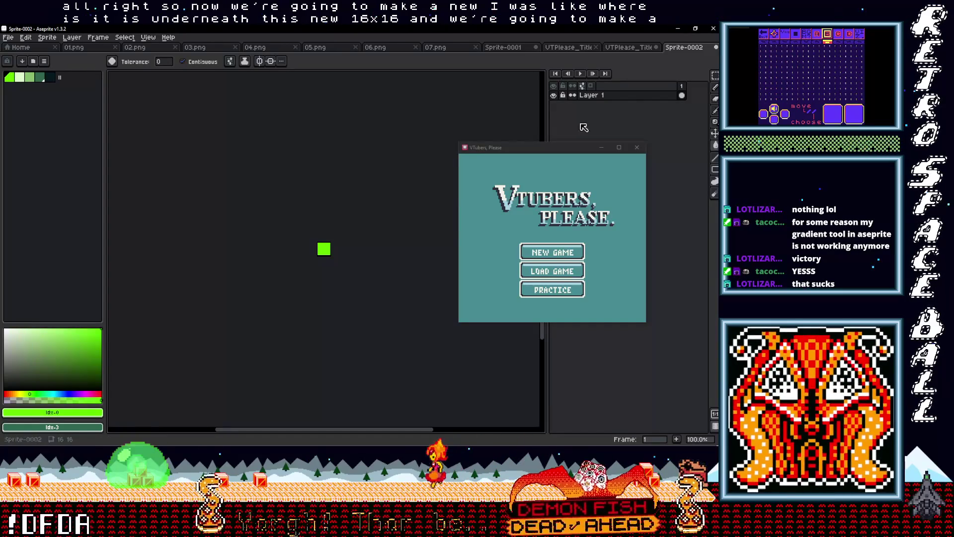
Add Layer 2, pick the grey-green colour and set up horizontal symmetry.
{"action": "right_click", "coordinate": [646, 96]}
{"action": "mouse_move", "coordinate": [661, 112]}
{"action": "left_click", "coordinate": [604, 112]}
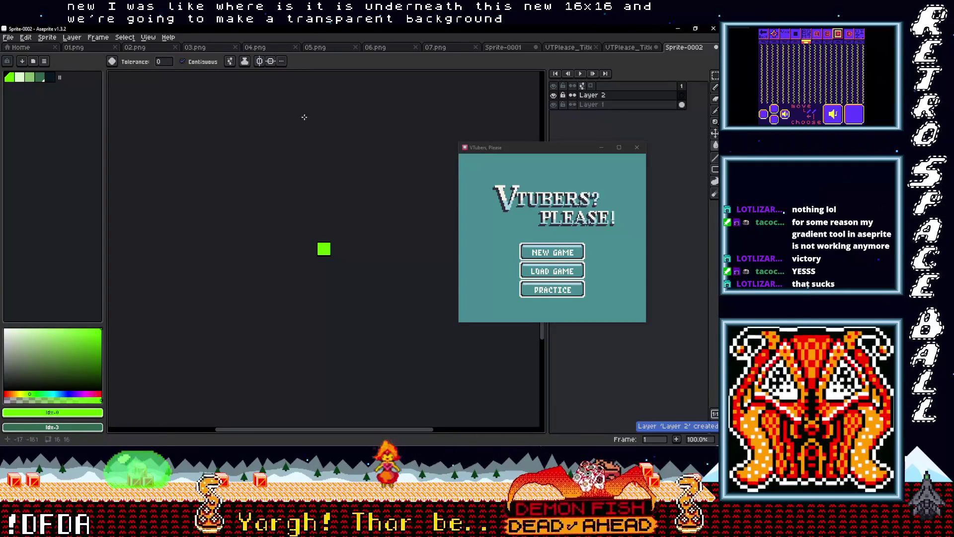
{"action": "scroll", "coordinate": [328, 249], "scroll_direction": "up", "scroll_amount": 8}
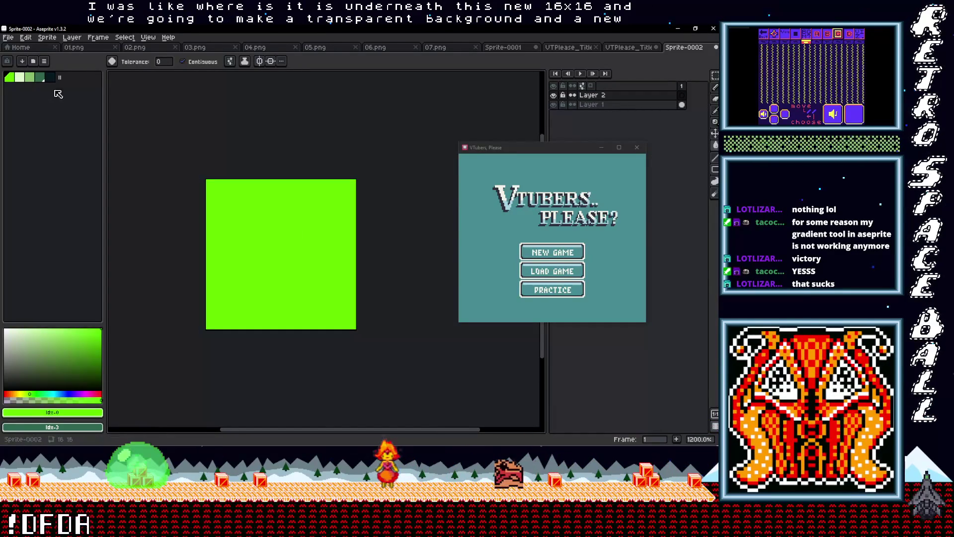
{"action": "left_click", "coordinate": [30, 77]}
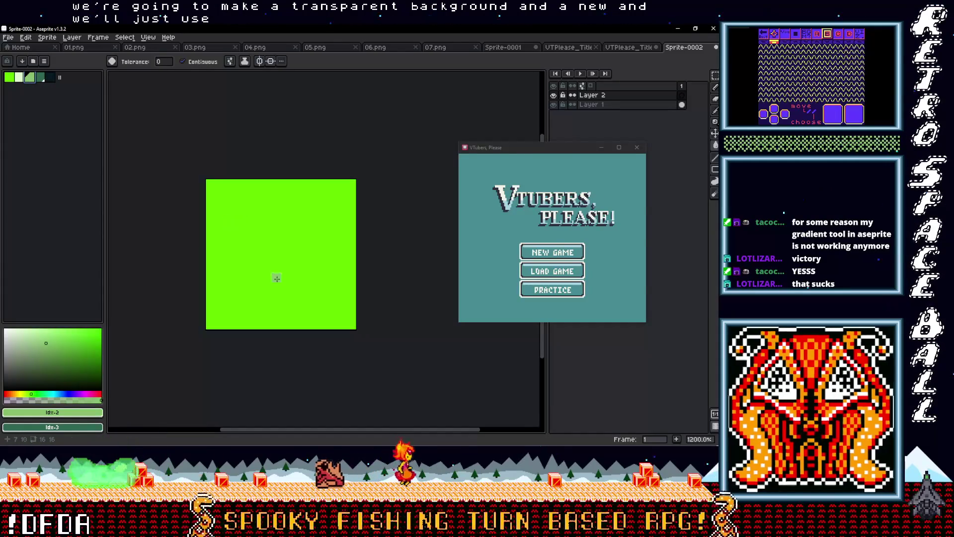
{"action": "scroll", "coordinate": [277, 298], "scroll_direction": "up", "scroll_amount": 1}
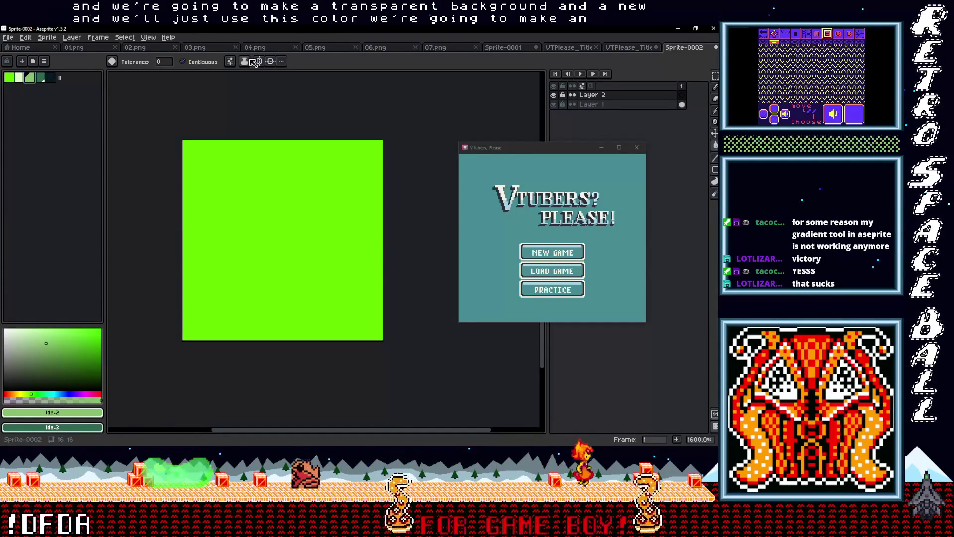
{"action": "left_click_drag", "start_coordinate": [180, 240], "coordinate": [384, 240]}
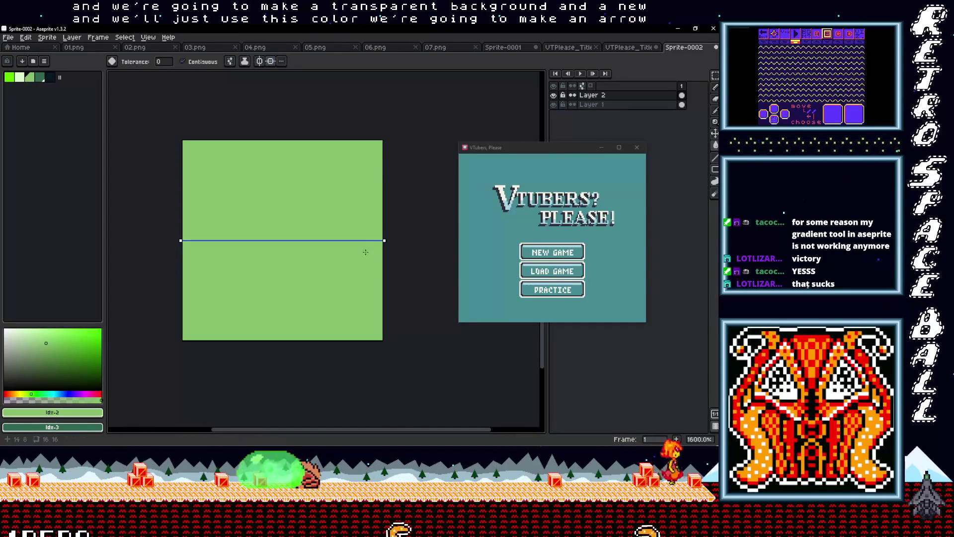
Draw the right-pointing chevron with the Pencil and fill its interior grey-green.
{"action": "key", "text": "b"}
{"action": "left_click", "coordinate": [251, 309], "text": "shift"}
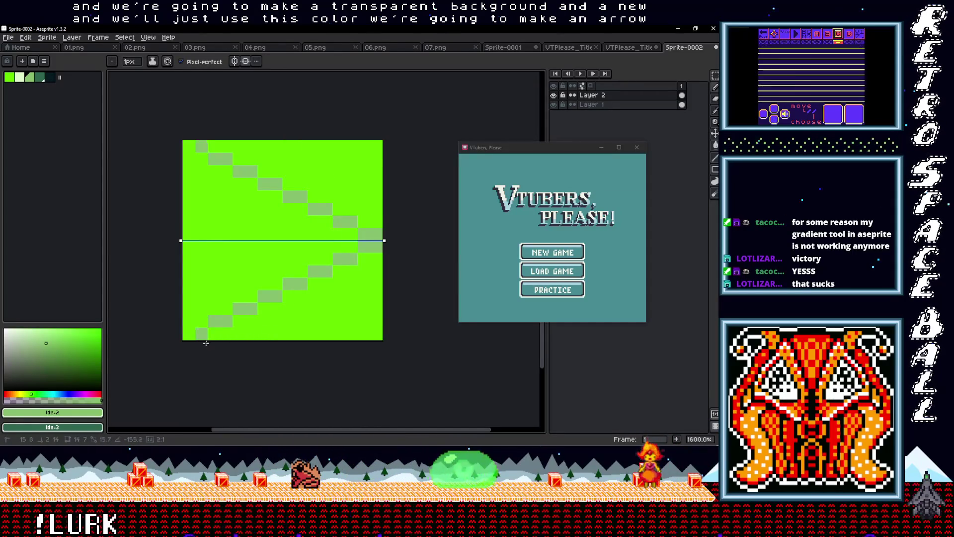
{"action": "left_click_drag", "start_coordinate": [214, 313], "coordinate": [259, 272]}
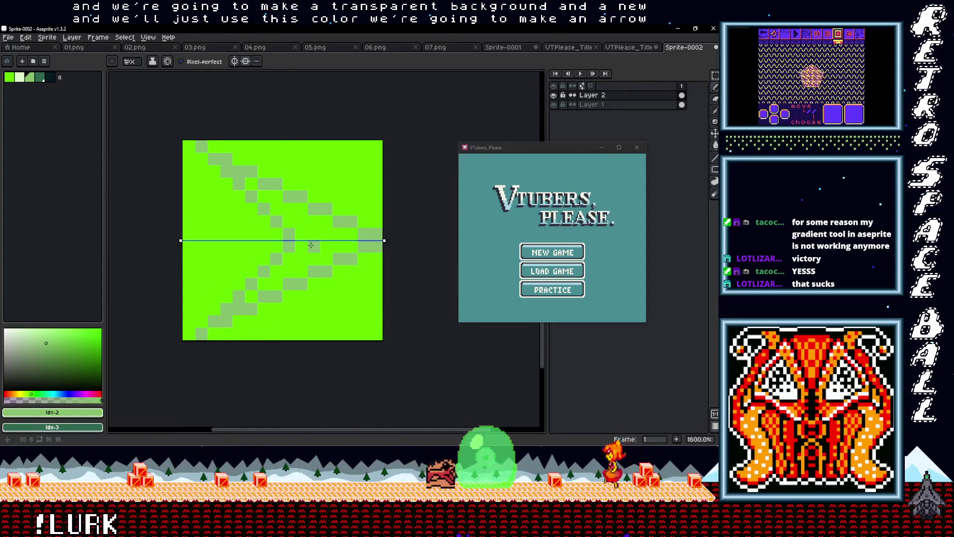
{"action": "key", "text": "g"}
{"action": "left_click", "coordinate": [310, 248]}
{"action": "scroll", "coordinate": [306, 262], "scroll_direction": "down", "scroll_amount": 1}
{"action": "scroll", "coordinate": [299, 282], "scroll_direction": "up", "scroll_amount": 1}
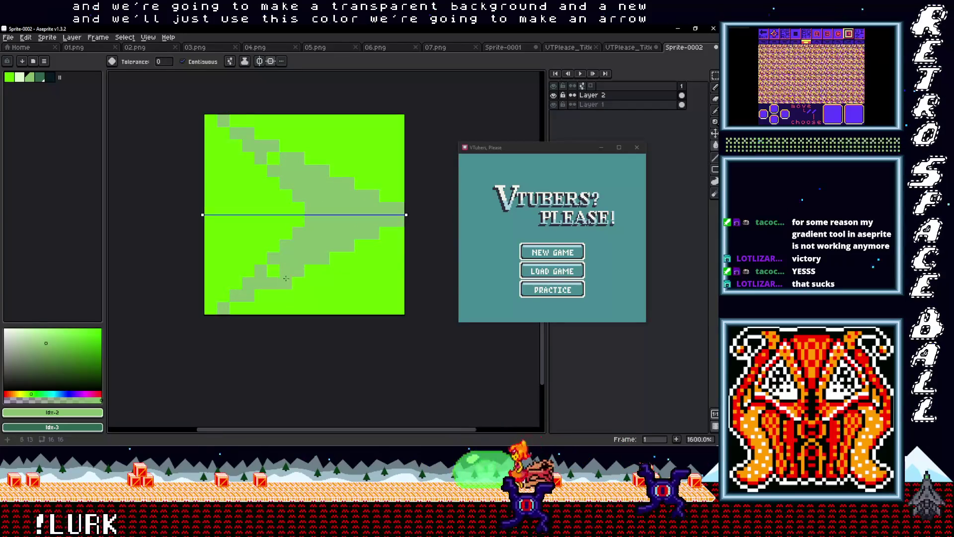
{"action": "key", "text": "b"}
{"action": "scroll", "coordinate": [299, 259], "scroll_direction": "down", "scroll_amount": 4}
{"action": "scroll", "coordinate": [310, 240], "scroll_direction": "up", "scroll_amount": 3}
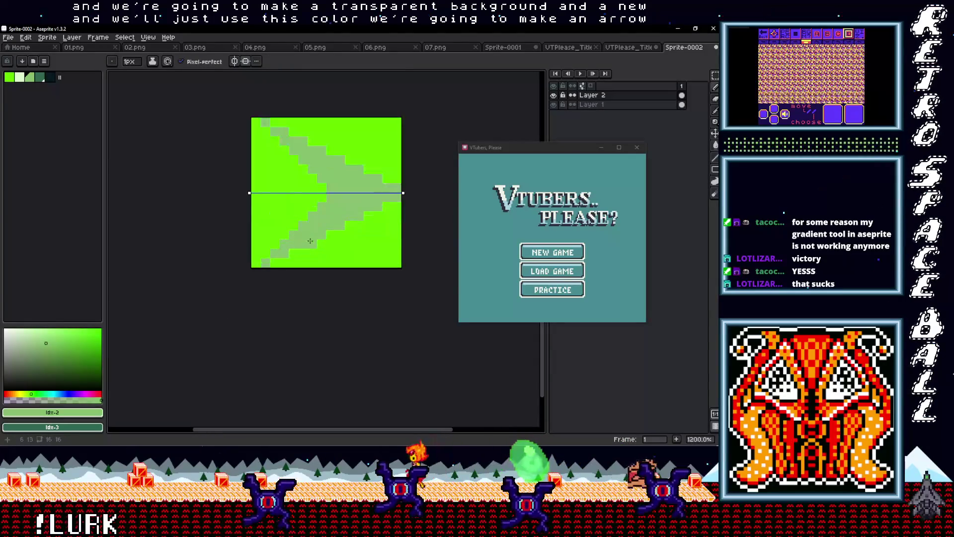
{"action": "left_click", "coordinate": [49, 77]}
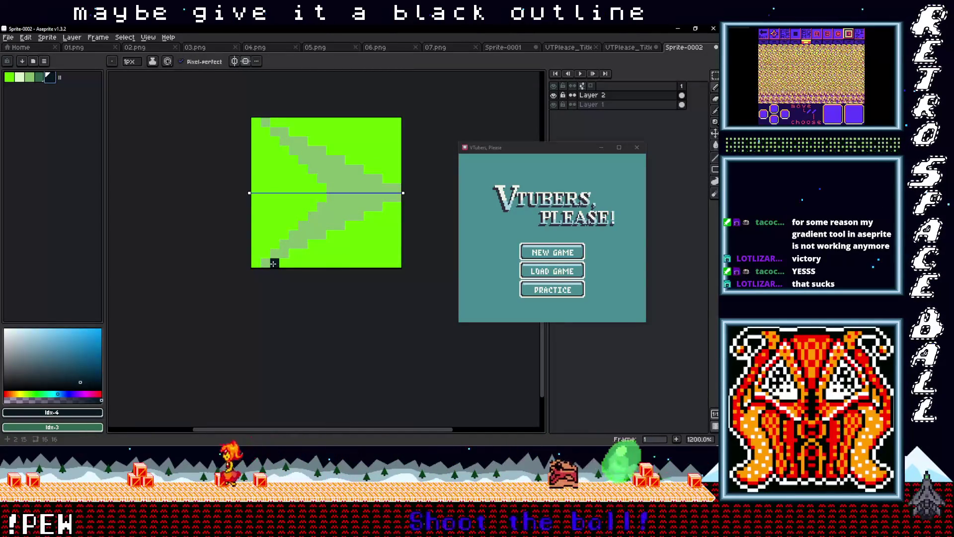
Paint light highlights on the chevron's bottom and inner staircase, and outline its lower diagonal and tip dark.
{"action": "left_click", "coordinate": [19, 77]}
{"action": "mouse_move", "coordinate": [265, 263]}
{"action": "left_mouse_down"}
{"action": "mouse_move", "coordinate": [314, 262]}
{"action": "mouse_move", "coordinate": [401, 198]}
{"action": "left_mouse_up"}
{"action": "left_click_drag", "start_coordinate": [264, 252], "coordinate": [322, 196]}
{"action": "left_click", "coordinate": [51, 78]}
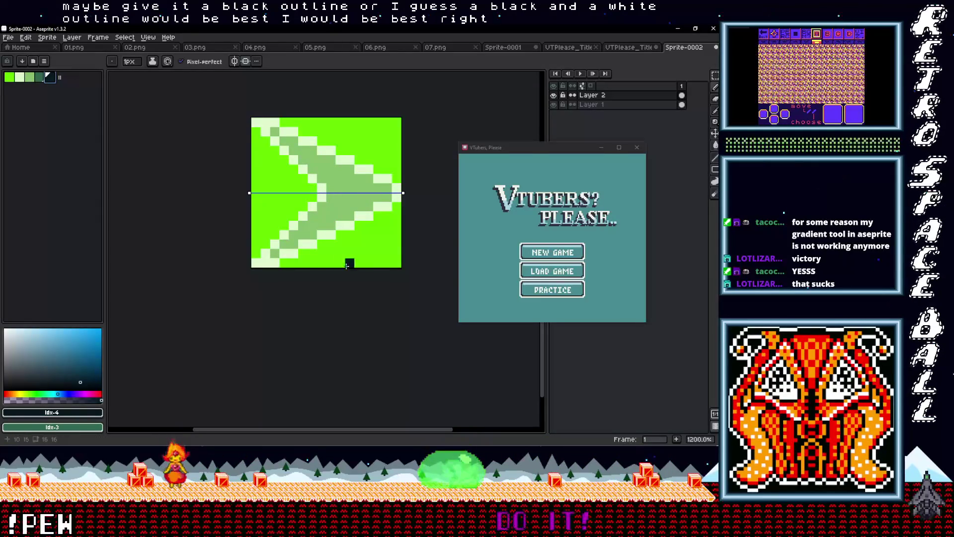
{"action": "left_click_drag", "start_coordinate": [281, 254], "coordinate": [333, 222]}
{"action": "left_click", "coordinate": [387, 194]}
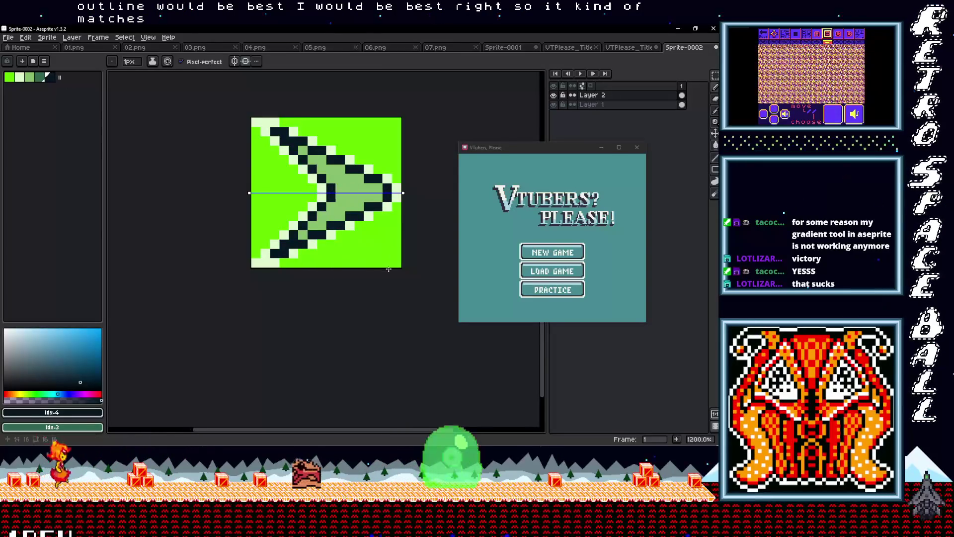
{"action": "scroll", "coordinate": [390, 271], "scroll_direction": "down", "scroll_amount": 4}
{"action": "scroll", "coordinate": [388, 282], "scroll_direction": "up", "scroll_amount": 5}
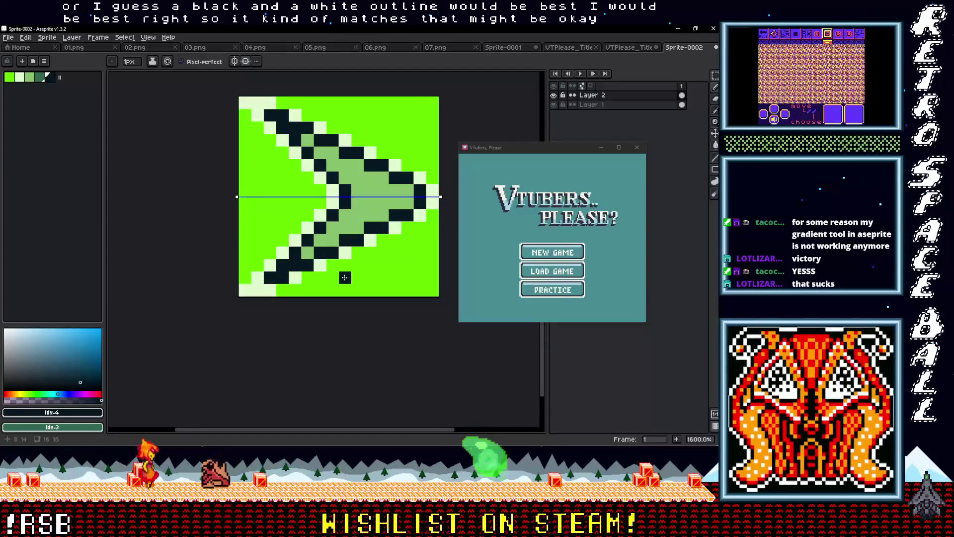
Add pale near-white pixels along the arrow's bottom-left and lower-right edges, then add a second frame.
{"action": "left_click", "coordinate": [266, 289], "text": "alt"}
{"action": "left_click", "coordinate": [281, 289]}
{"action": "left_click_drag", "start_coordinate": [320, 267], "coordinate": [351, 253]}
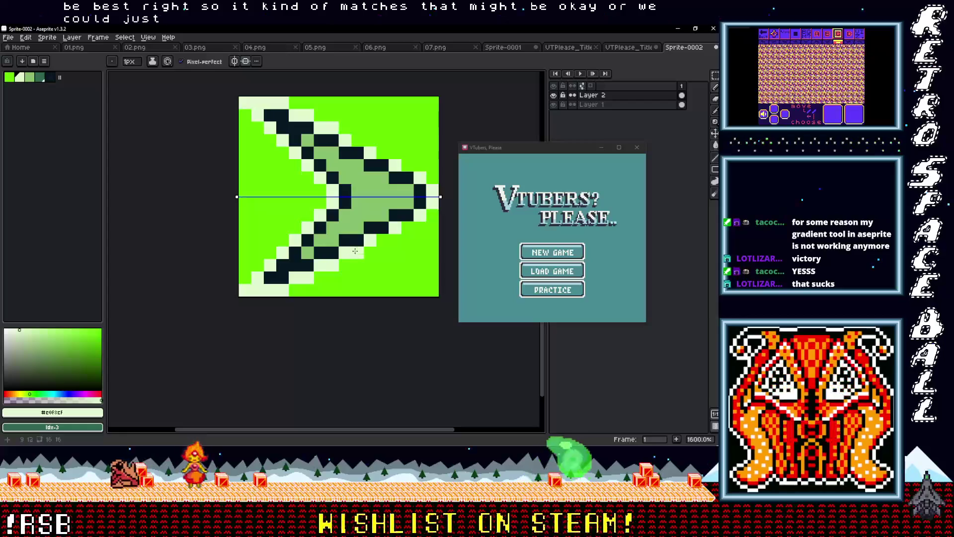
{"action": "left_click", "coordinate": [407, 229]}
{"action": "left_click", "coordinate": [432, 214]}
{"action": "scroll", "coordinate": [380, 274], "scroll_direction": "down", "scroll_amount": 4}
{"action": "scroll", "coordinate": [378, 276], "scroll_direction": "up", "scroll_amount": 4}
{"action": "scroll", "coordinate": [378, 277], "scroll_direction": "down", "scroll_amount": 2}
{"action": "scroll", "coordinate": [387, 289], "scroll_direction": "up", "scroll_amount": 1}
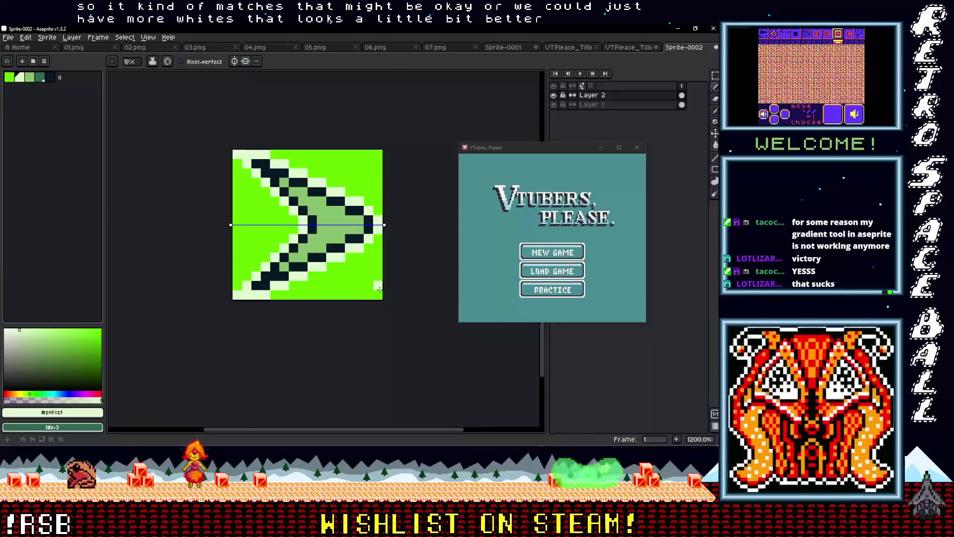
{"action": "scroll", "coordinate": [377, 289], "scroll_direction": "down", "scroll_amount": 2}
{"action": "left_click_drag", "start_coordinate": [367, 291], "coordinate": [296, 279]}
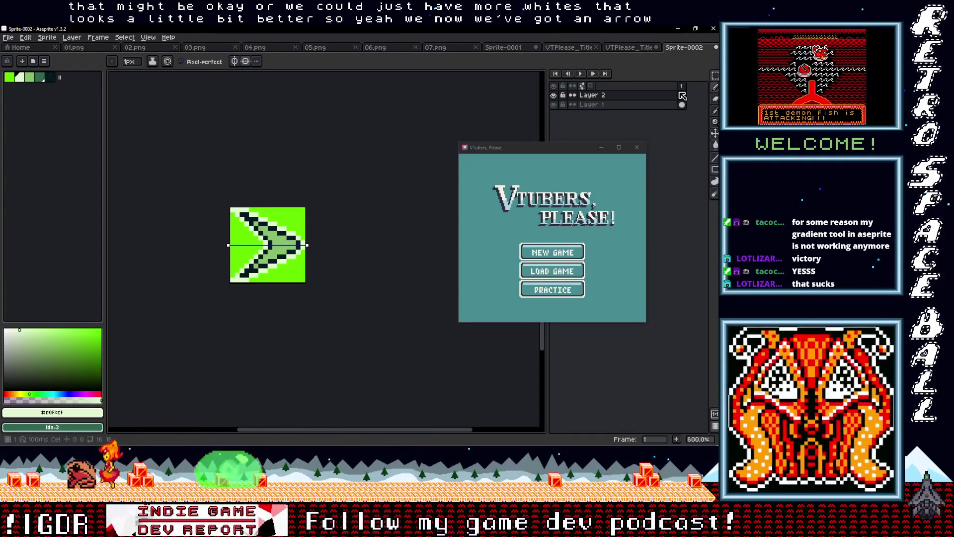
{"action": "key", "text": "alt+n"}
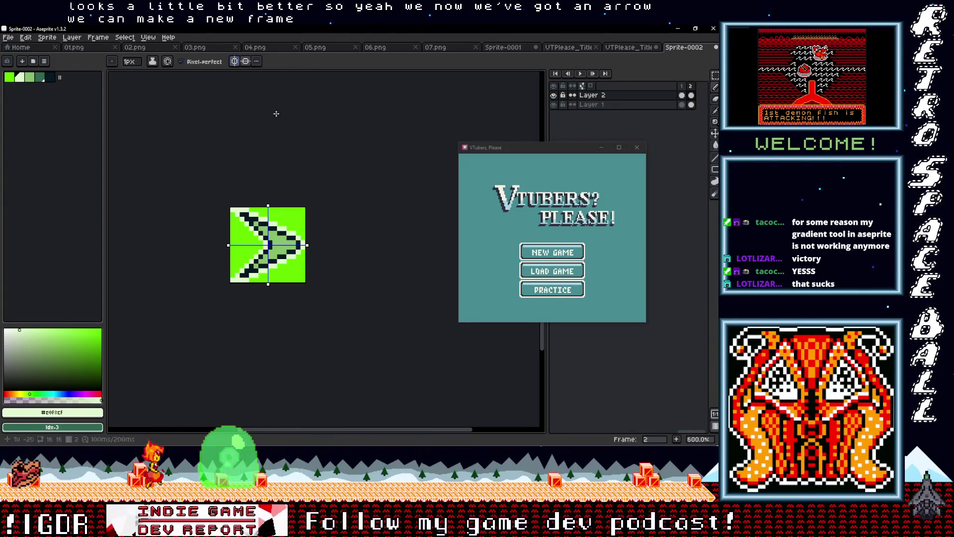
Select everything on frame 2 and flip the arrow horizontally so it points left.
{"action": "key", "text": "m"}
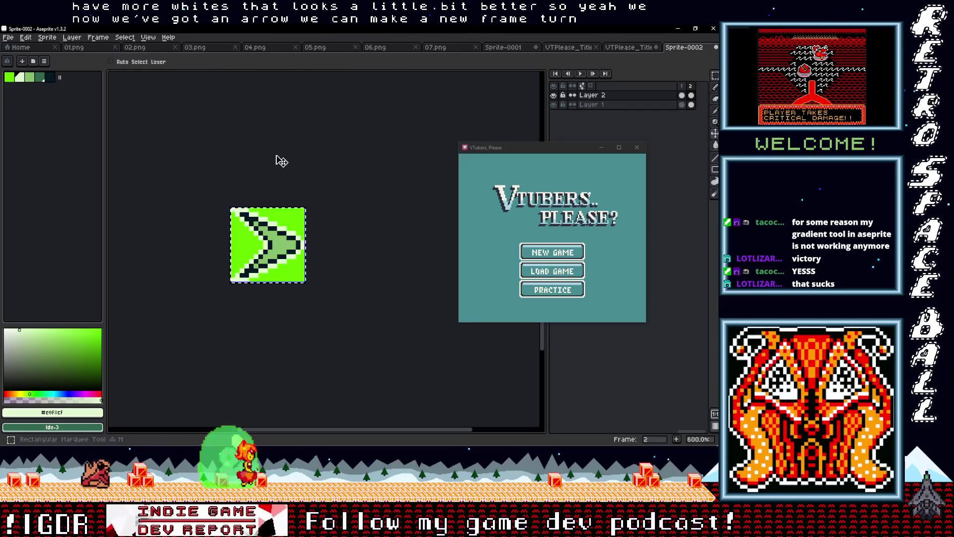
{"action": "key", "text": "ctrl+a"}
{"action": "left_click", "coordinate": [691, 86]}
{"action": "key", "text": "shift+h"}
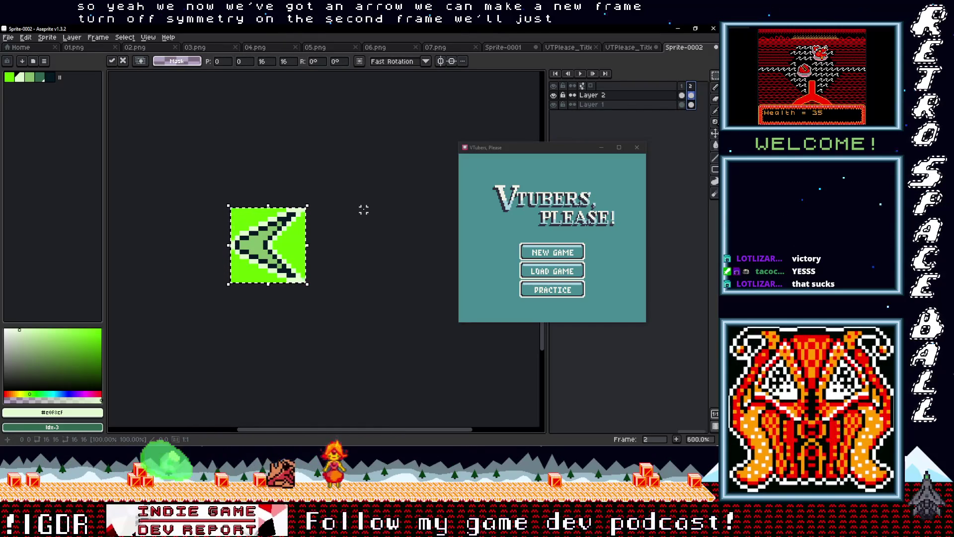
{"action": "left_click", "coordinate": [375, 195]}
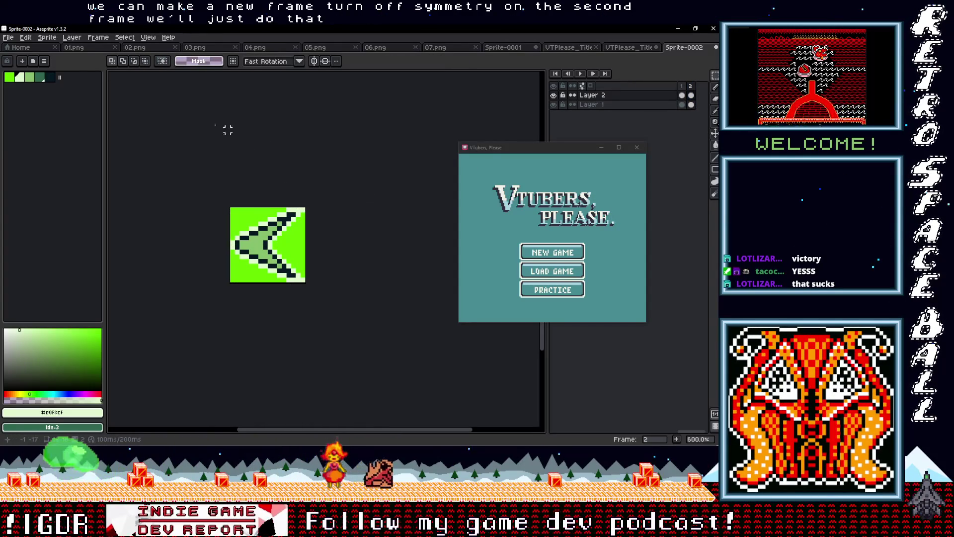
{"action": "left_click", "coordinate": [8, 38]}
Export both frames as a sprite sheet named UI Menu Arrows.png in the Actors folder.
{"action": "mouse_move", "coordinate": [29, 115]}
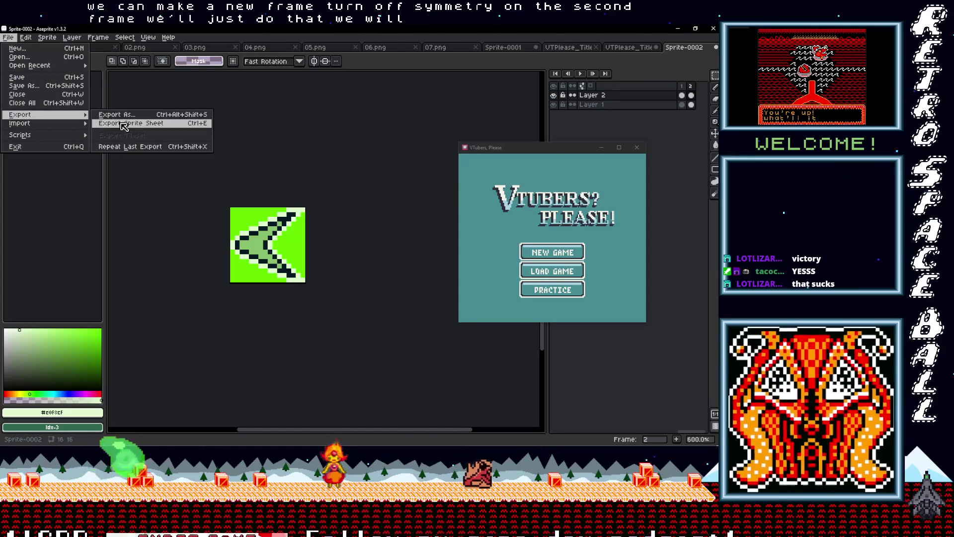
{"action": "left_click", "coordinate": [123, 124]}
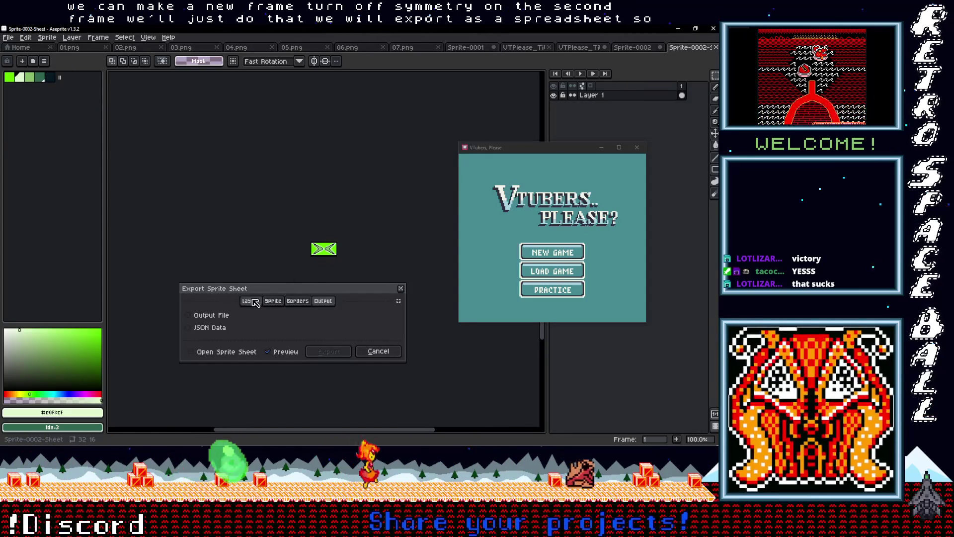
{"action": "left_click", "coordinate": [209, 316]}
{"action": "left_click", "coordinate": [304, 318]}
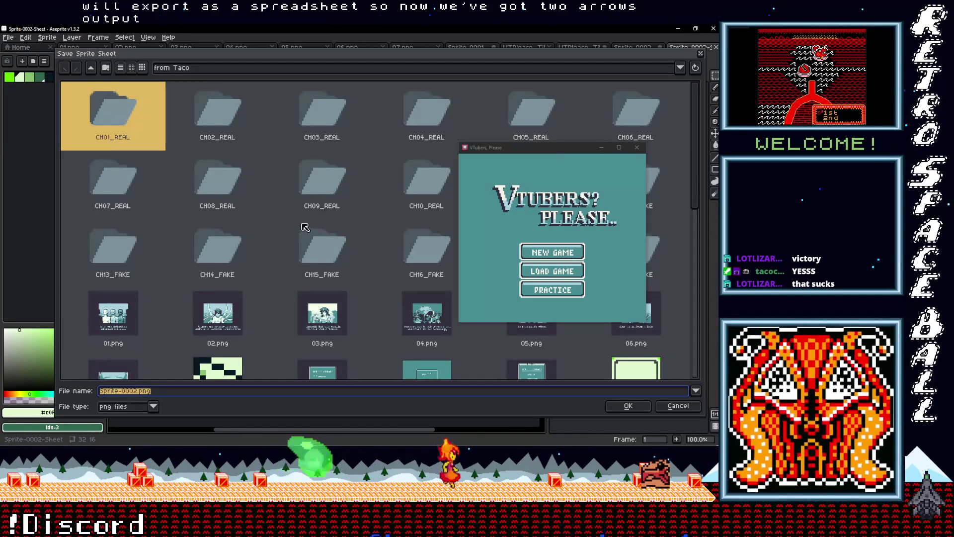
{"action": "left_click", "coordinate": [96, 70]}
{"action": "double_click", "coordinate": [87, 110]}
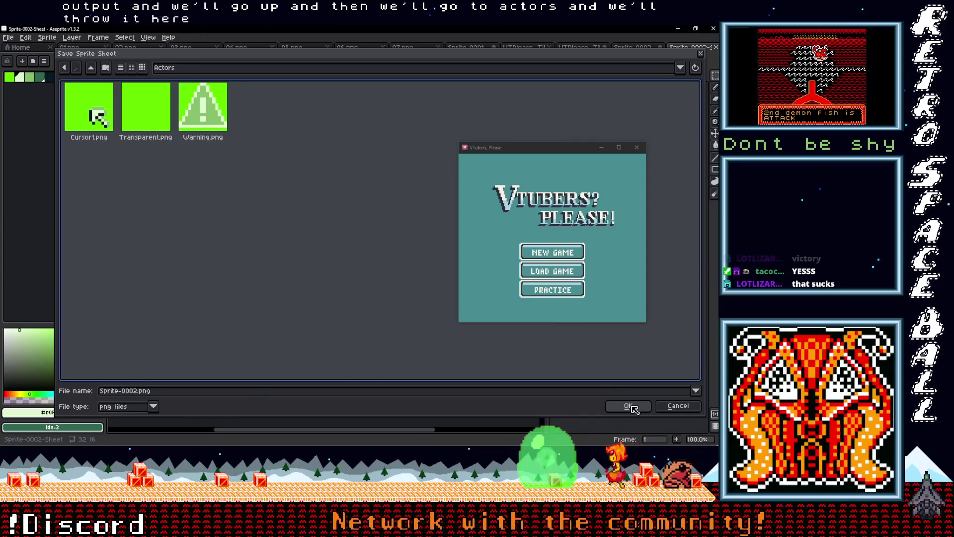
{"action": "left_click_drag", "start_coordinate": [135, 390], "coordinate": [93, 396]}
{"action": "key", "text": "BackSpace"}
{"action": "key", "text": "Delete"}
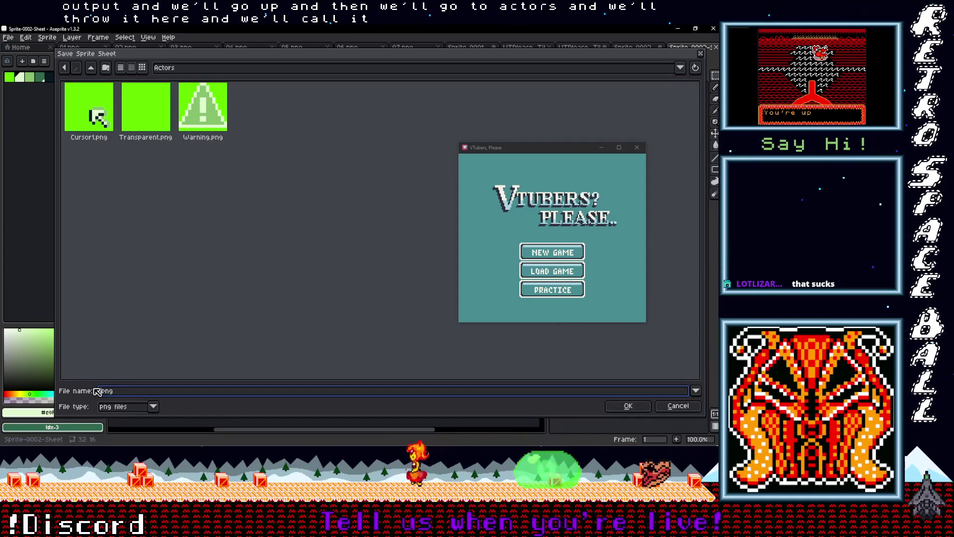
{"action": "type", "text": "Main"}
{"action": "key", "text": "BackSpace"}
{"action": "key", "text": "BackSpace"}
{"action": "key", "text": "BackSpace"}
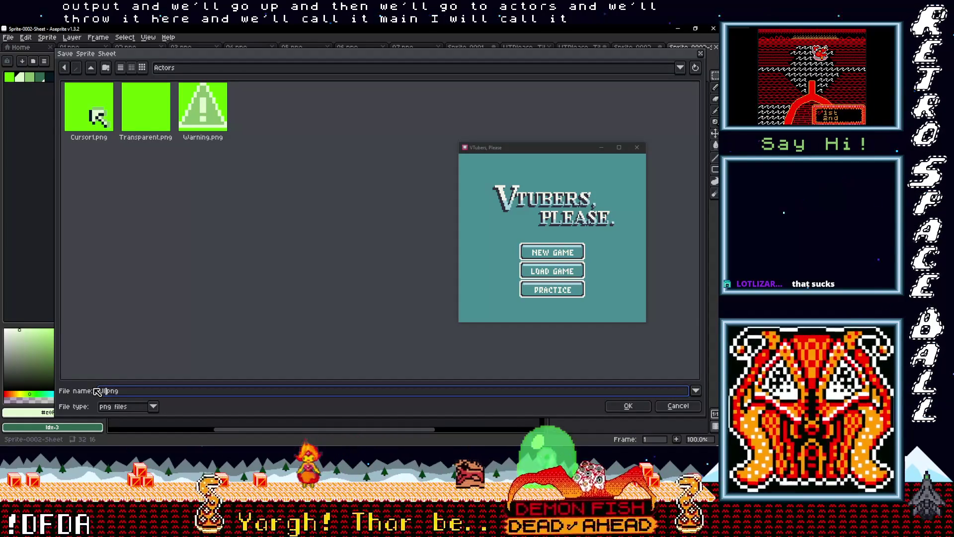
{"action": "type", "text": "Menu"}
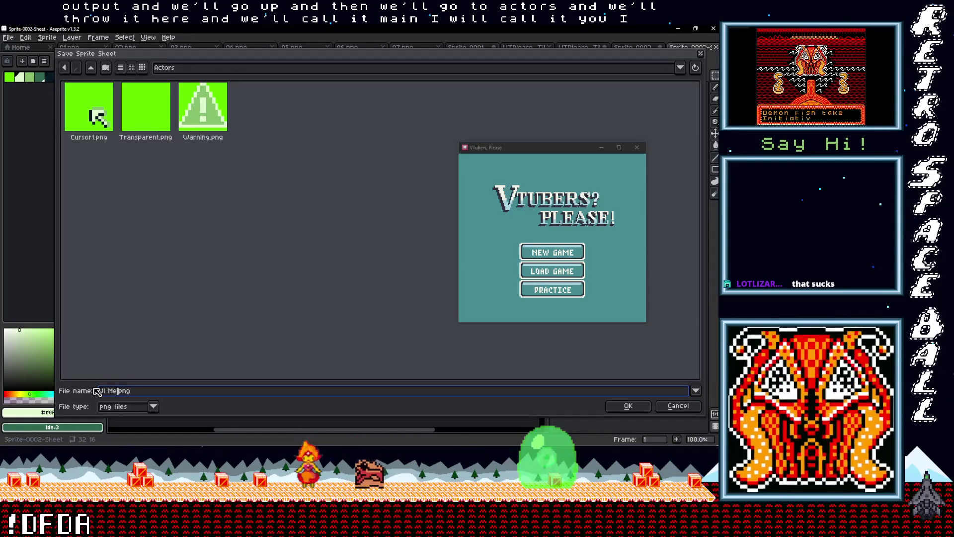
{"action": "type", "text": "Arrows"}
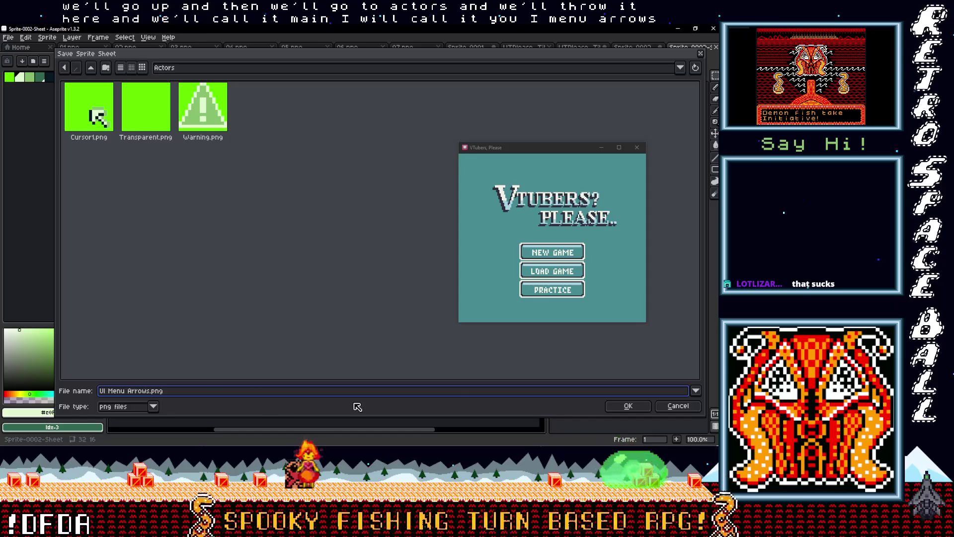
{"action": "left_click", "coordinate": [618, 408]}
{"action": "left_click", "coordinate": [333, 352]}
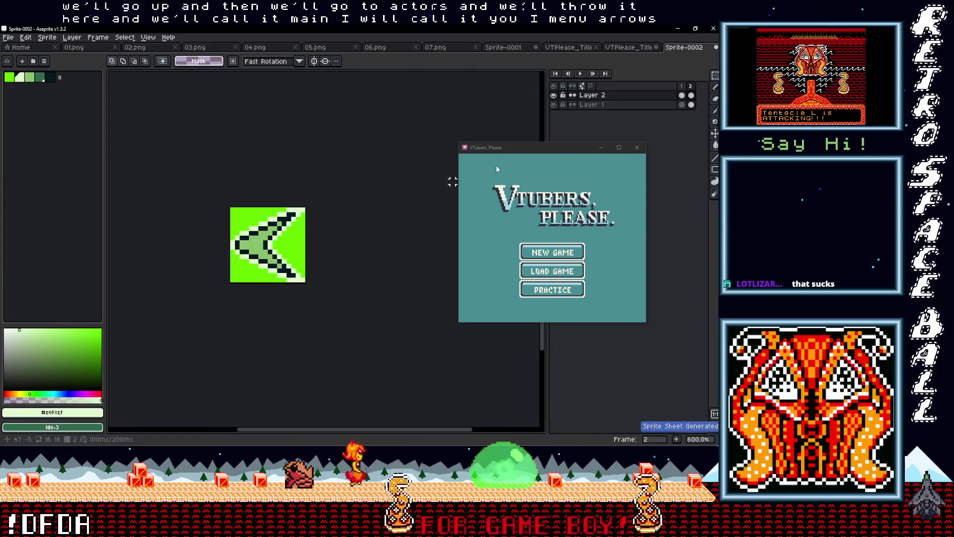
Save the sprite as Sprite-0002.aseprite and show its folder in File Explorer.
{"action": "right_click", "coordinate": [684, 47]}
{"action": "left_click", "coordinate": [428, 115]}
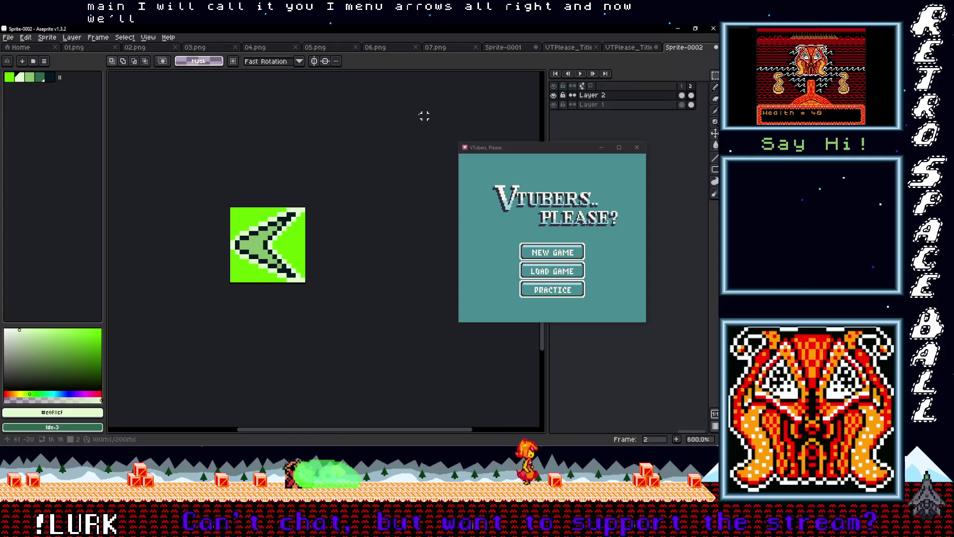
{"action": "left_click", "coordinate": [8, 37]}
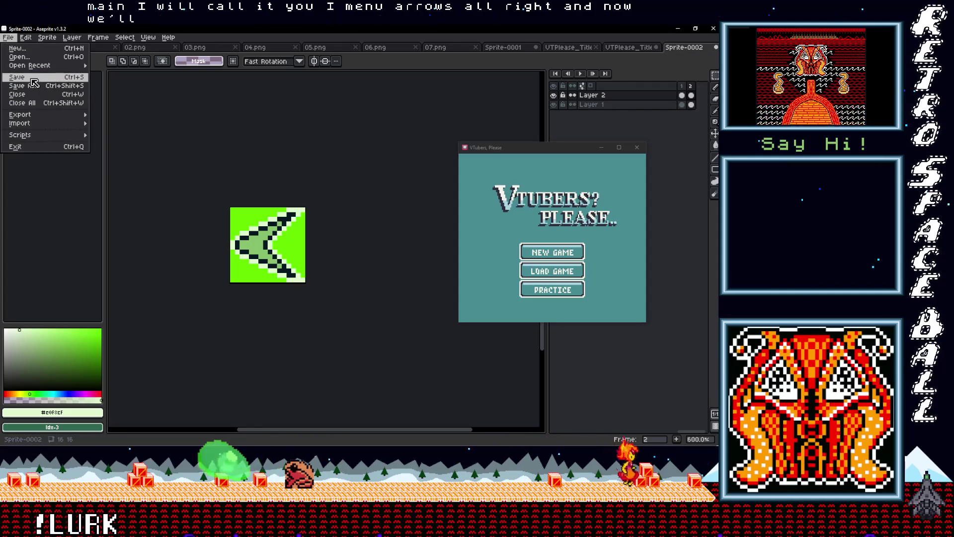
{"action": "left_click", "coordinate": [28, 85]}
{"action": "key", "text": "Return"}
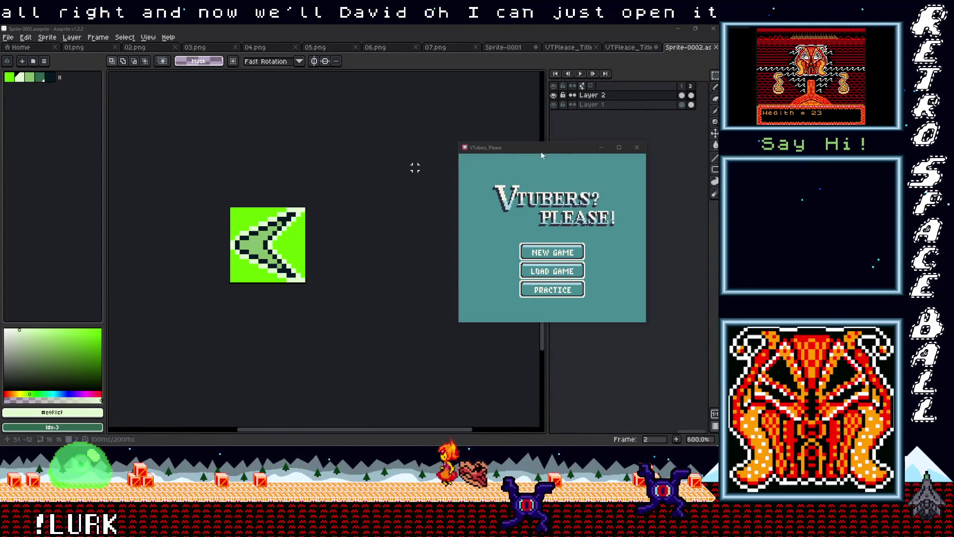
{"action": "right_click", "coordinate": [689, 47]}
{"action": "left_click", "coordinate": [685, 83]}
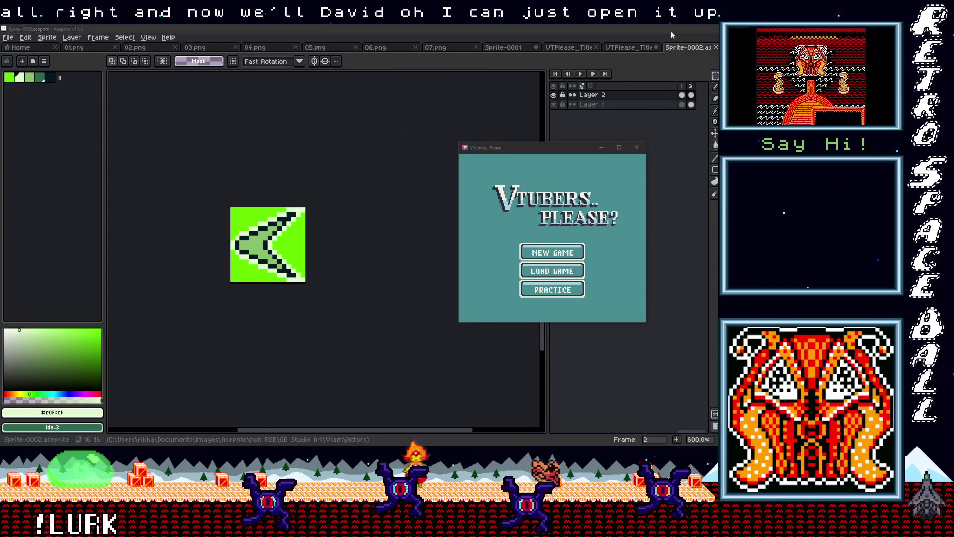
Copy UI Menu Arrows.png from the Actors art folder and paste it into the project's assets/sprites folder.
{"action": "double_click", "coordinate": [361, 132]}
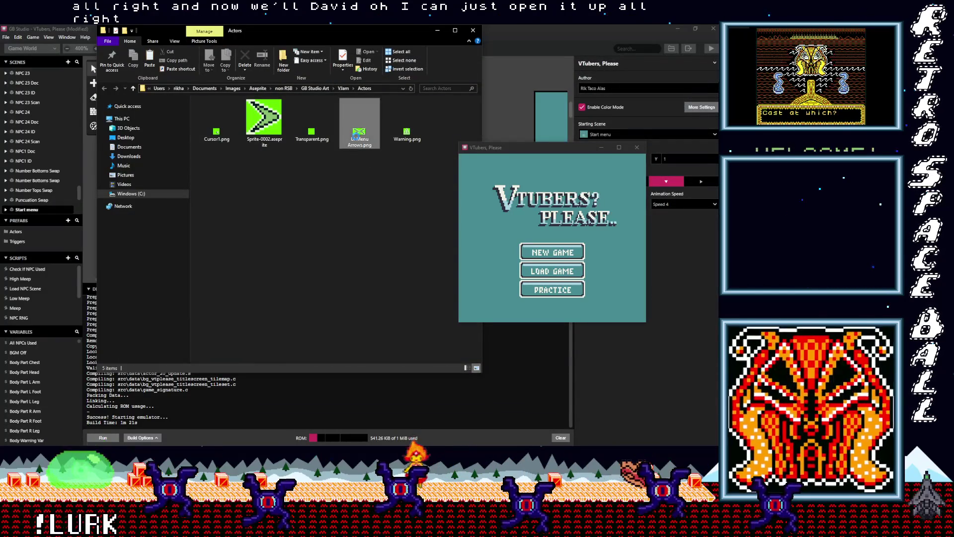
{"action": "right_click", "coordinate": [367, 136]}
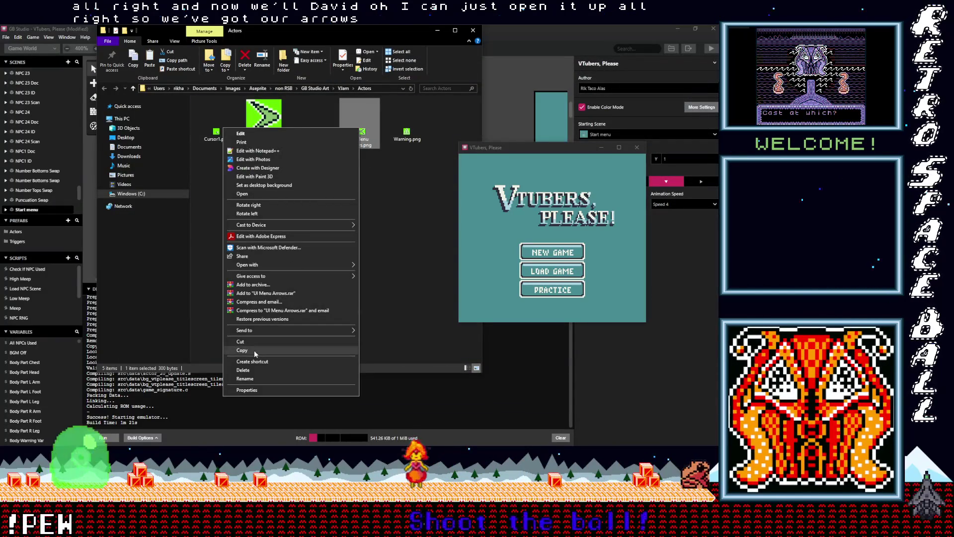
{"action": "left_click", "coordinate": [254, 350]}
{"action": "left_click", "coordinate": [344, 207]}
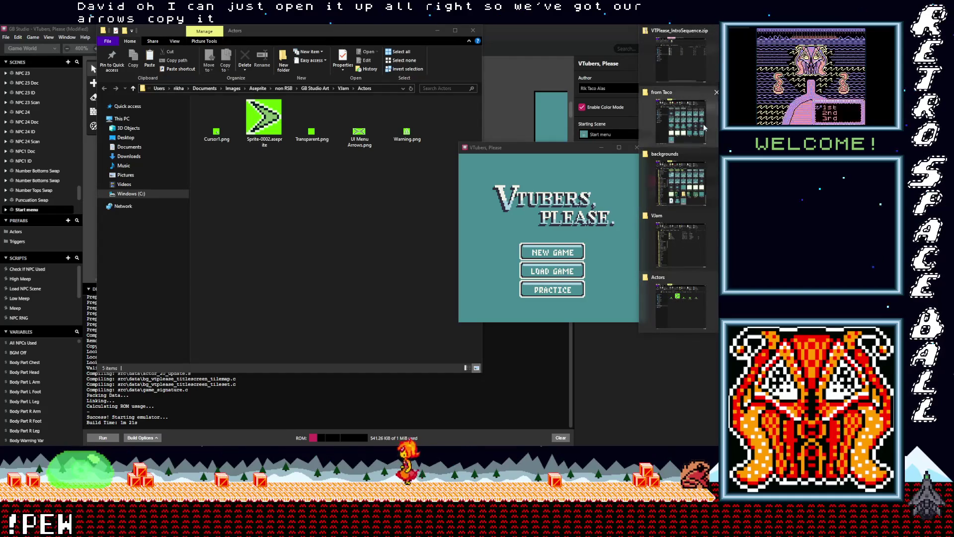
{"action": "left_click", "coordinate": [688, 189]}
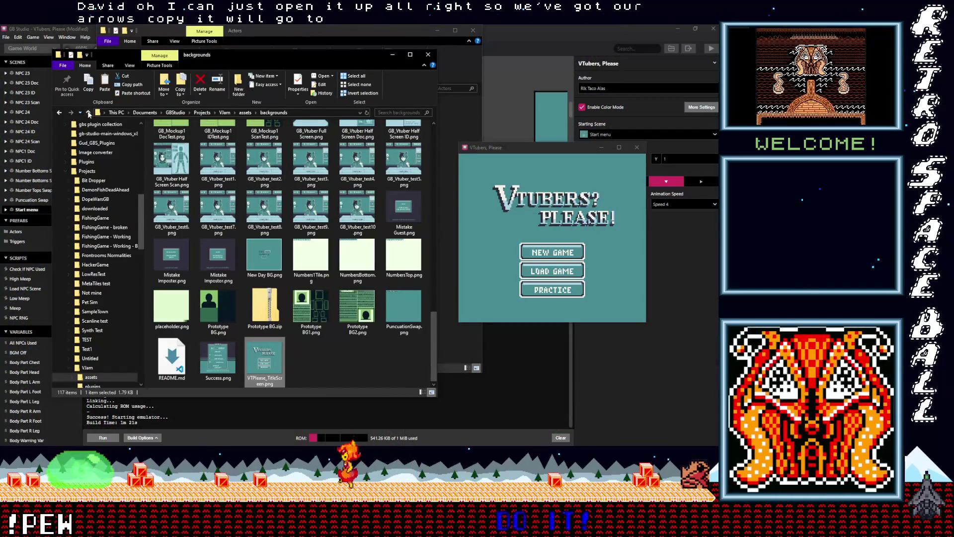
{"action": "left_click", "coordinate": [88, 112]}
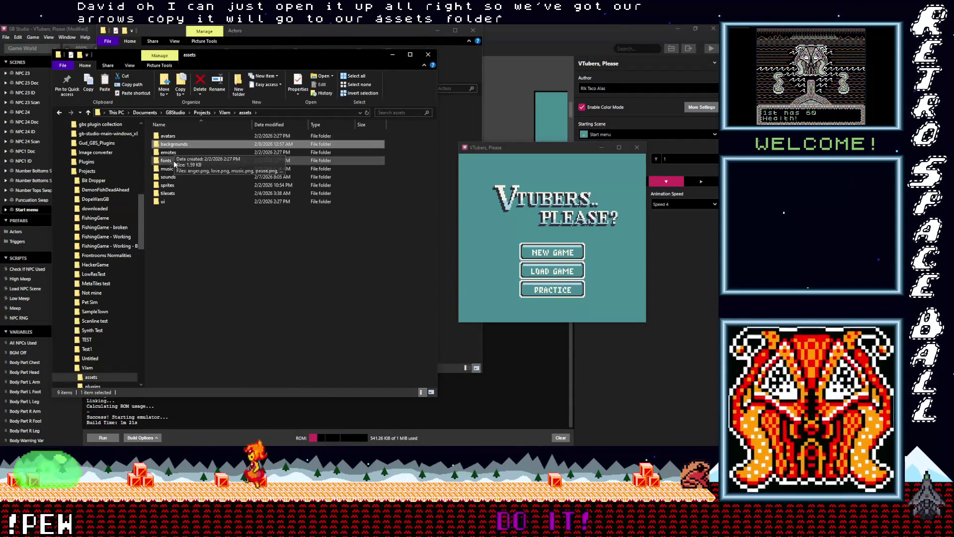
{"action": "double_click", "coordinate": [181, 185]}
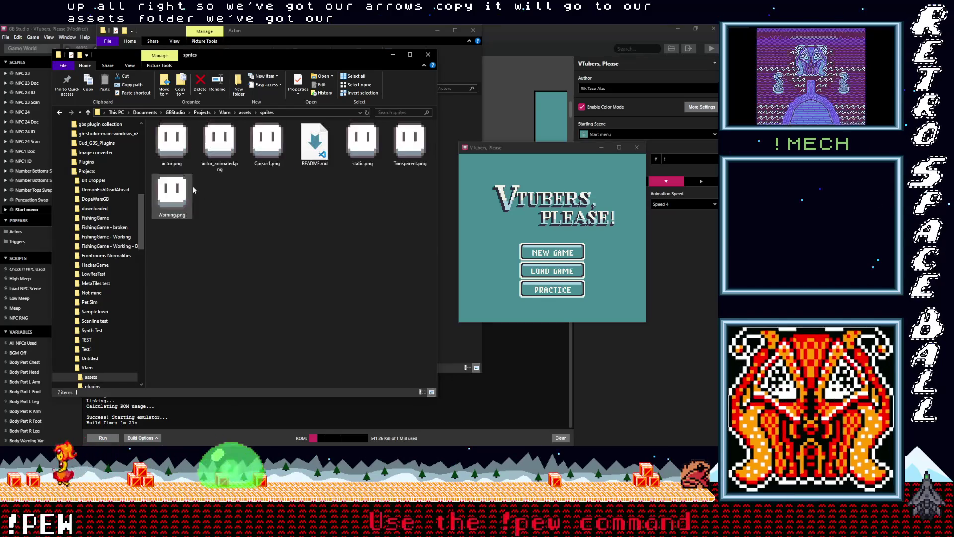
{"action": "right_click", "coordinate": [247, 205]}
{"action": "left_click", "coordinate": [184, 260]}
Close the Explorer windows and move the game preview window aside.
{"action": "left_click", "coordinate": [428, 55]}
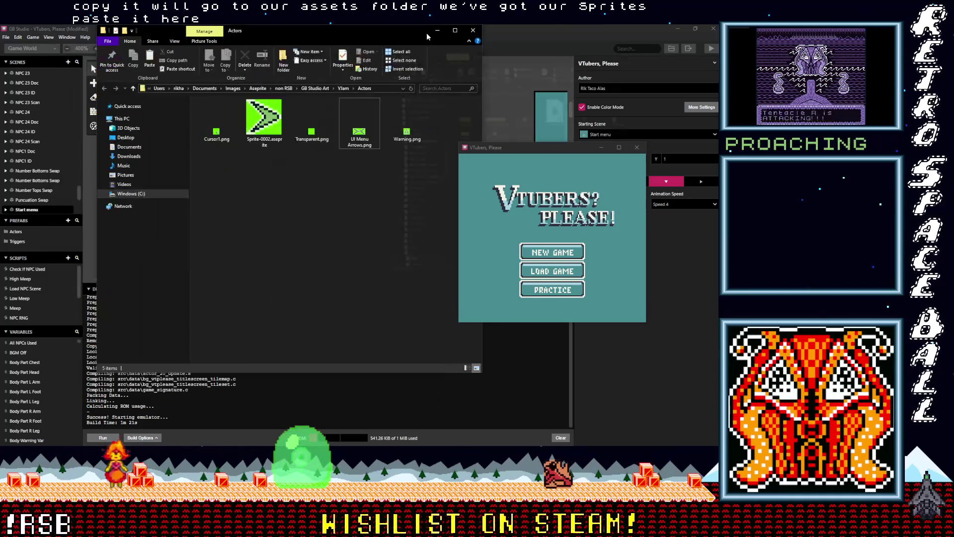
{"action": "left_click", "coordinate": [438, 30]}
{"action": "left_click_drag", "start_coordinate": [522, 147], "coordinate": [564, 178]}
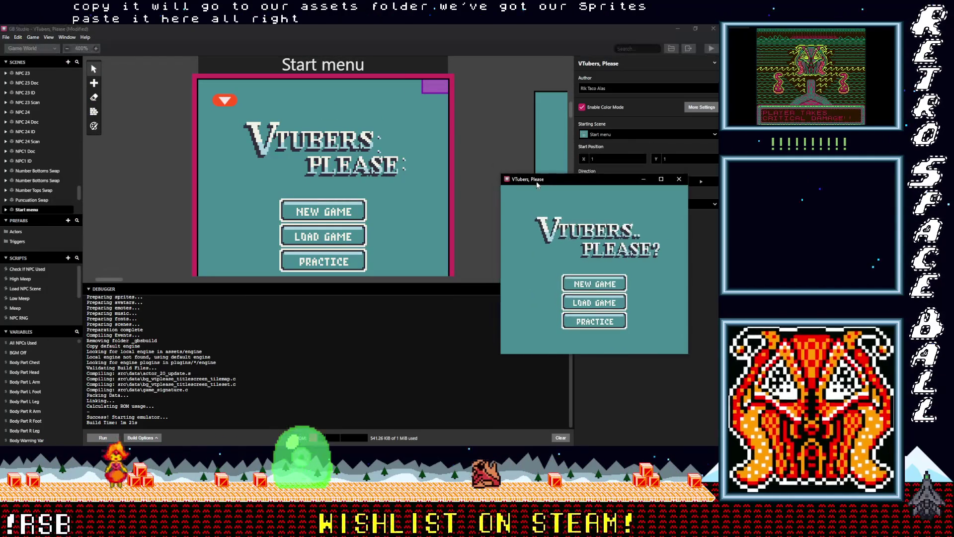
Place a new actor at X 4, Y 10 left of New Game, facing right.
{"action": "left_click", "coordinate": [93, 83]}
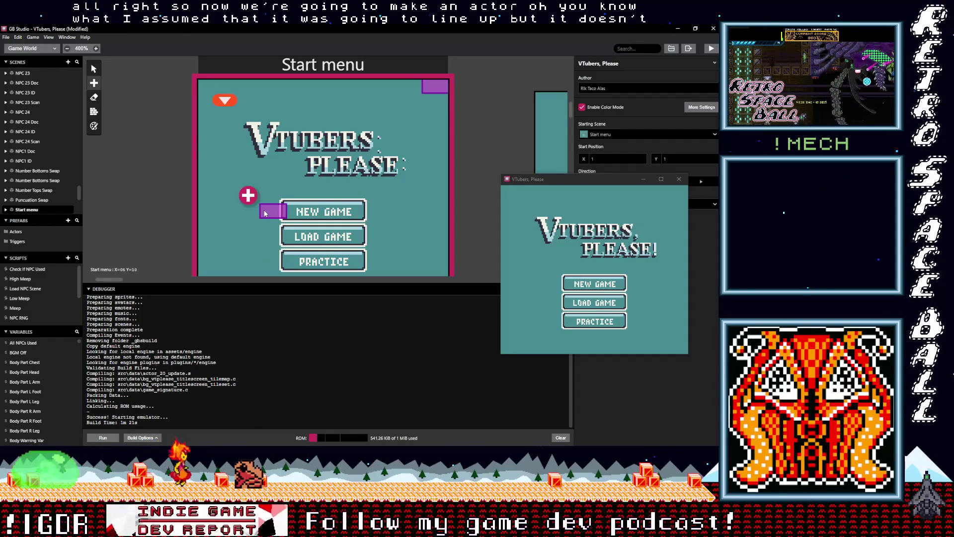
{"action": "left_click", "coordinate": [262, 213]}
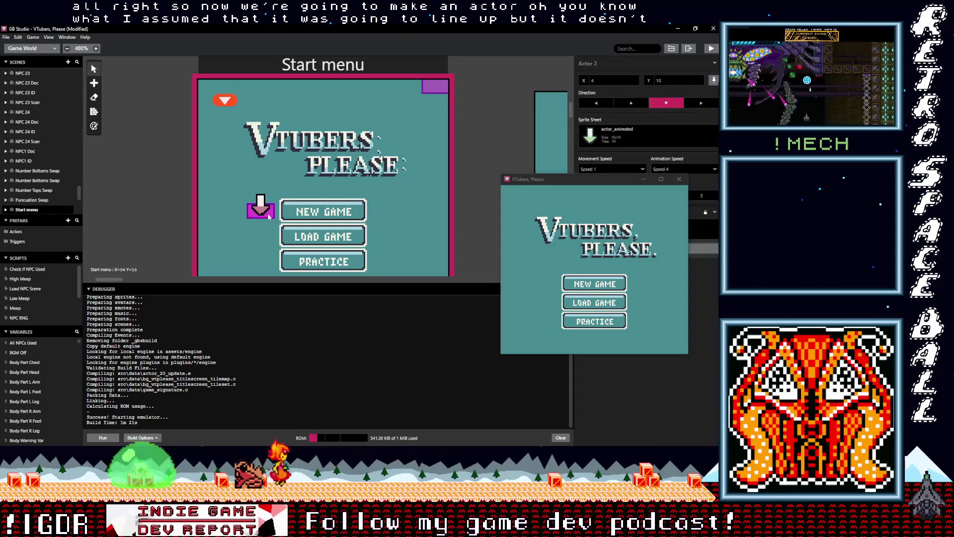
{"action": "left_click", "coordinate": [700, 104]}
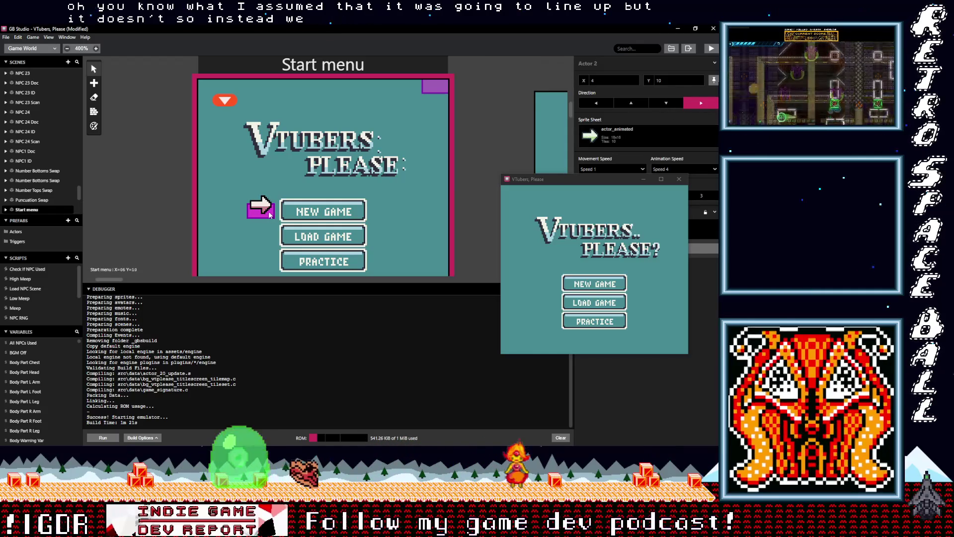
{"action": "key", "text": "alt+Tab"}
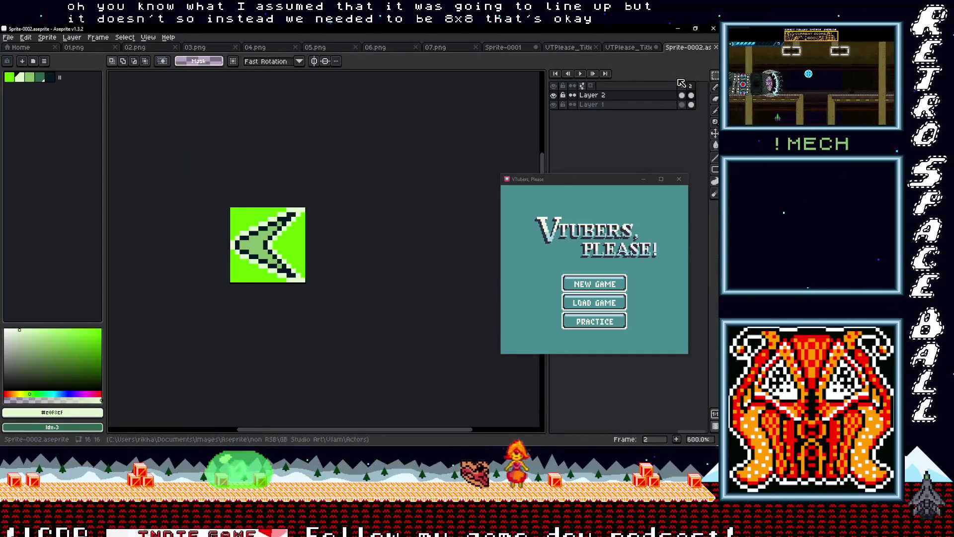
On frame 1, add a new empty Layer 3 and hide Layer 2 for a blank canvas.
{"action": "key", "text": "Left"}
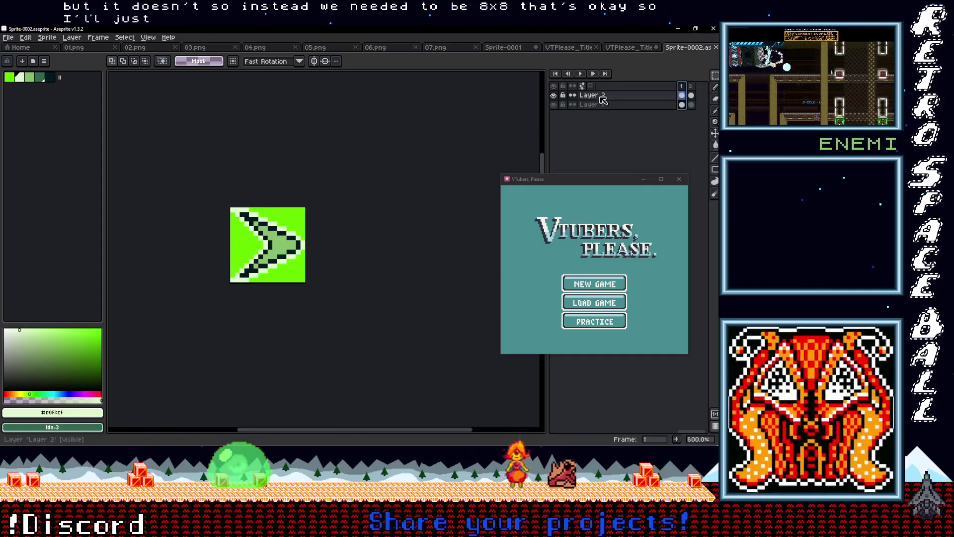
{"action": "left_click", "coordinate": [554, 96]}
{"action": "left_click", "coordinate": [554, 96]}
{"action": "right_click", "coordinate": [592, 96]}
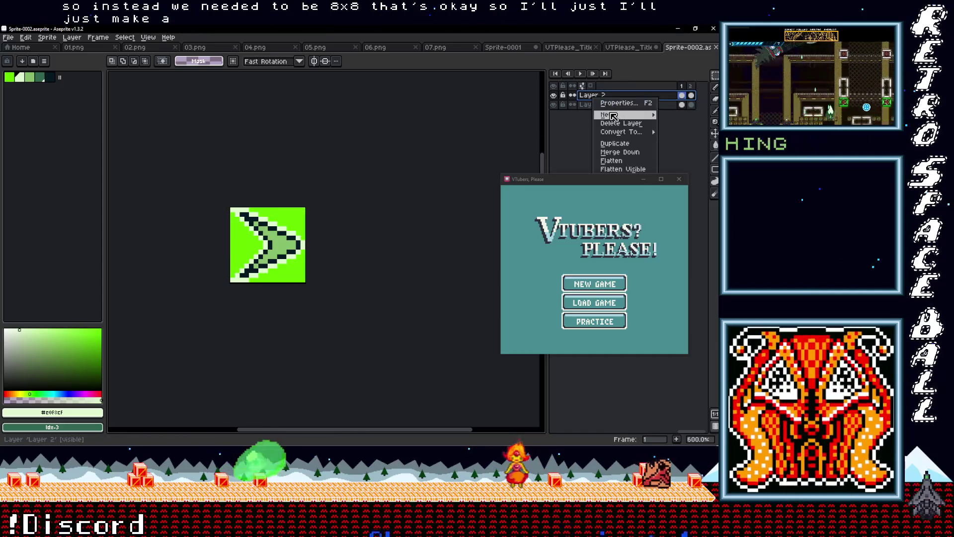
{"action": "mouse_move", "coordinate": [604, 114]}
{"action": "left_click", "coordinate": [560, 115]}
{"action": "left_click", "coordinate": [555, 105]}
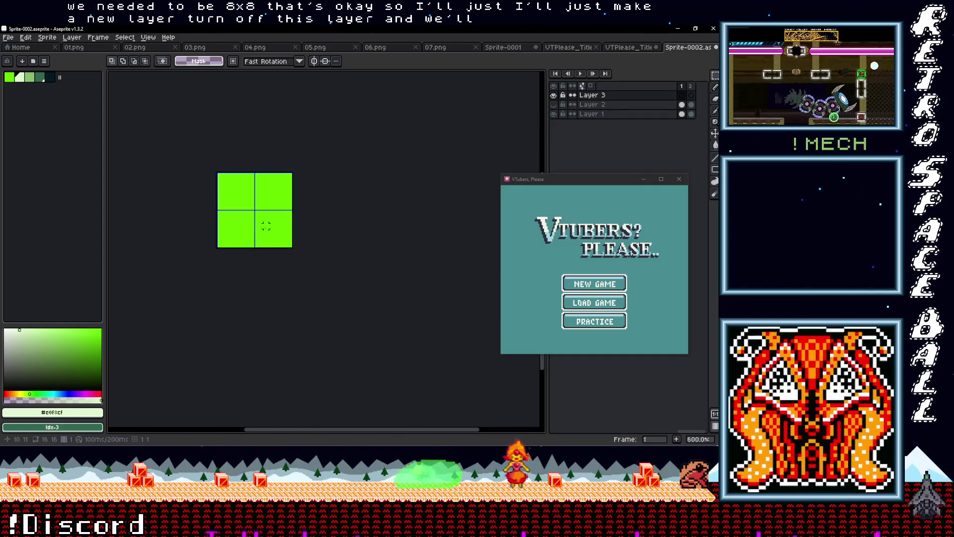
{"action": "scroll", "coordinate": [289, 285], "scroll_direction": "up", "scroll_amount": 4}
Draw the mirrored light-green arrow body in the bottom-right 8x8 cell with the Pencil.
{"action": "left_click", "coordinate": [50, 78]}
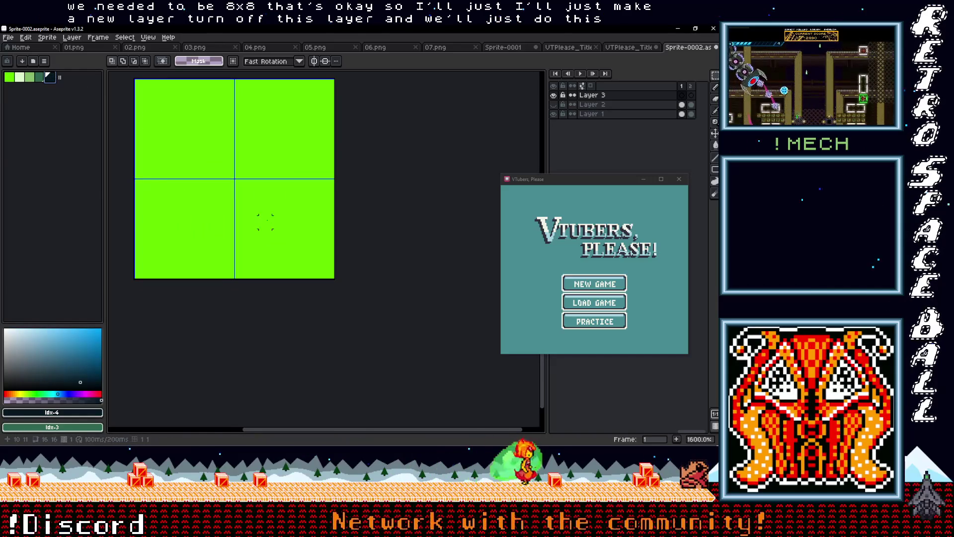
{"action": "key", "text": "b"}
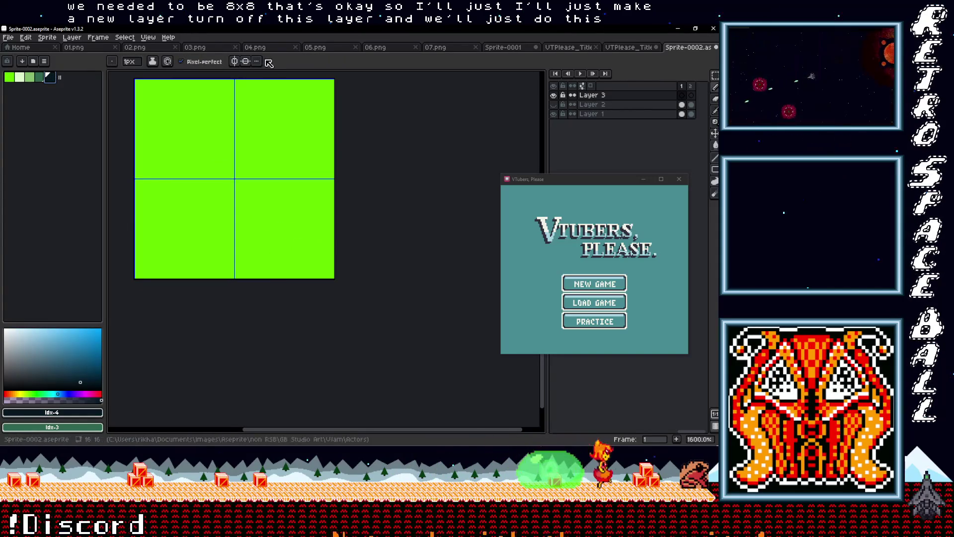
{"action": "mouse_move", "coordinate": [336, 179]}
{"action": "left_mouse_down"}
{"action": "mouse_move", "coordinate": [339, 241]}
{"action": "mouse_move", "coordinate": [346, 228]}
{"action": "mouse_move", "coordinate": [284, 271]}
{"action": "mouse_move", "coordinate": [257, 275]}
{"action": "mouse_move", "coordinate": [275, 229]}
{"action": "left_mouse_up"}
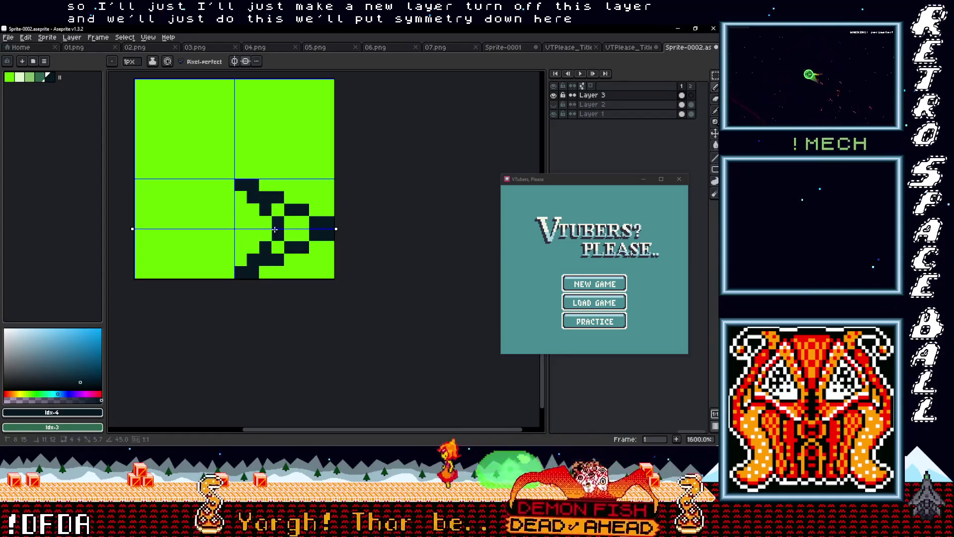
{"action": "left_click", "coordinate": [19, 77]}
{"action": "key", "text": "ctrl+z"}
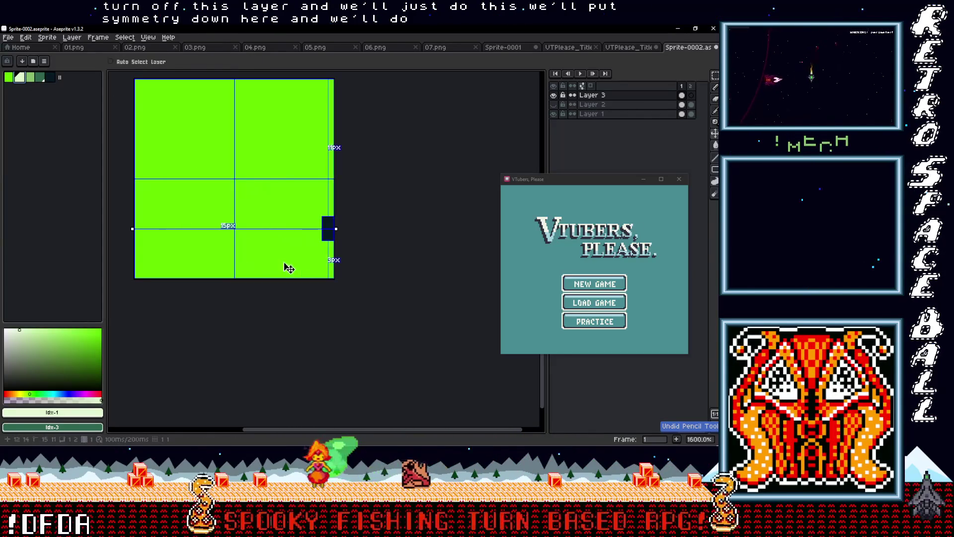
{"action": "left_click_drag", "start_coordinate": [241, 271], "coordinate": [328, 227]}
{"action": "key", "text": "ctrl+z"}
{"action": "left_click_drag", "start_coordinate": [252, 260], "coordinate": [326, 226]}
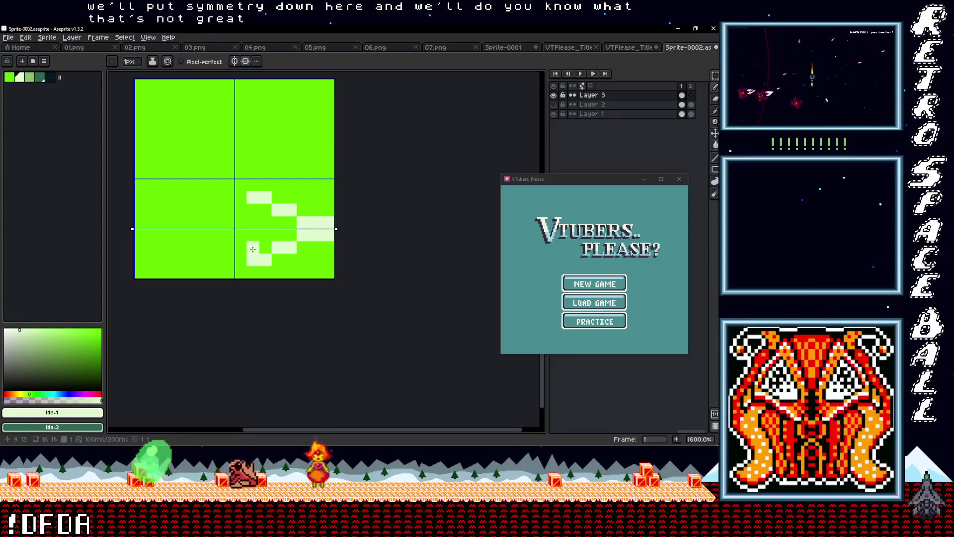
{"action": "left_click_drag", "start_coordinate": [254, 210], "coordinate": [274, 228]}
{"action": "key", "text": "ctrl+z"}
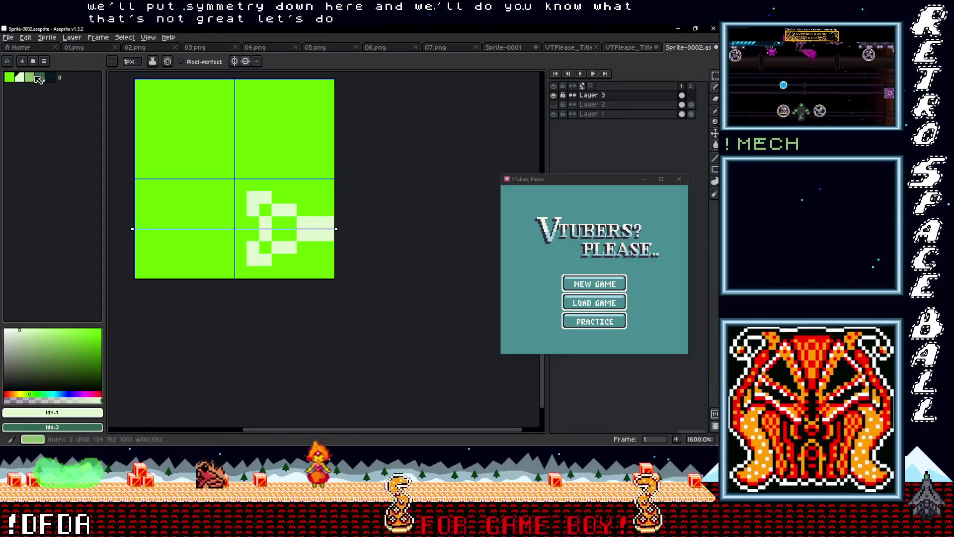
Add a mid-green inner pixel and outline the arrow with the darkest palette colour.
{"action": "left_click", "coordinate": [39, 77]}
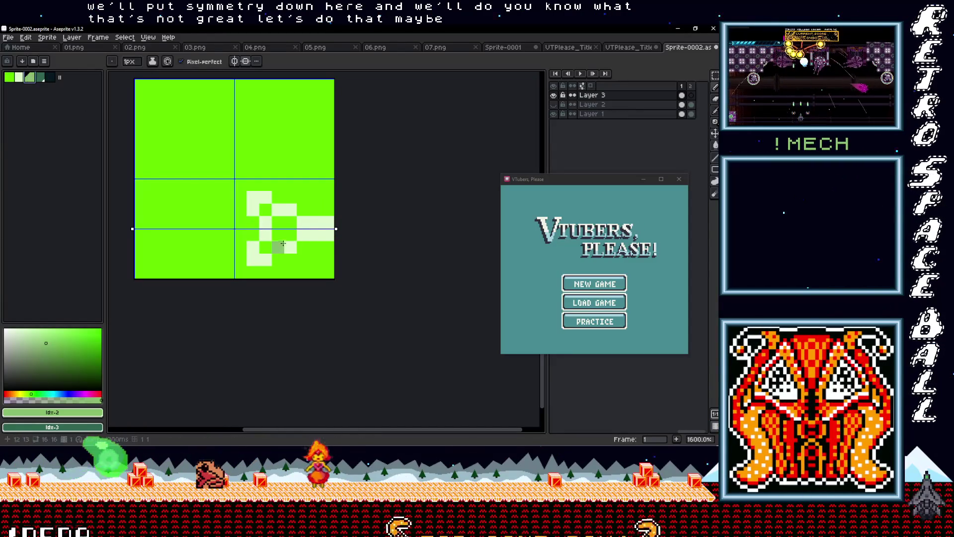
{"action": "left_click", "coordinate": [266, 248]}
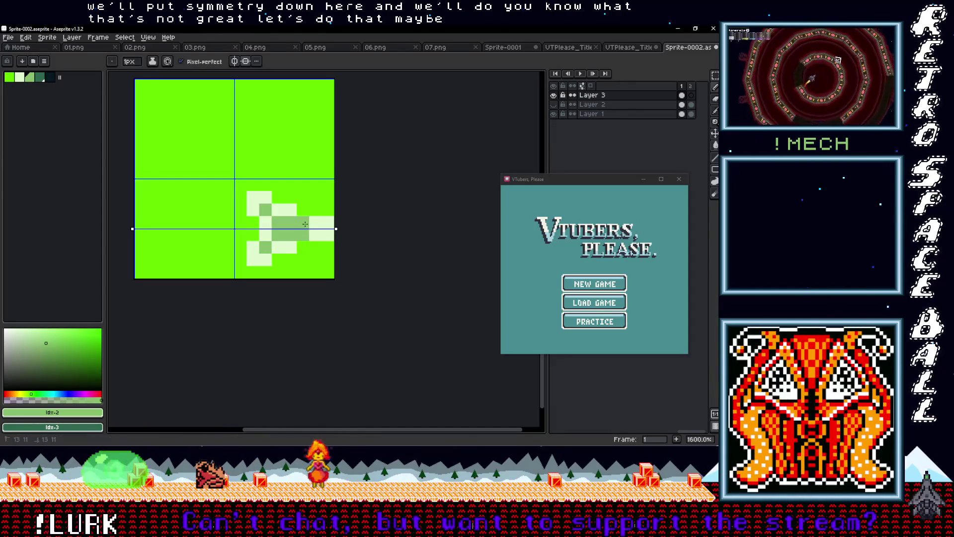
{"action": "key", "text": "i"}
{"action": "left_click", "coordinate": [48, 77]}
{"action": "key", "text": "b"}
{"action": "left_click_drag", "start_coordinate": [241, 272], "coordinate": [325, 240]}
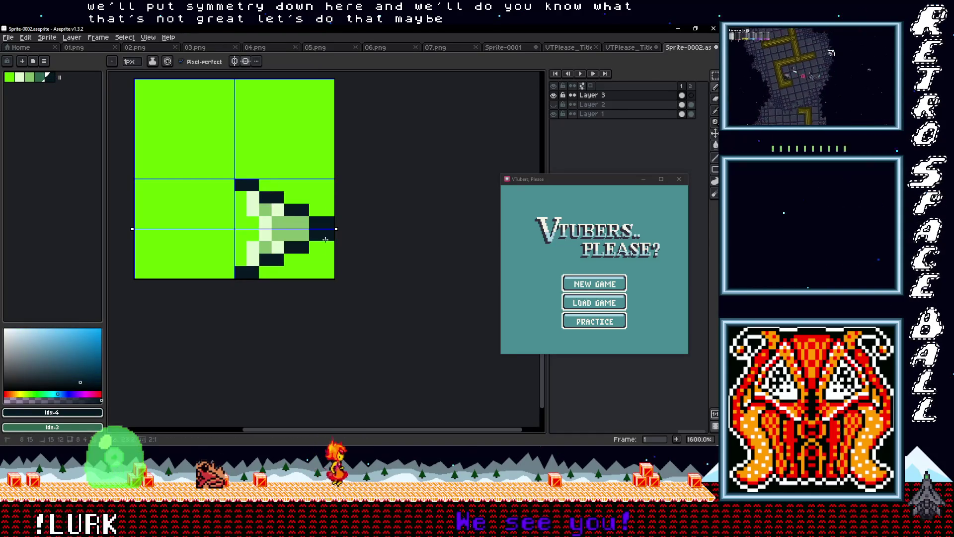
{"action": "key", "text": "ctrl+z"}
{"action": "key", "text": "ctrl+z"}
{"action": "key", "text": "ctrl+z"}
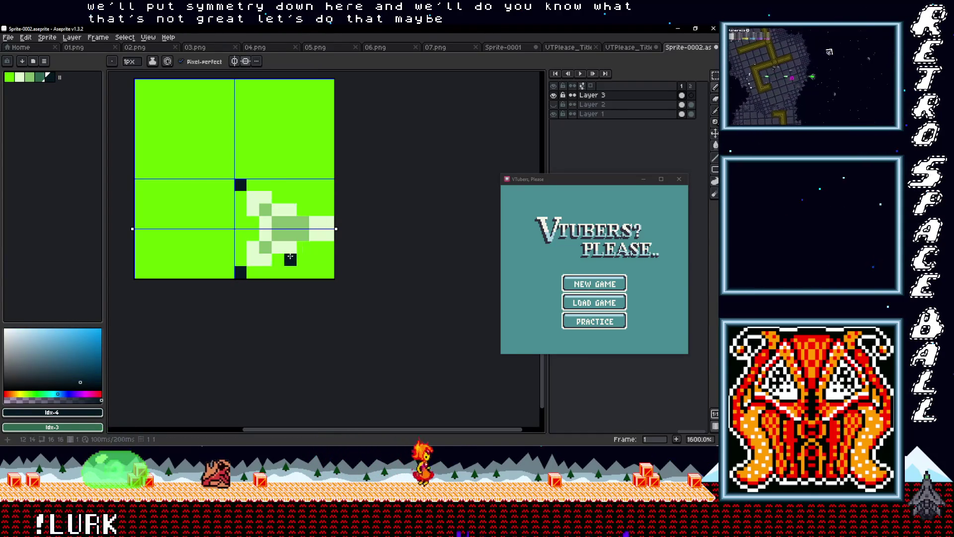
{"action": "left_click", "coordinate": [328, 235]}
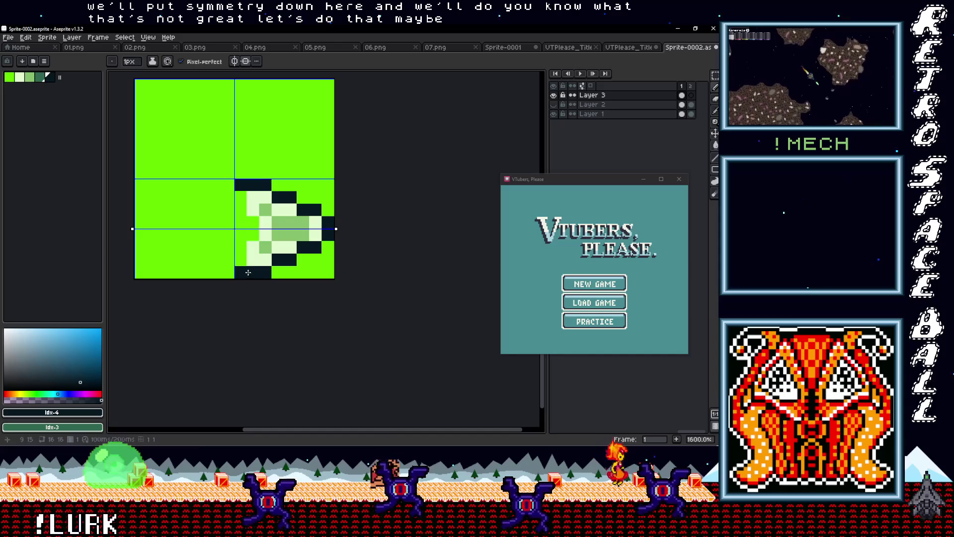
{"action": "left_click", "coordinate": [254, 246]}
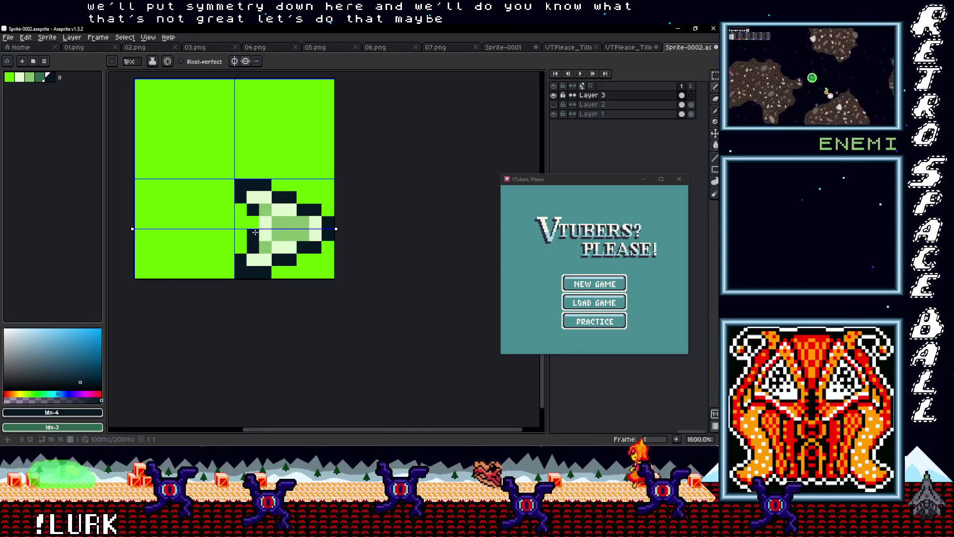
Zoom and pan the canvas to inspect the finished outlined arrow.
{"action": "scroll", "coordinate": [335, 257], "scroll_direction": "down", "scroll_amount": 5}
{"action": "scroll", "coordinate": [346, 265], "scroll_direction": "up", "scroll_amount": 4}
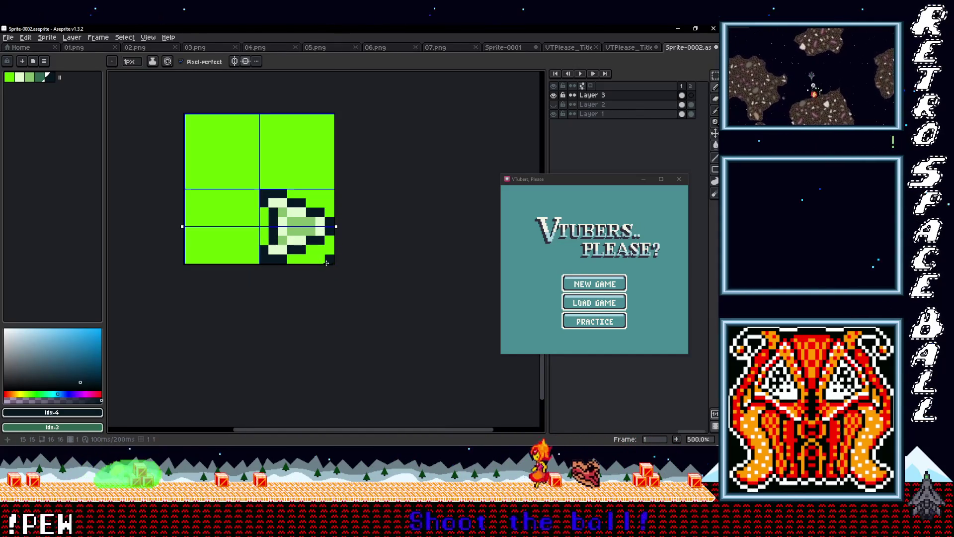
{"action": "scroll", "coordinate": [326, 264], "scroll_direction": "down", "scroll_amount": 2}
{"action": "left_click_drag", "start_coordinate": [326, 264], "coordinate": [247, 234]}
{"action": "scroll", "coordinate": [246, 228], "scroll_direction": "up", "scroll_amount": 3}
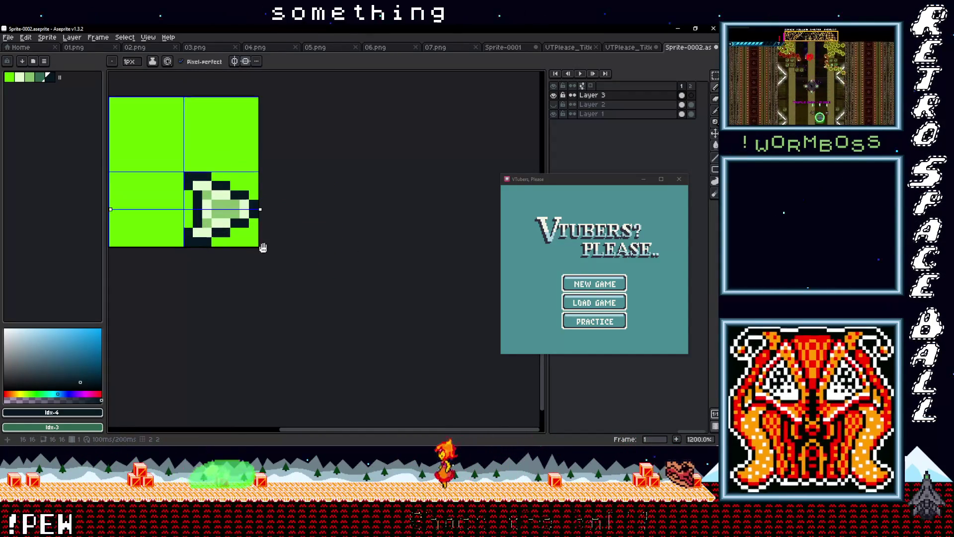
{"action": "scroll", "coordinate": [279, 241], "scroll_direction": "down", "scroll_amount": 4}
{"action": "scroll", "coordinate": [277, 241], "scroll_direction": "up", "scroll_amount": 1}
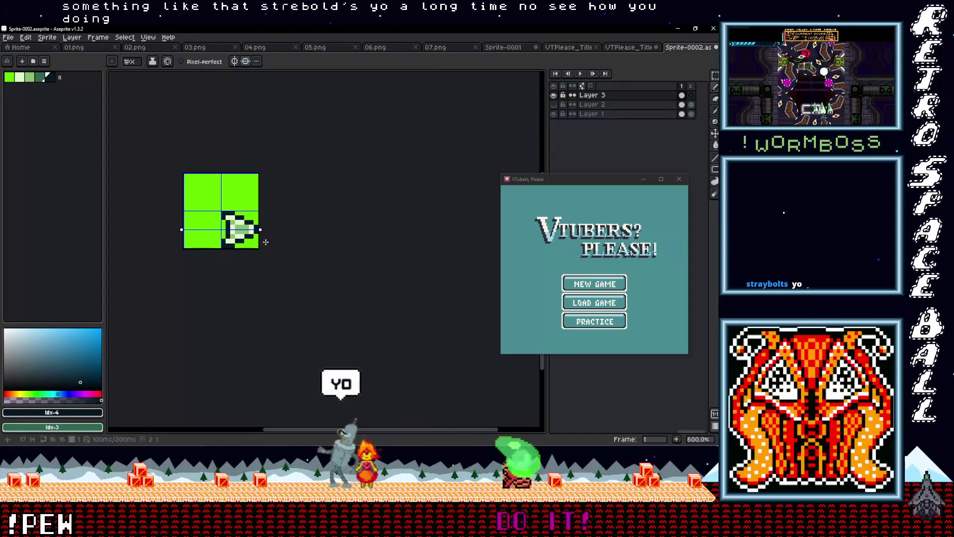
On frame 2, select the arrow and flip it horizontally so it points left.
{"action": "left_click_drag", "start_coordinate": [266, 242], "coordinate": [294, 249]}
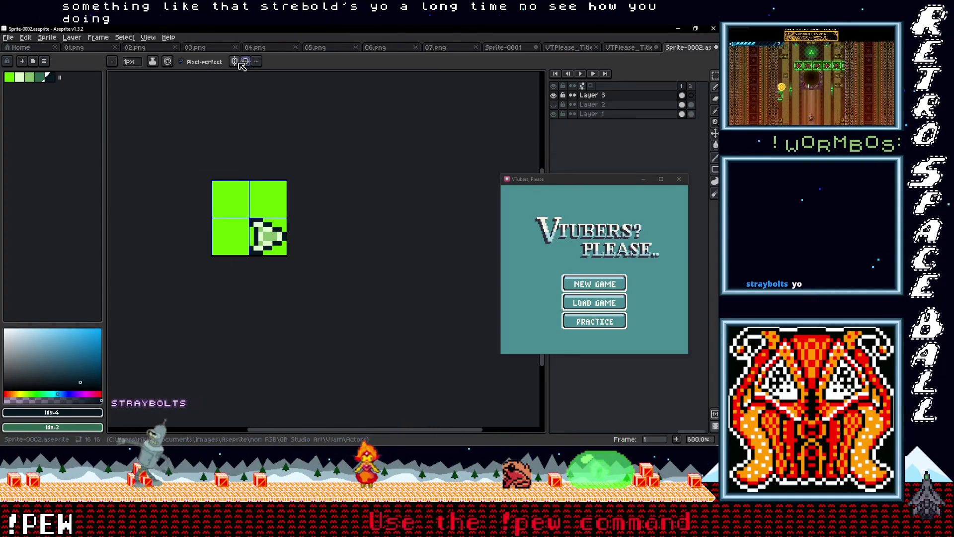
{"action": "scroll", "coordinate": [283, 192], "scroll_direction": "right", "scroll_amount": 2}
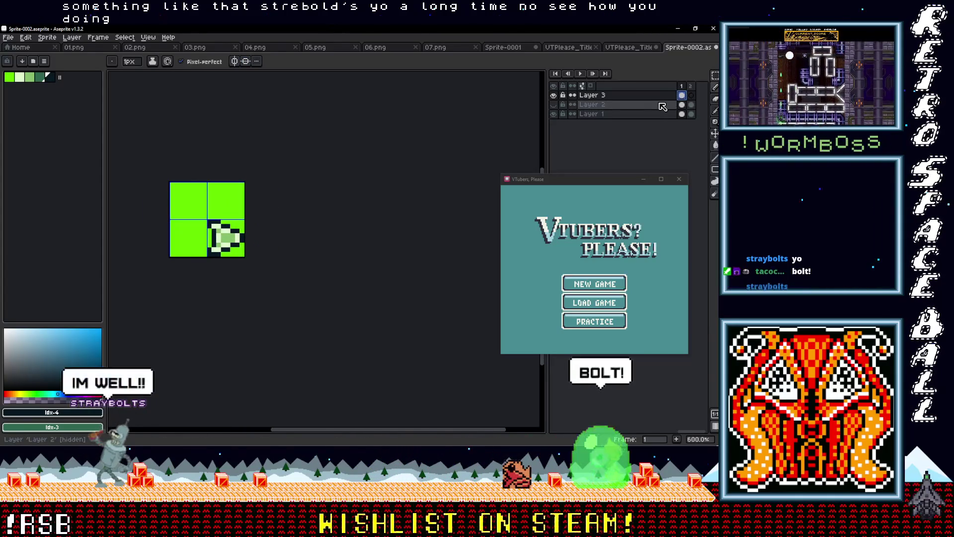
{"action": "key", "text": "."}
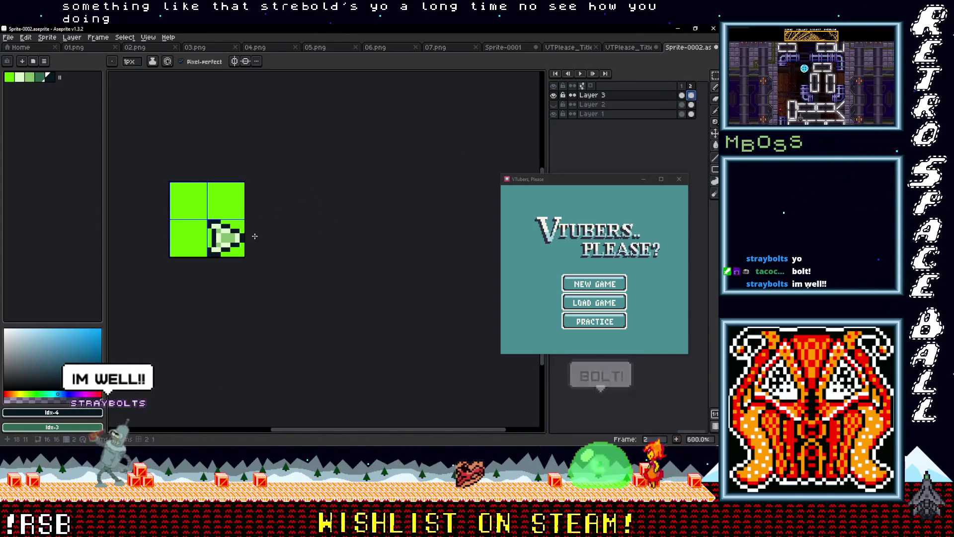
{"action": "key", "text": "shift+h"}
{"action": "key", "text": "m"}
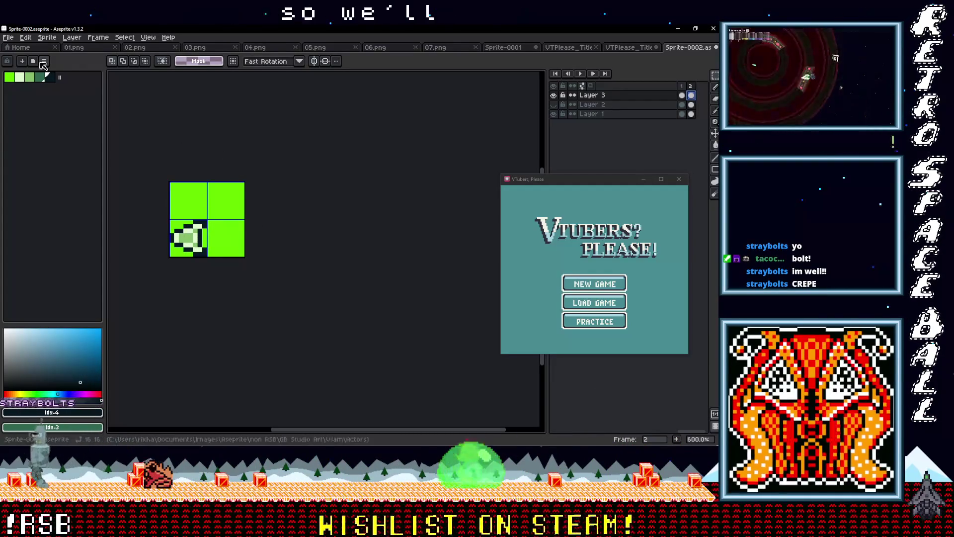
{"action": "left_click", "coordinate": [8, 38]}
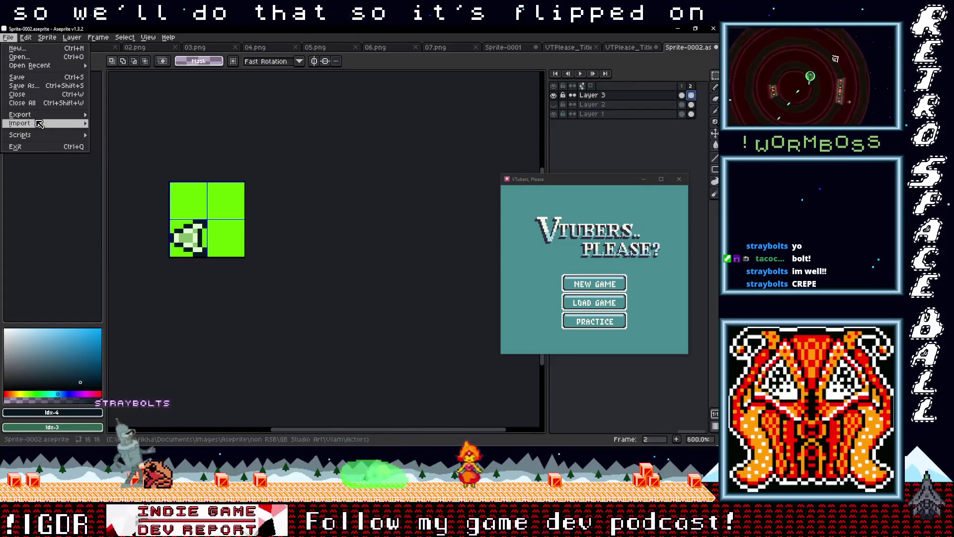
Export the two-frame sprite sheet over UI Menu Arrows.png, confirming the overwrite.
{"action": "mouse_move", "coordinate": [29, 114]}
{"action": "left_click", "coordinate": [128, 124]}
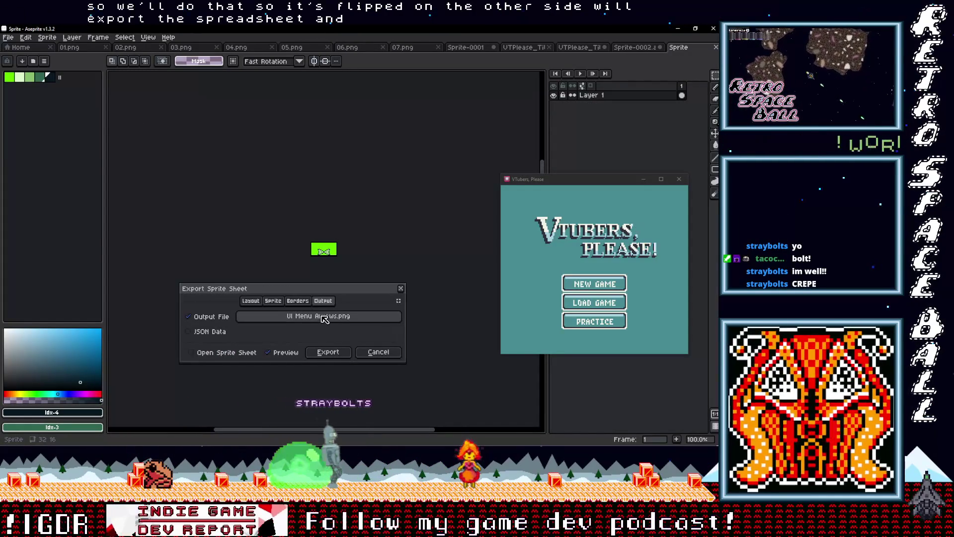
{"action": "left_click", "coordinate": [327, 352]}
{"action": "key", "text": "Return"}
{"action": "mouse_move", "coordinate": [673, 70]}
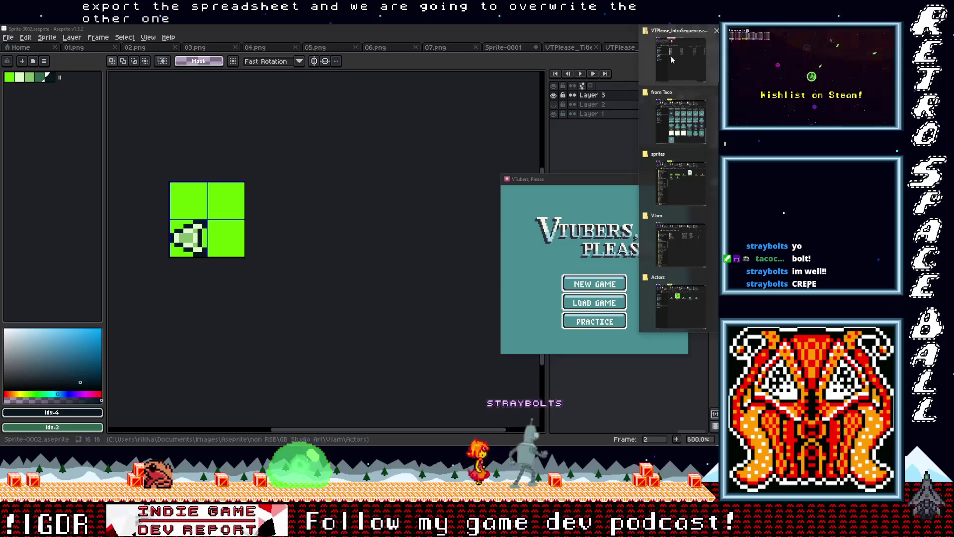
Cut the new UI Menu Arrows.png from the Actors art folder.
{"action": "mouse_move", "coordinate": [685, 190]}
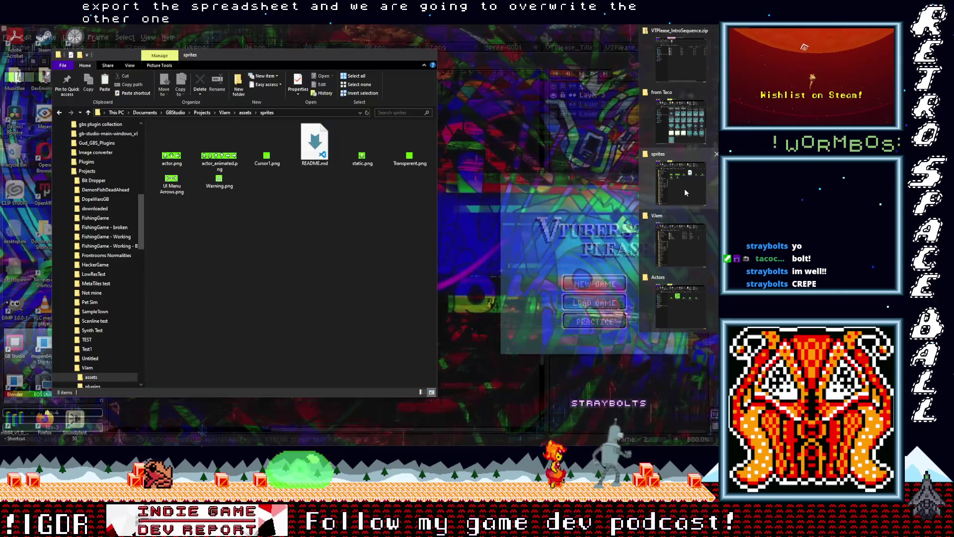
{"action": "left_click", "coordinate": [695, 318]}
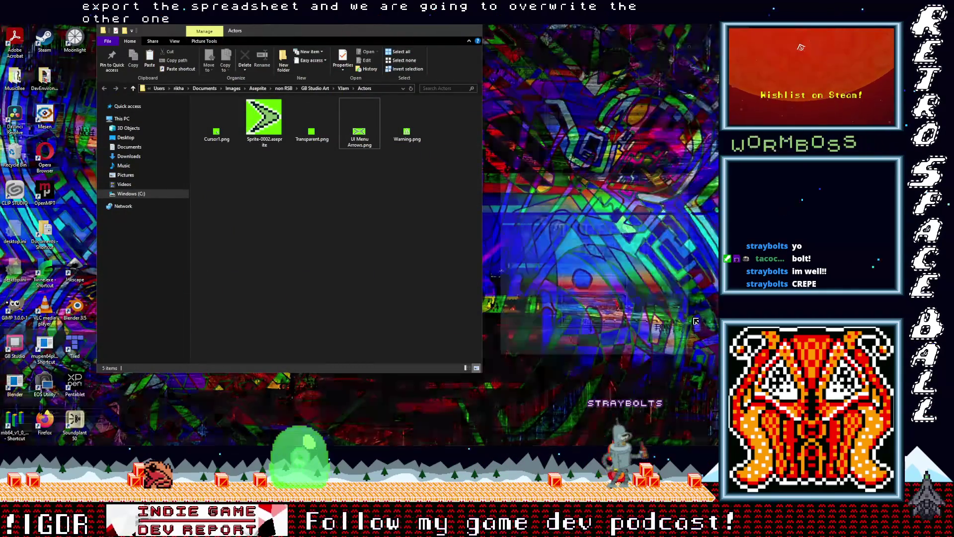
{"action": "right_click", "coordinate": [359, 124]}
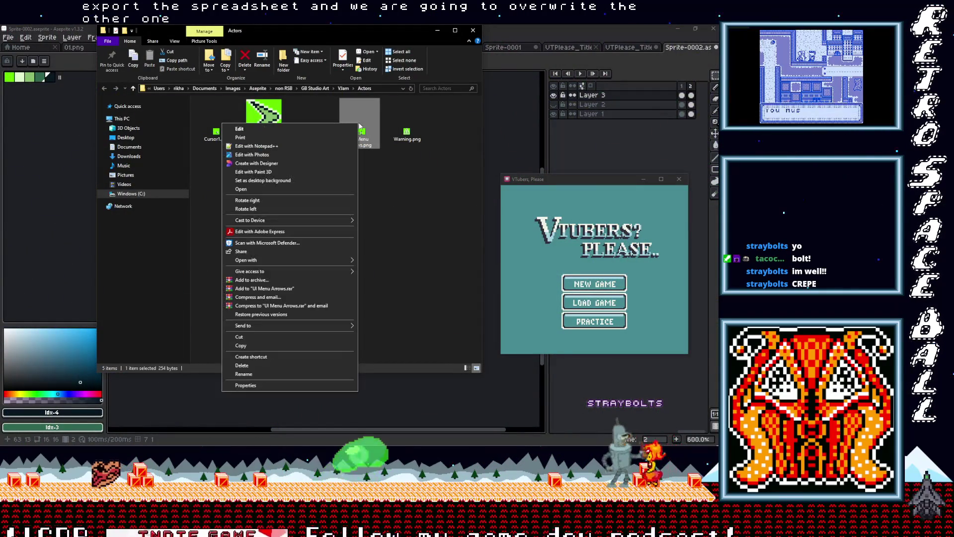
{"action": "left_click", "coordinate": [239, 337]}
{"action": "left_click", "coordinate": [259, 397]}
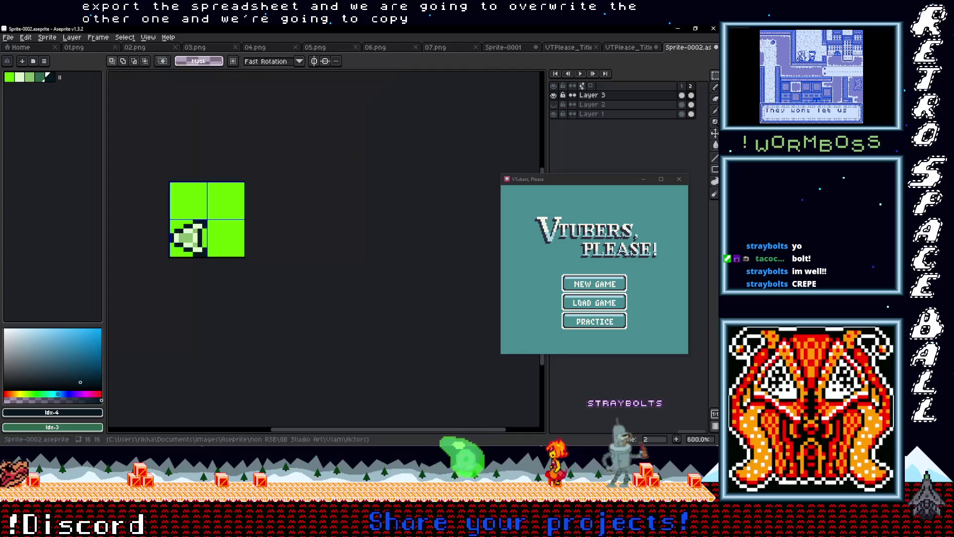
Paste it into the project's sprites folder, replacing the old UI Menu Arrows.png.
{"action": "mouse_move", "coordinate": [718, 179]}
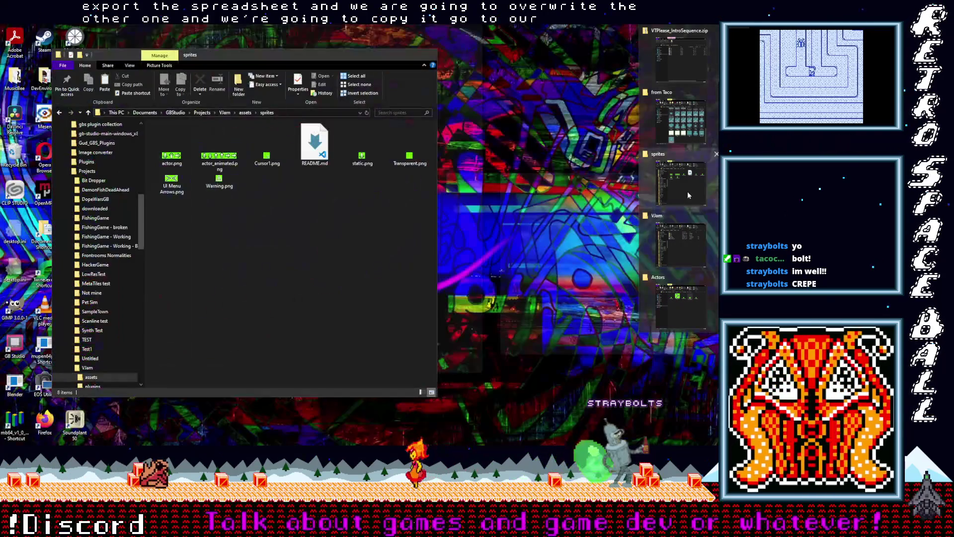
{"action": "left_click", "coordinate": [687, 192]}
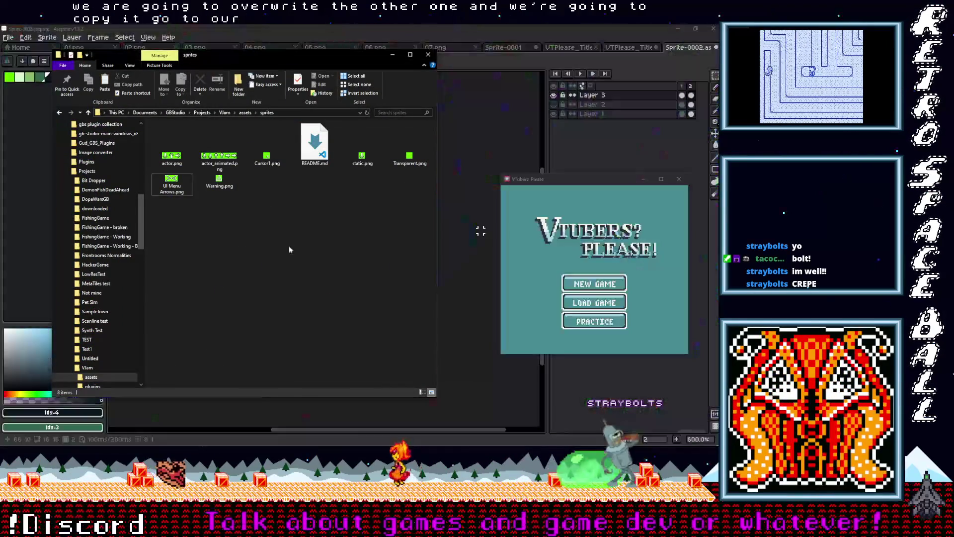
{"action": "right_click", "coordinate": [311, 218]}
{"action": "left_click", "coordinate": [251, 278]}
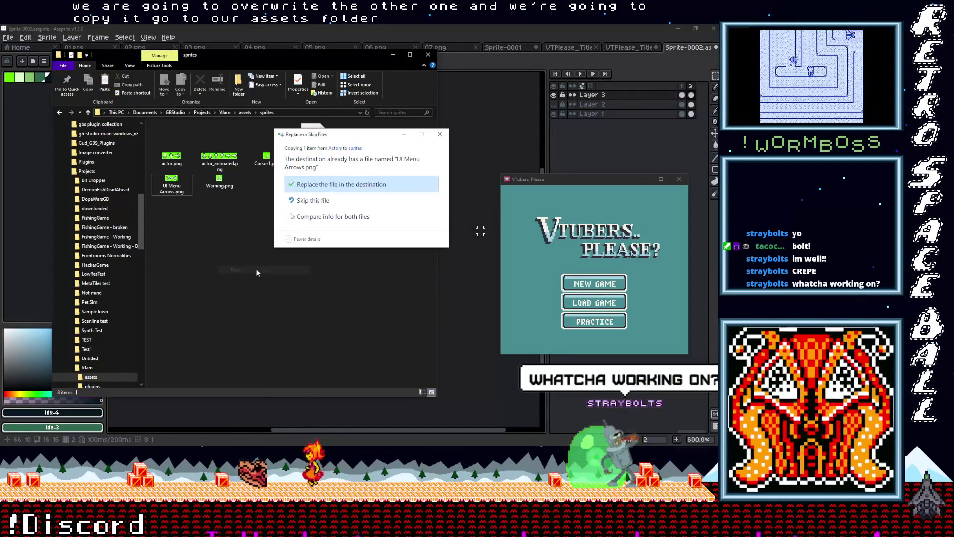
{"action": "left_click", "coordinate": [341, 184]}
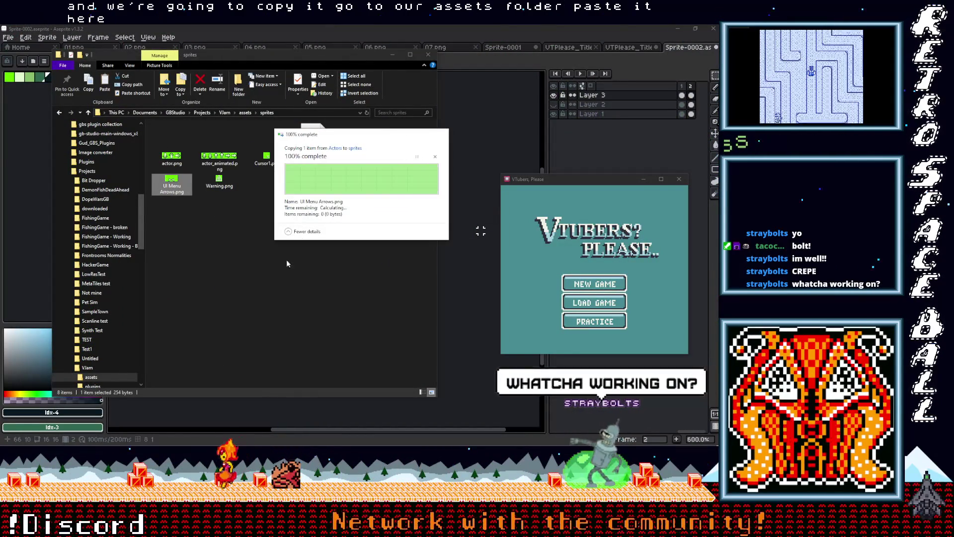
{"action": "key", "text": "alt+Tab"}
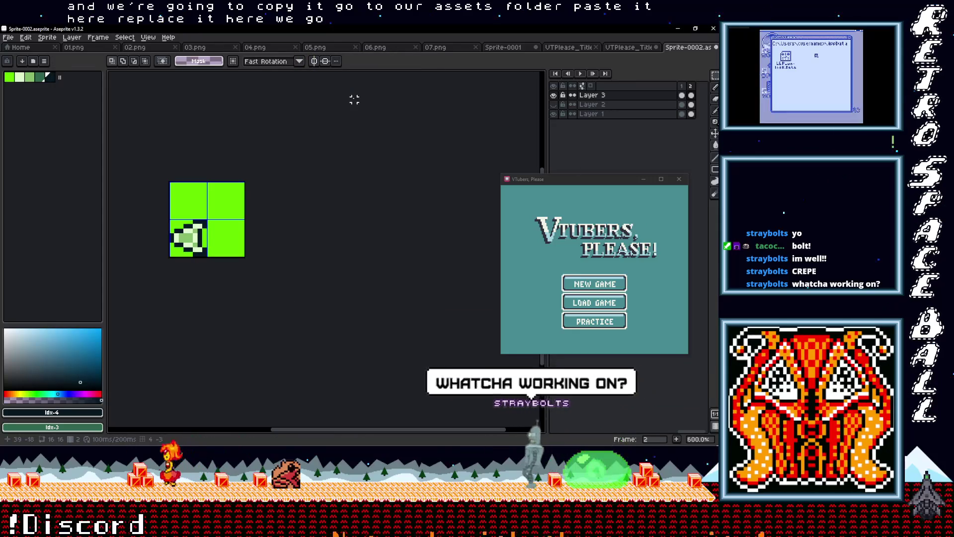
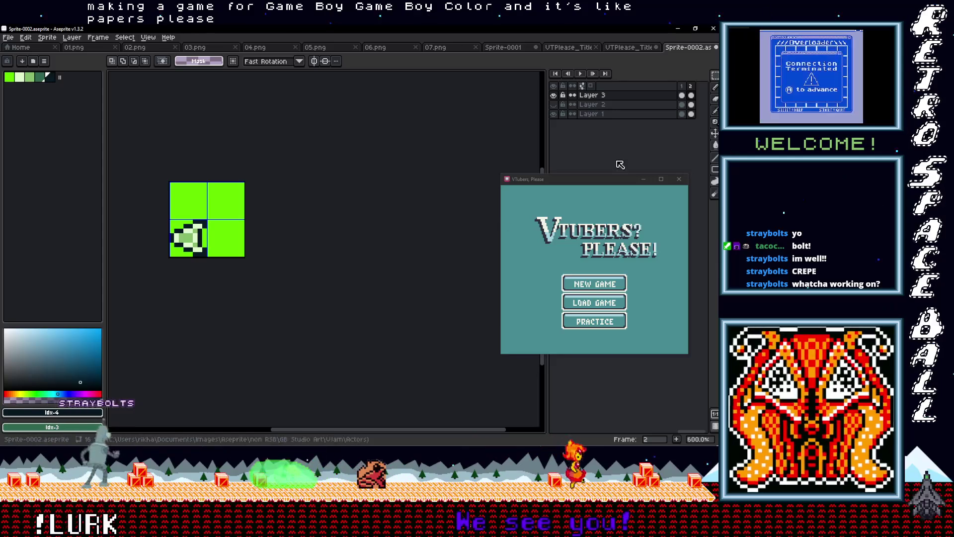
Minimize Aseprite and the file browser to bring GB Studio's Start menu scene into view.
{"action": "left_click", "coordinate": [679, 29]}
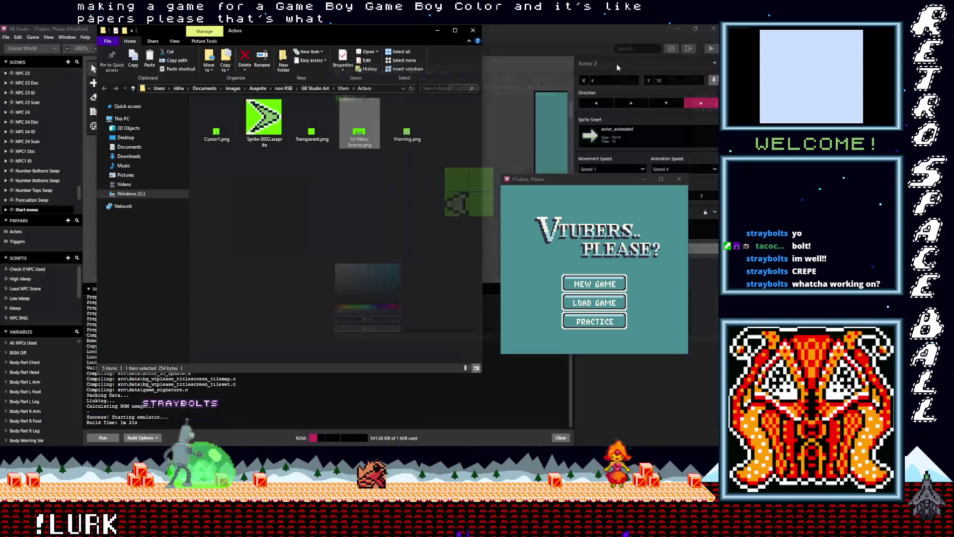
{"action": "left_click", "coordinate": [438, 30]}
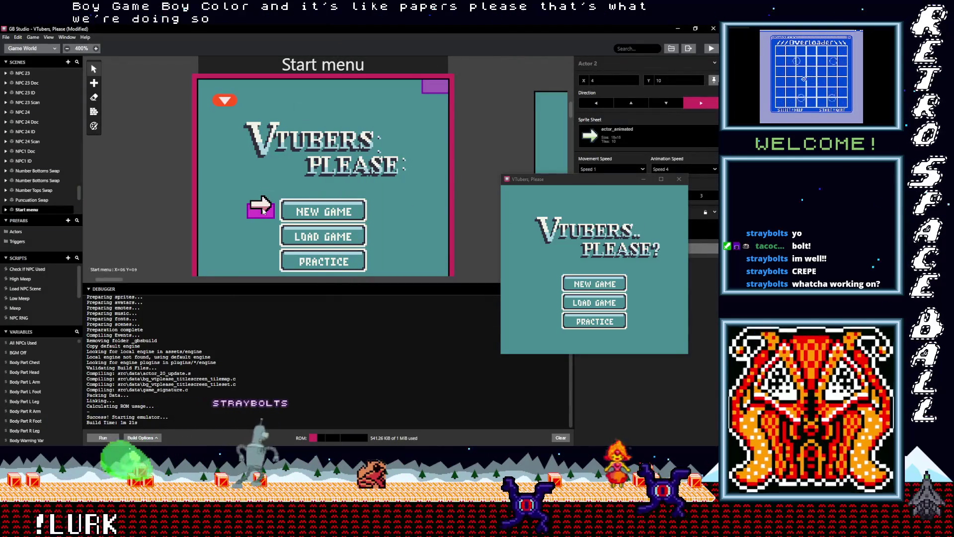
Give the arrow actor the UI Menu Arrows sprite, shift it right, and paste a copy right of NEW GAME.
{"action": "left_click_drag", "start_coordinate": [604, 180], "coordinate": [614, 306]}
{"action": "left_click", "coordinate": [608, 142]}
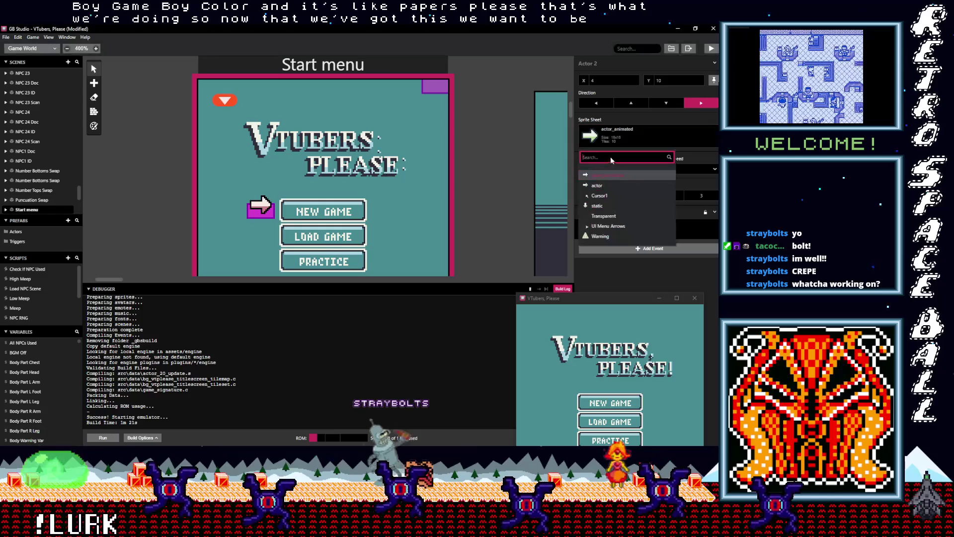
{"action": "left_click", "coordinate": [606, 227]}
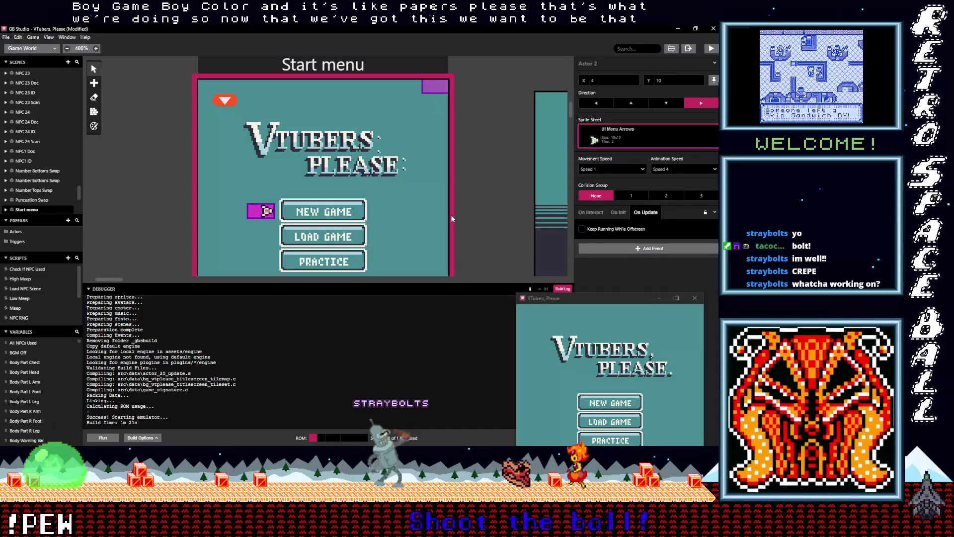
{"action": "left_click_drag", "start_coordinate": [248, 214], "coordinate": [263, 216]}
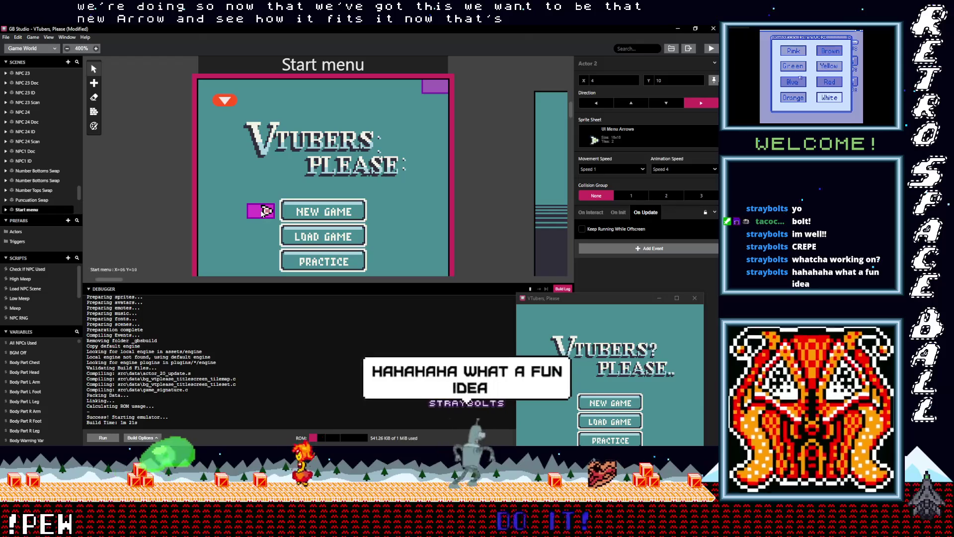
{"action": "key", "text": "a"}
{"action": "left_click", "coordinate": [381, 213]}
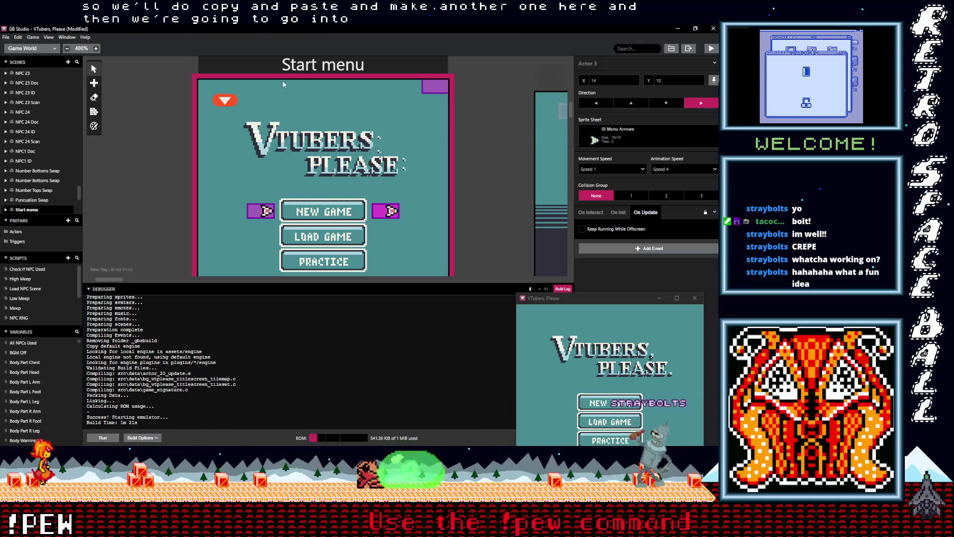
Set the Start menu scene's sprite palette to Tacos and switch to the Sprites editor.
{"action": "left_click", "coordinate": [291, 67]}
{"action": "left_click", "coordinate": [584, 162]}
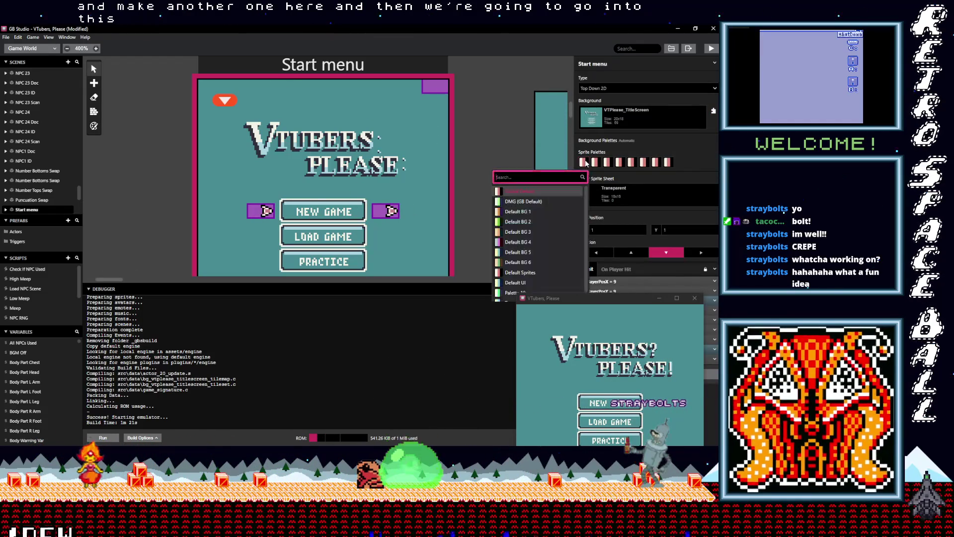
{"action": "scroll", "coordinate": [526, 281], "scroll_direction": "down", "scroll_amount": 1}
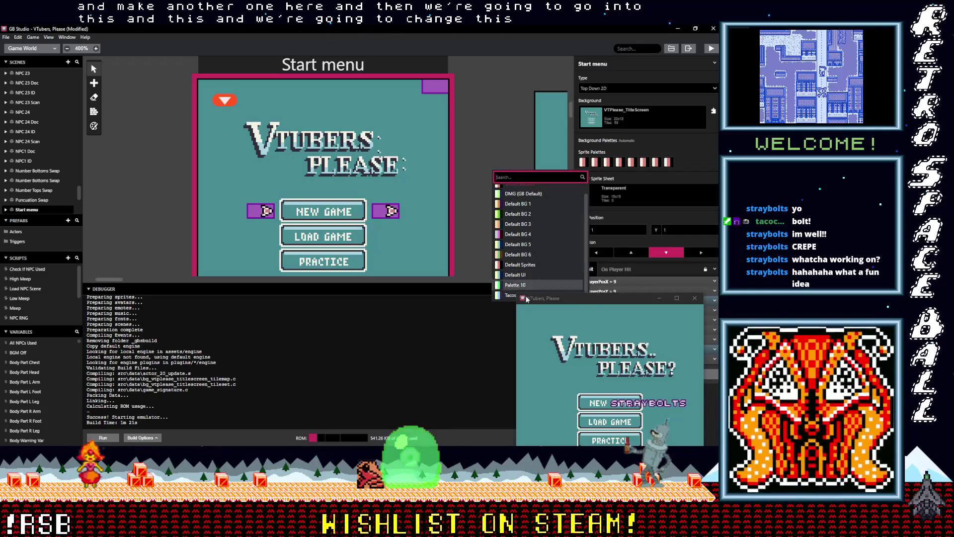
{"action": "left_click", "coordinate": [509, 296]}
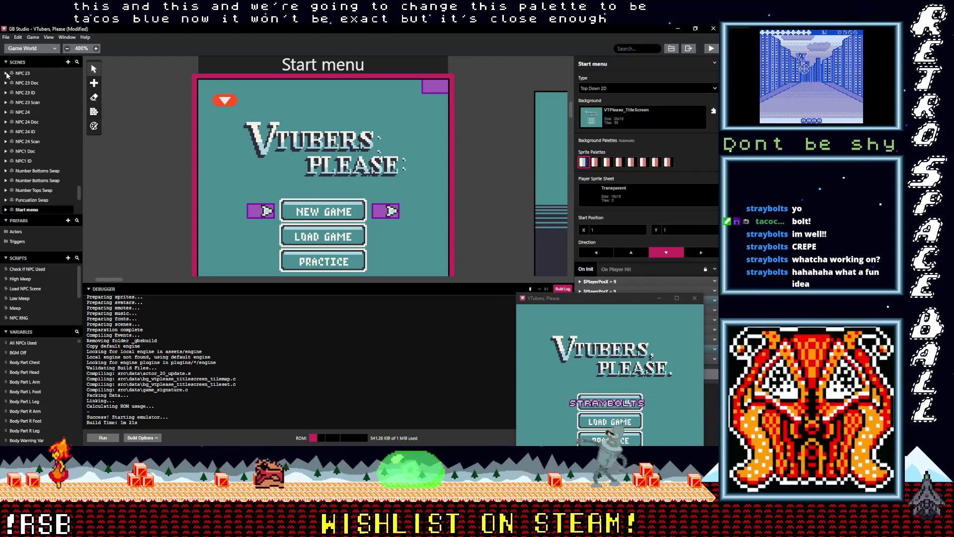
{"action": "left_click", "coordinate": [45, 48]}
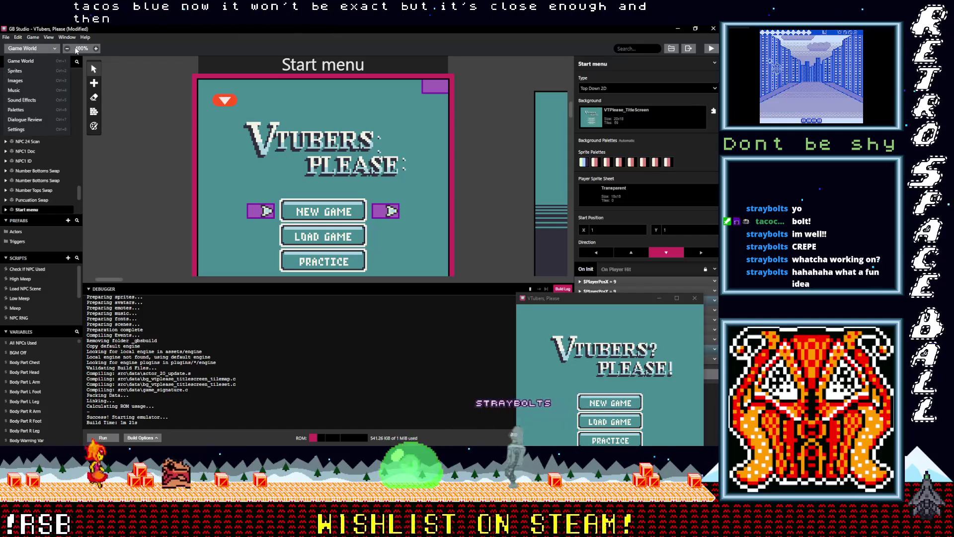
{"action": "left_click", "coordinate": [20, 71]}
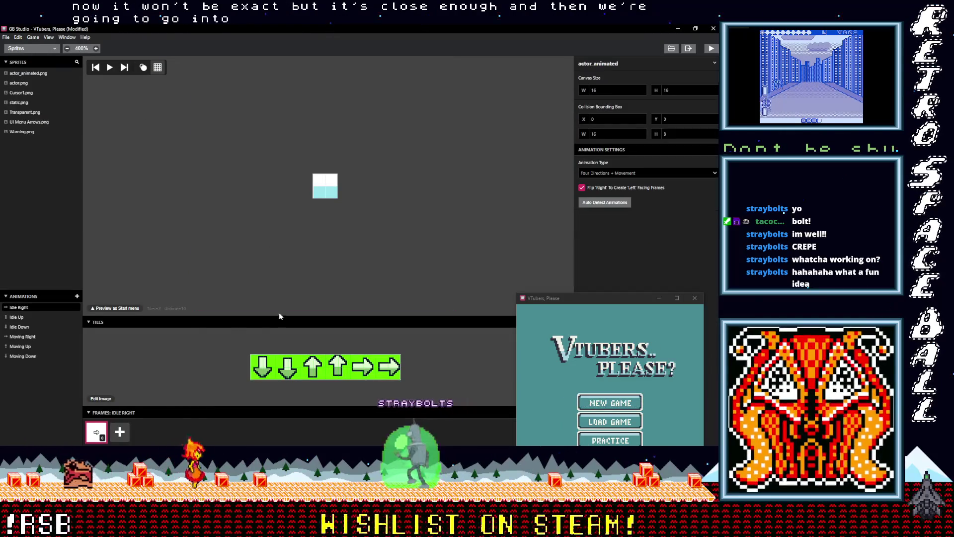
Set the UI Menu Arrows sprite to Four Directions animations and delete the extra right-facing frame.
{"action": "left_click", "coordinate": [22, 122]}
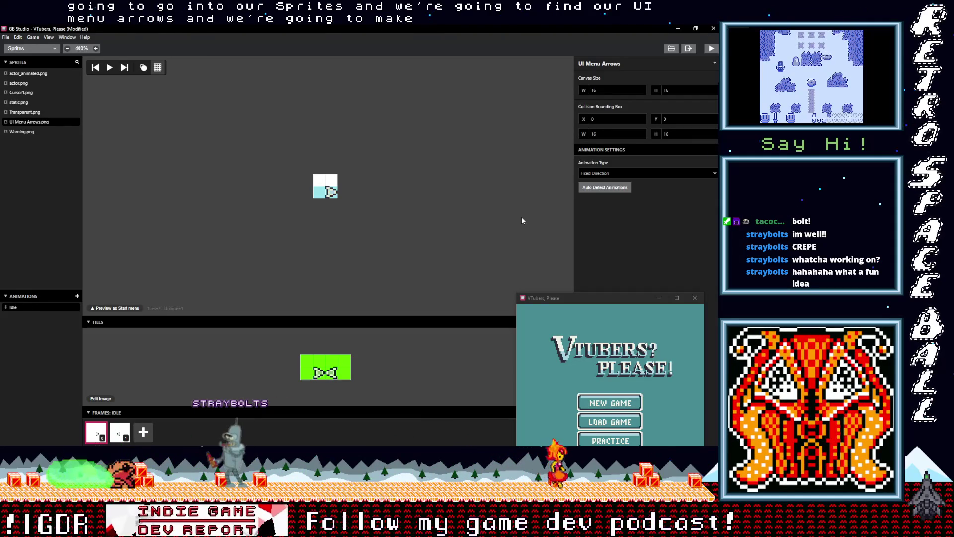
{"action": "left_click", "coordinate": [616, 173]}
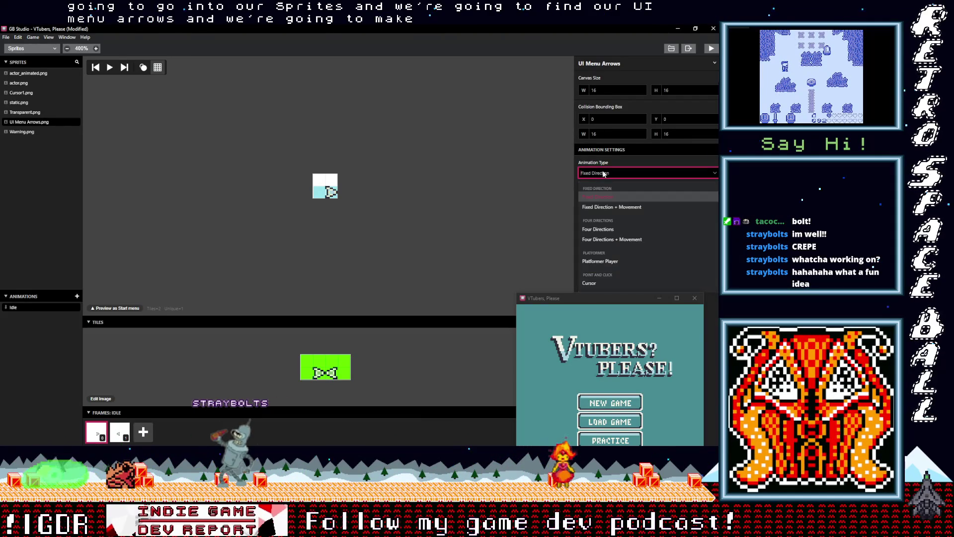
{"action": "left_click", "coordinate": [605, 229]}
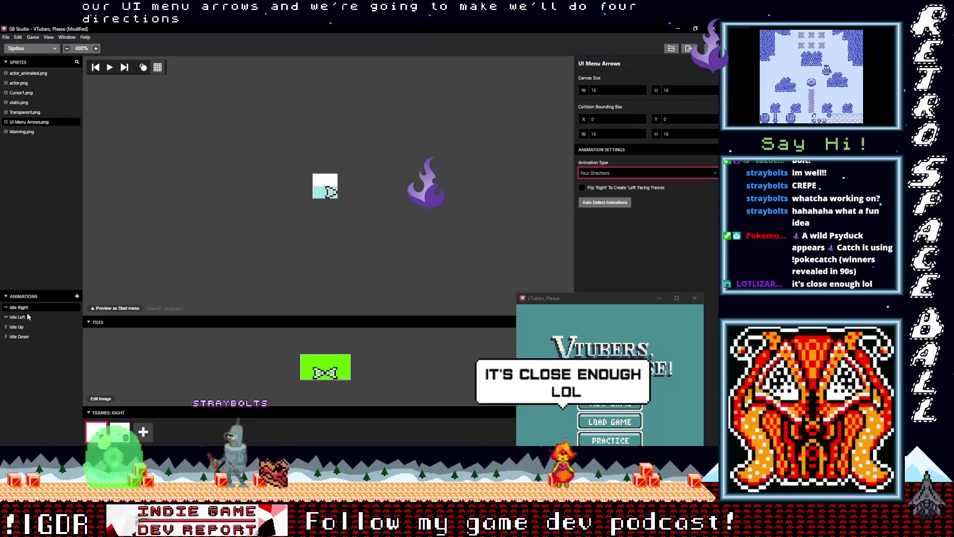
{"action": "left_click", "coordinate": [120, 431]}
{"action": "key", "text": "Delete"}
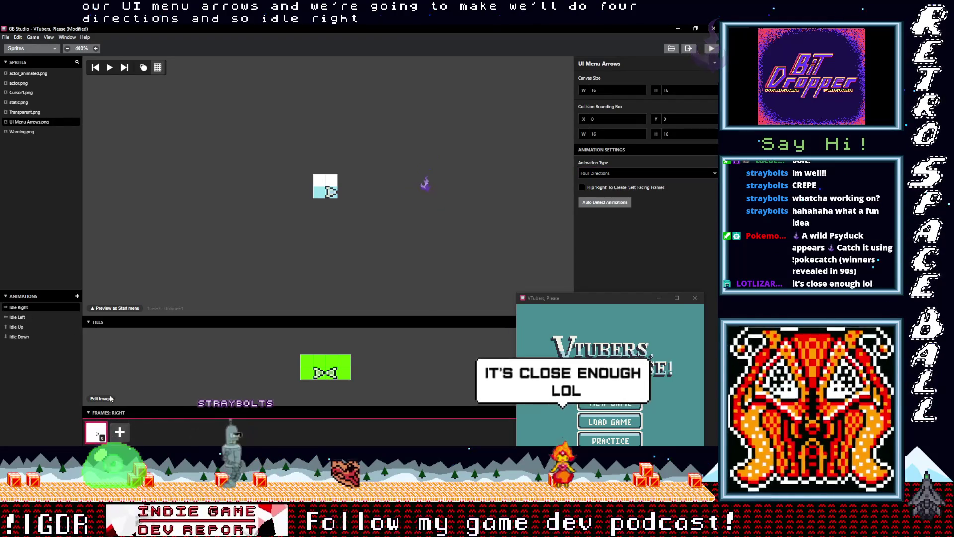
Place the left-pointing arrow tile in the left idle frame, then review the right and up idles.
{"action": "left_click", "coordinate": [49, 318]}
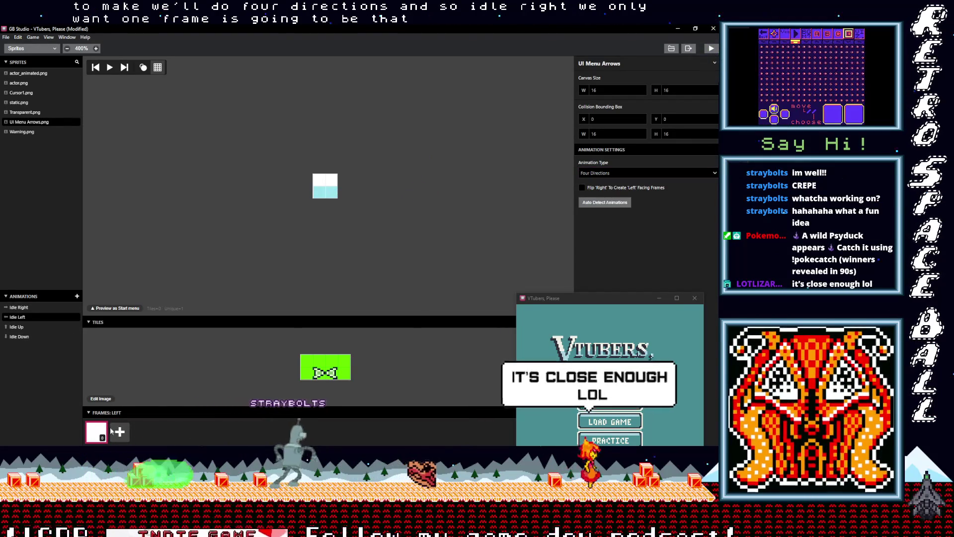
{"action": "left_click", "coordinate": [346, 373]}
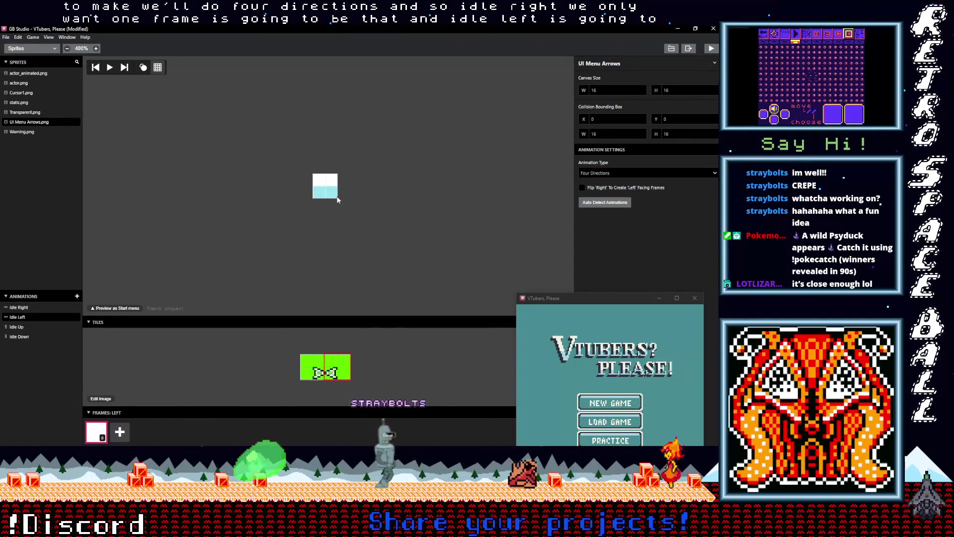
{"action": "left_click", "coordinate": [325, 189]}
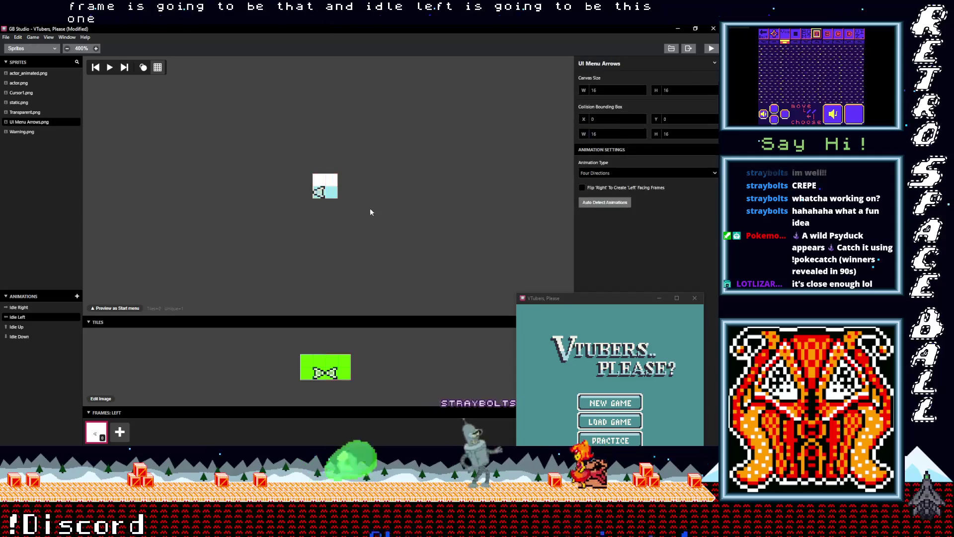
{"action": "left_click", "coordinate": [40, 307]}
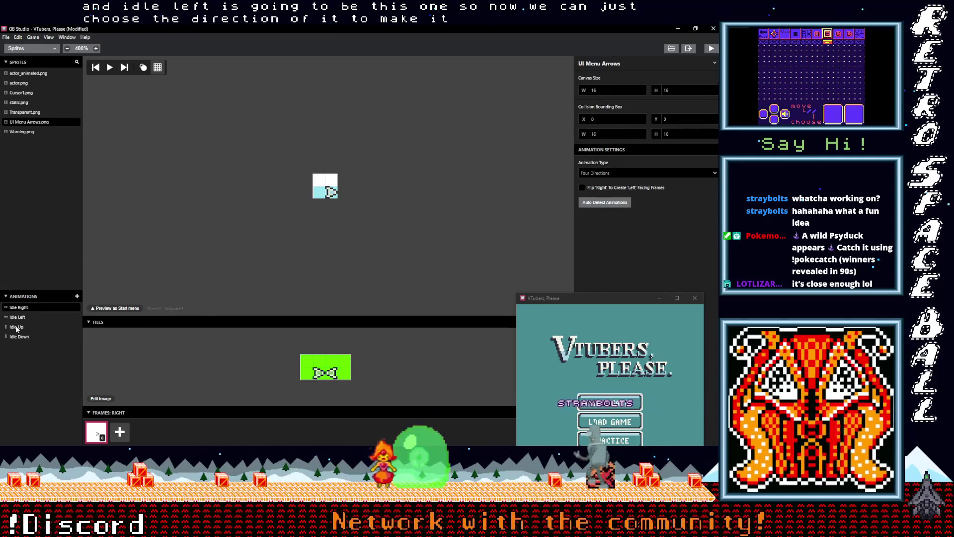
{"action": "left_click", "coordinate": [28, 328]}
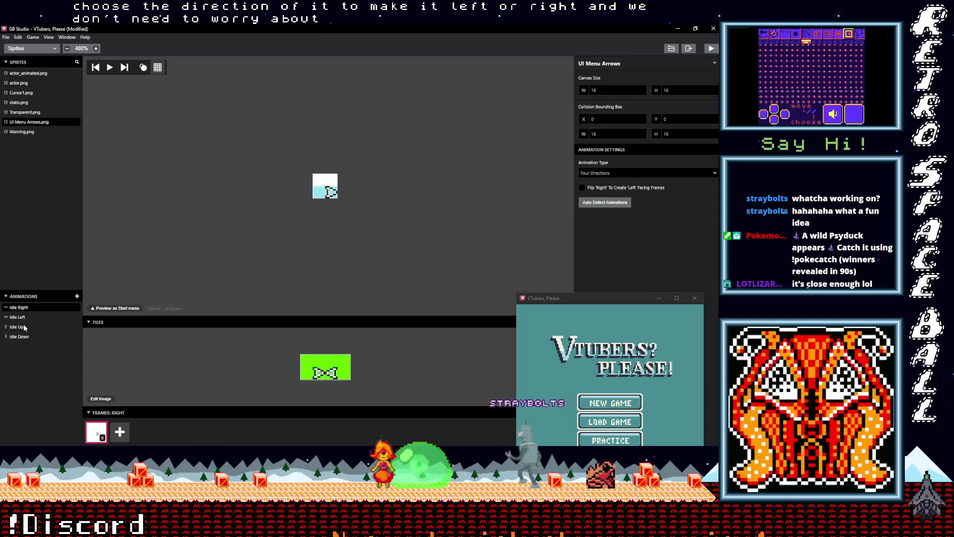
Return to the Game World and select the arrow right of NEW GAME.
{"action": "left_click", "coordinate": [32, 48]}
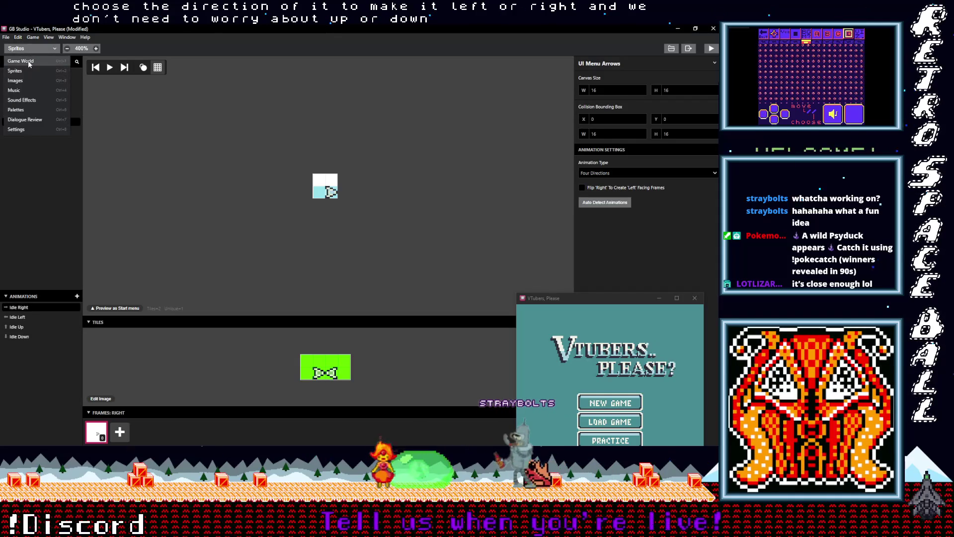
{"action": "left_click", "coordinate": [25, 49]}
{"action": "left_click", "coordinate": [389, 218]}
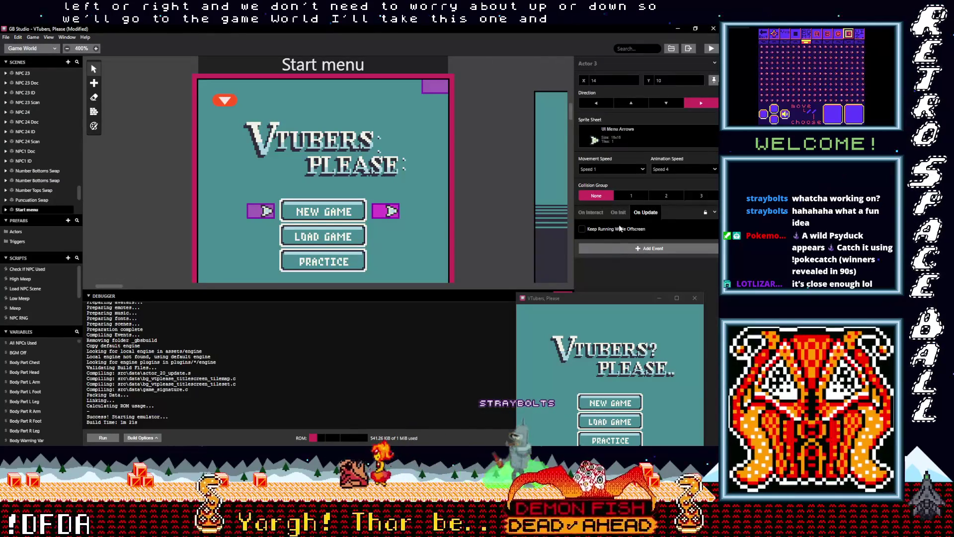
Set the right-hand arrow's direction to left, select the left arrow, and hide the game preview.
{"action": "left_click", "coordinate": [598, 101]}
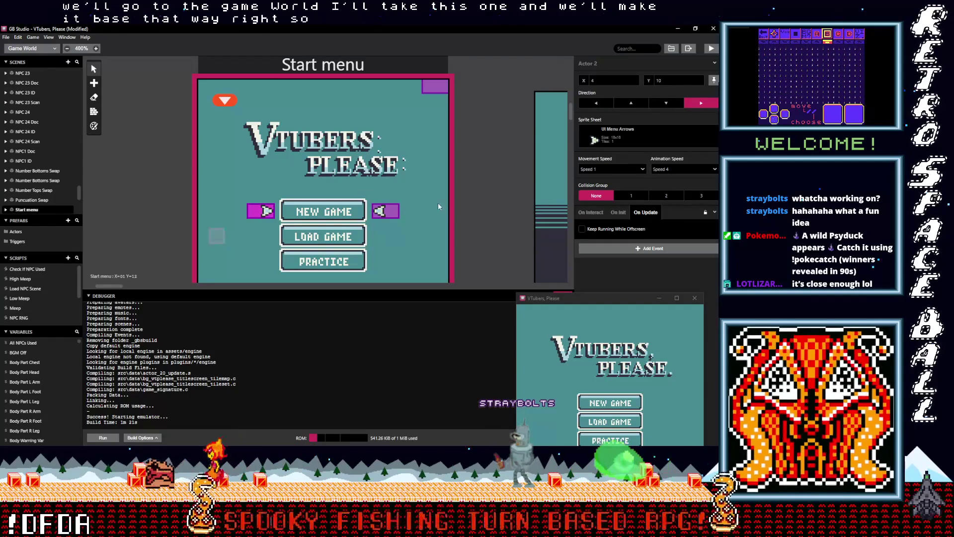
{"action": "left_click", "coordinate": [267, 211]}
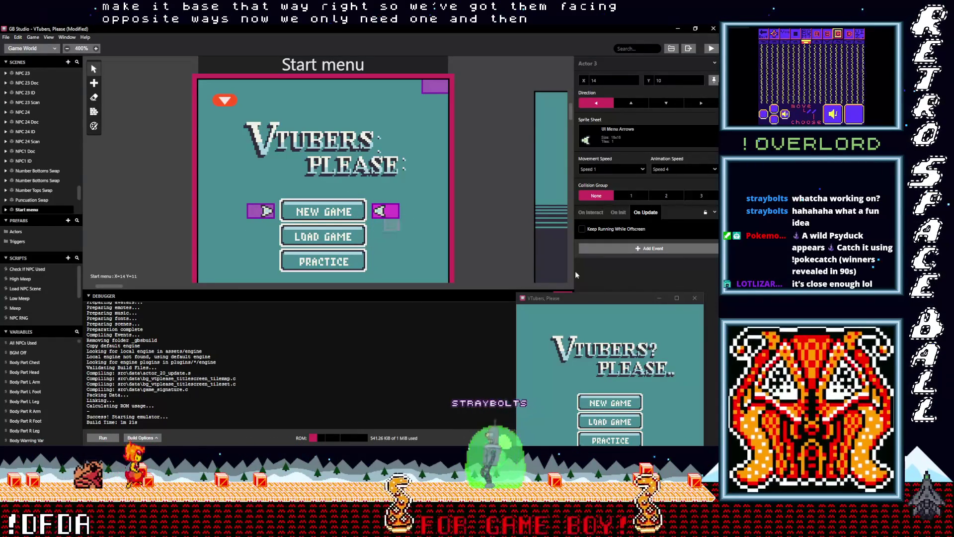
{"action": "left_click_drag", "start_coordinate": [640, 294], "coordinate": [483, 214]}
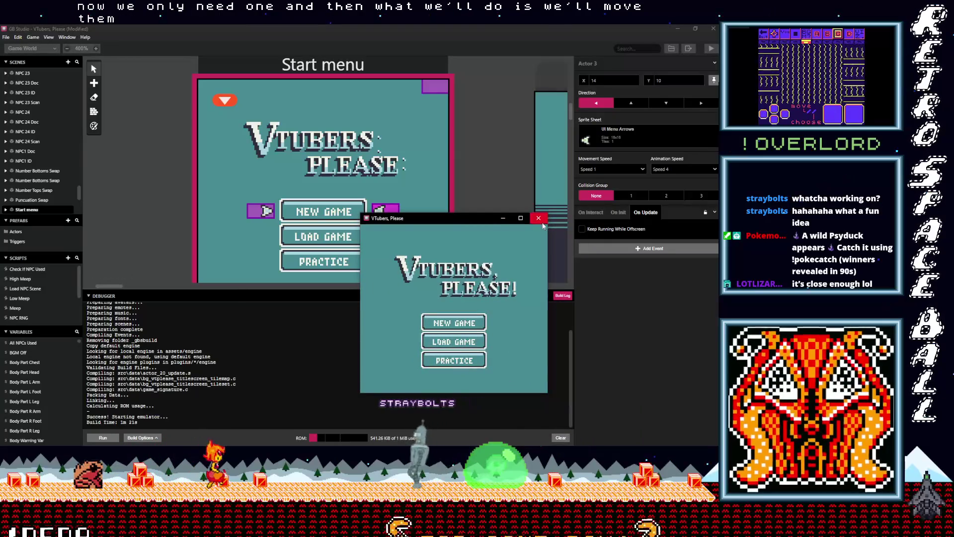
{"action": "left_click", "coordinate": [503, 218]}
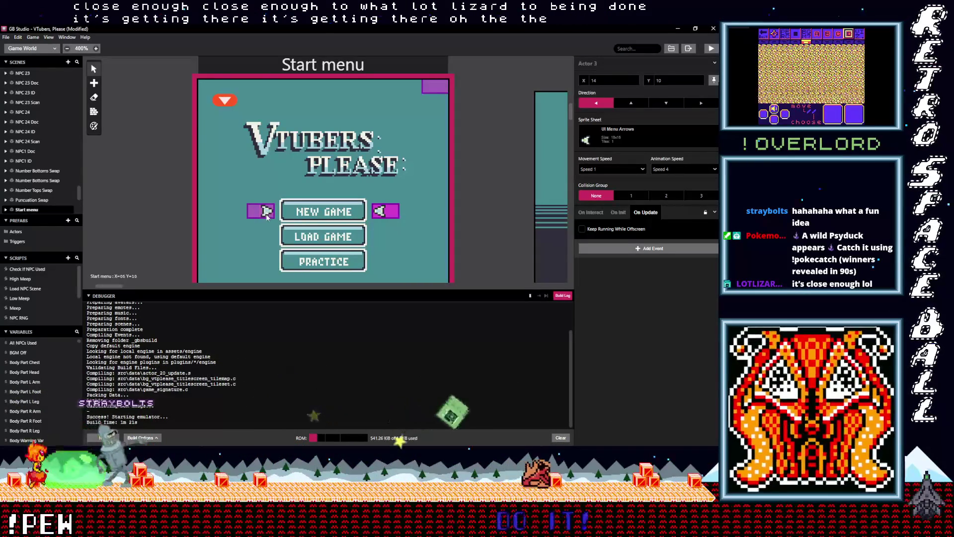
Zoom around the scene canvas to check both arrows, then select the Start menu scene itself.
{"action": "scroll", "coordinate": [267, 215], "scroll_direction": "up", "scroll_amount": 4}
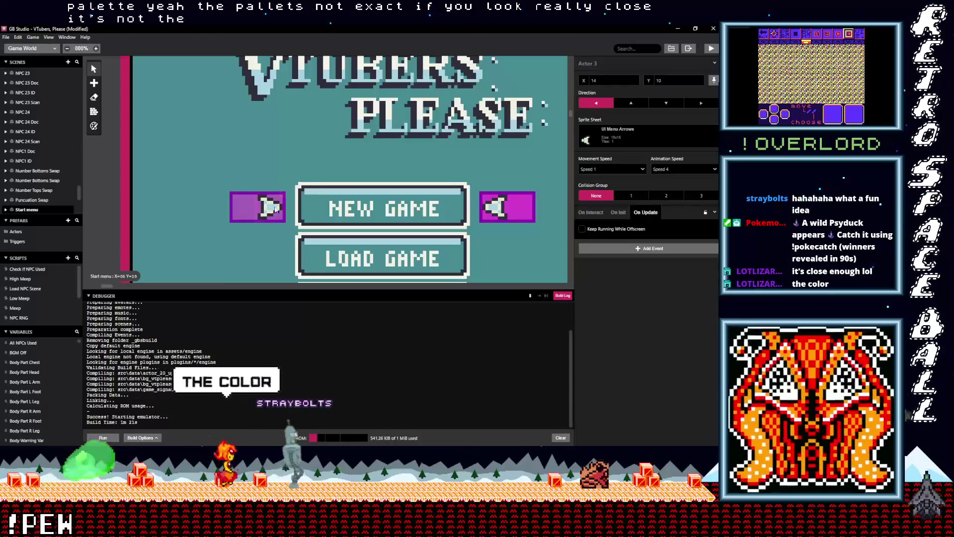
{"action": "scroll", "coordinate": [281, 225], "scroll_direction": "down", "scroll_amount": 4}
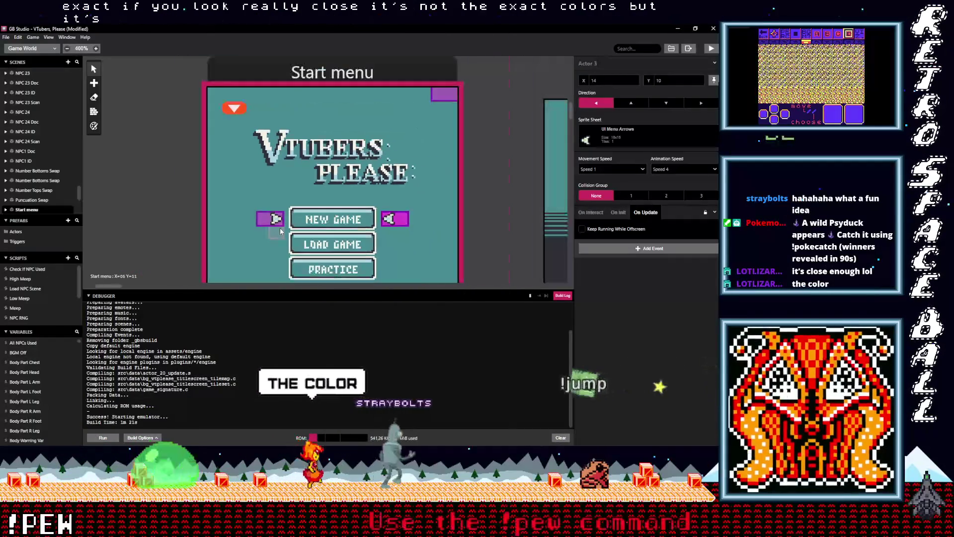
{"action": "scroll", "coordinate": [278, 231], "scroll_direction": "up", "scroll_amount": 1}
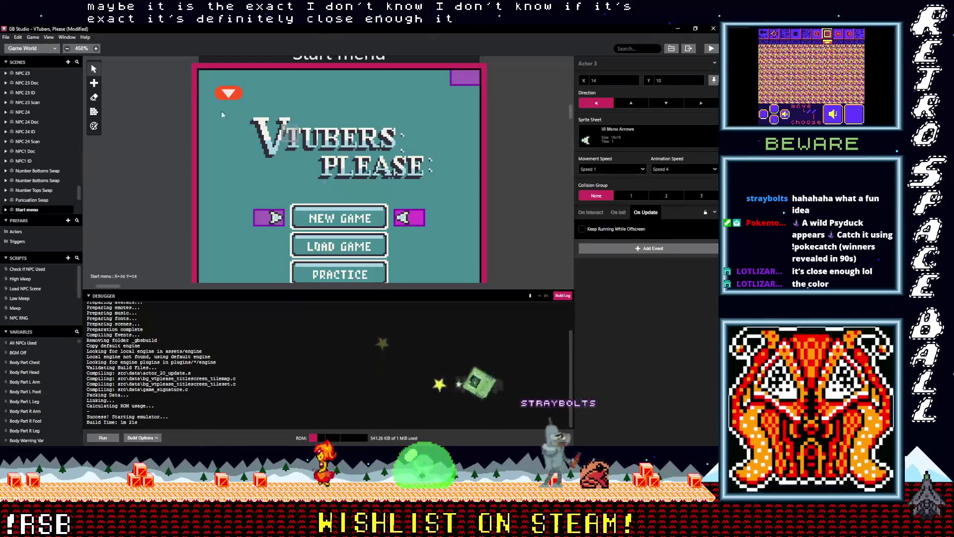
{"action": "scroll", "coordinate": [305, 162], "scroll_direction": "down", "scroll_amount": 2}
{"action": "scroll", "coordinate": [305, 161], "scroll_direction": "down", "scroll_amount": 1}
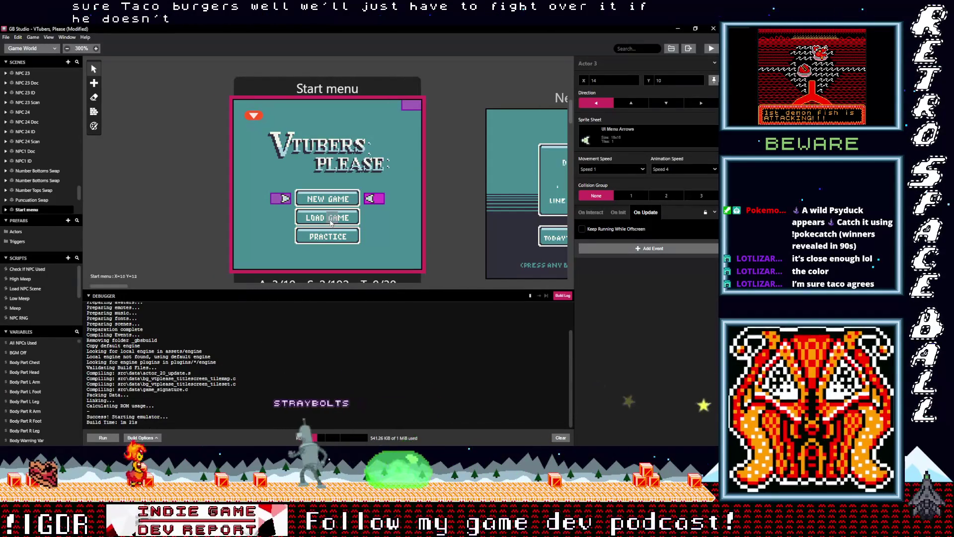
{"action": "scroll", "coordinate": [342, 229], "scroll_direction": "up", "scroll_amount": 2}
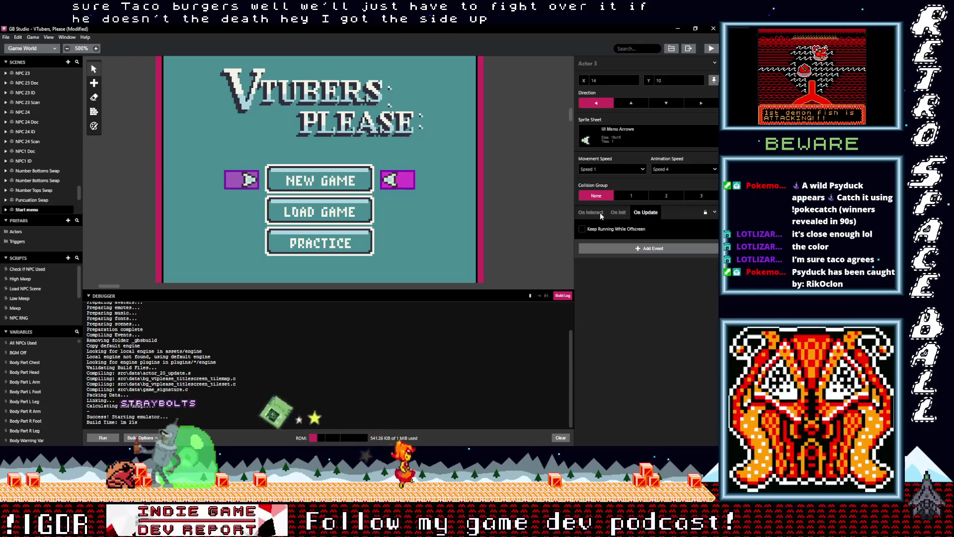
{"action": "scroll", "coordinate": [388, 151], "scroll_direction": "up", "scroll_amount": 3}
{"action": "left_click", "coordinate": [360, 83]}
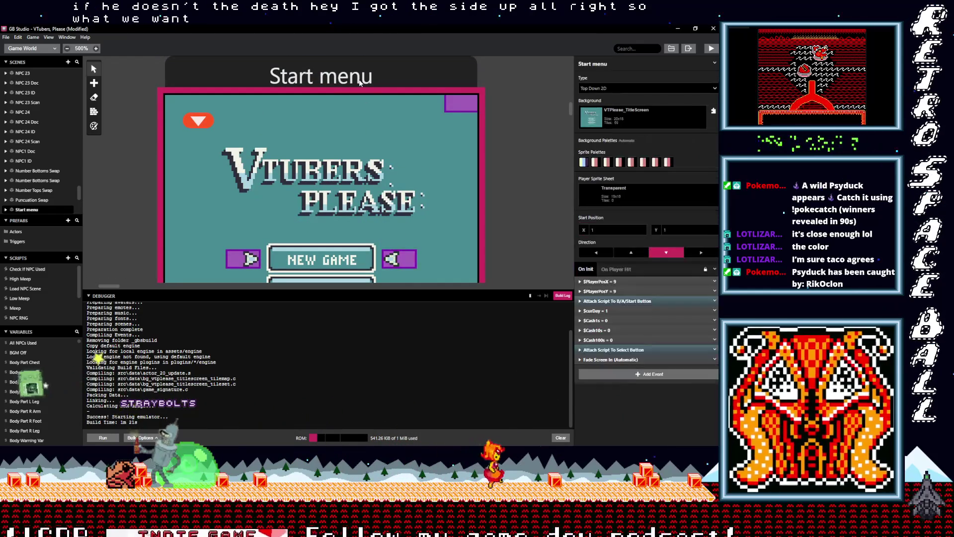
Add an Attach Script To Button event to the init script, triggered by Up instead of B.
{"action": "left_click", "coordinate": [619, 374]}
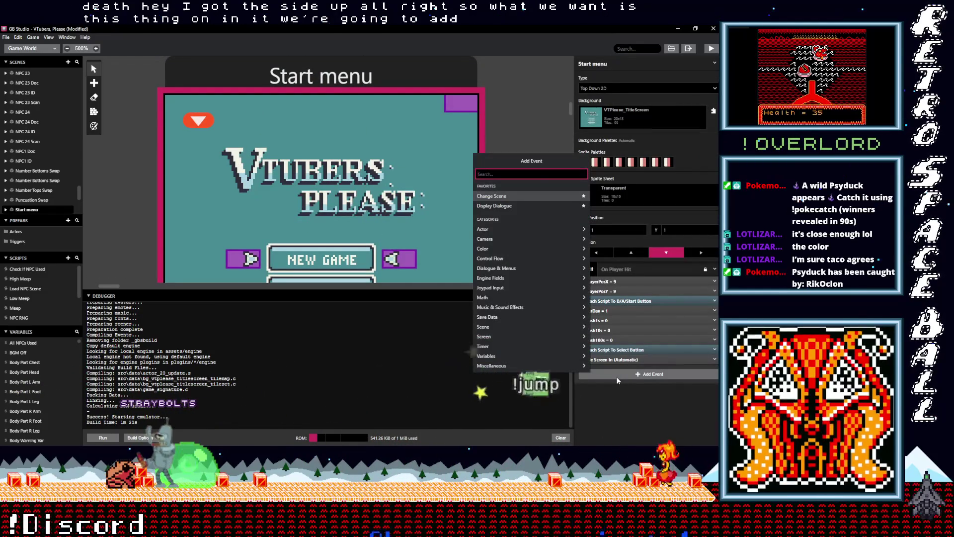
{"action": "type", "text": "button"}
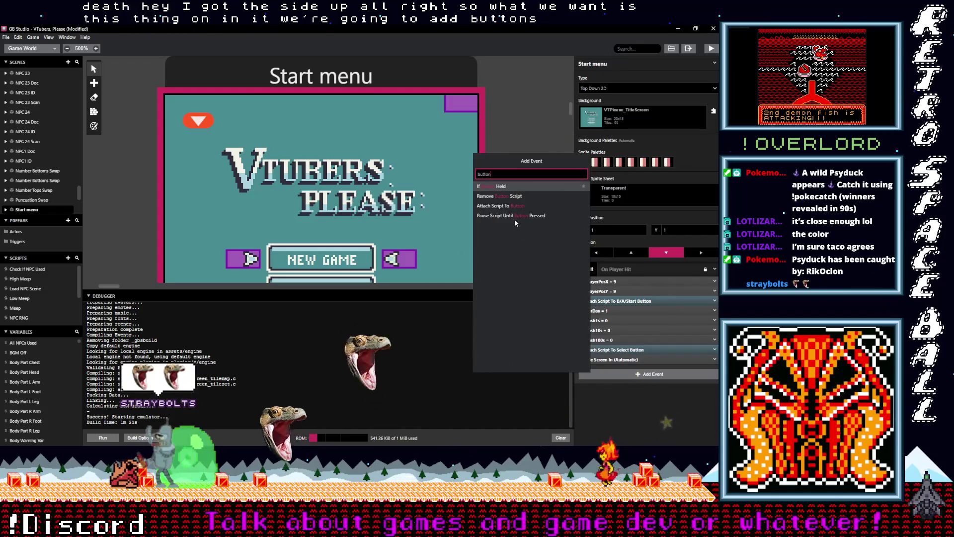
{"action": "left_click", "coordinate": [500, 206]}
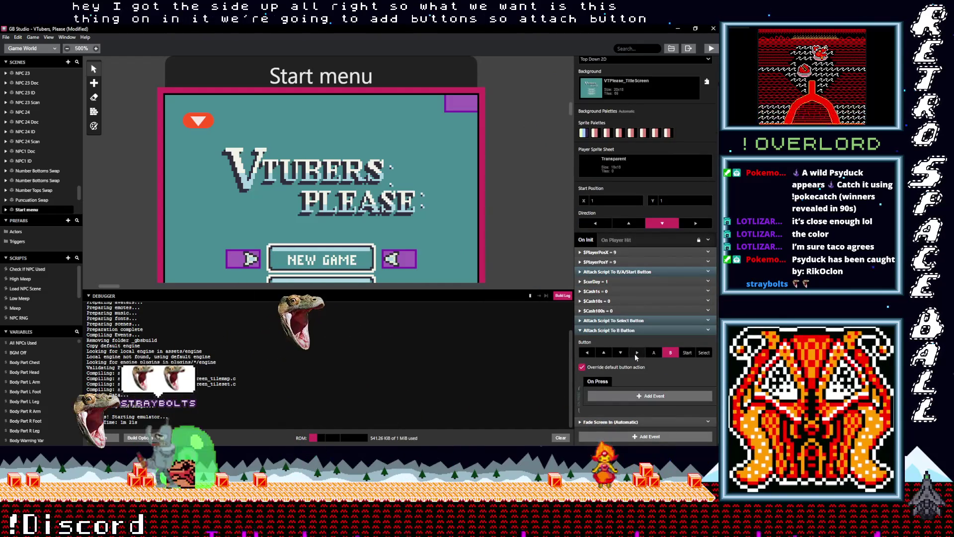
{"action": "left_click", "coordinate": [670, 352]}
{"action": "left_click", "coordinate": [603, 353]}
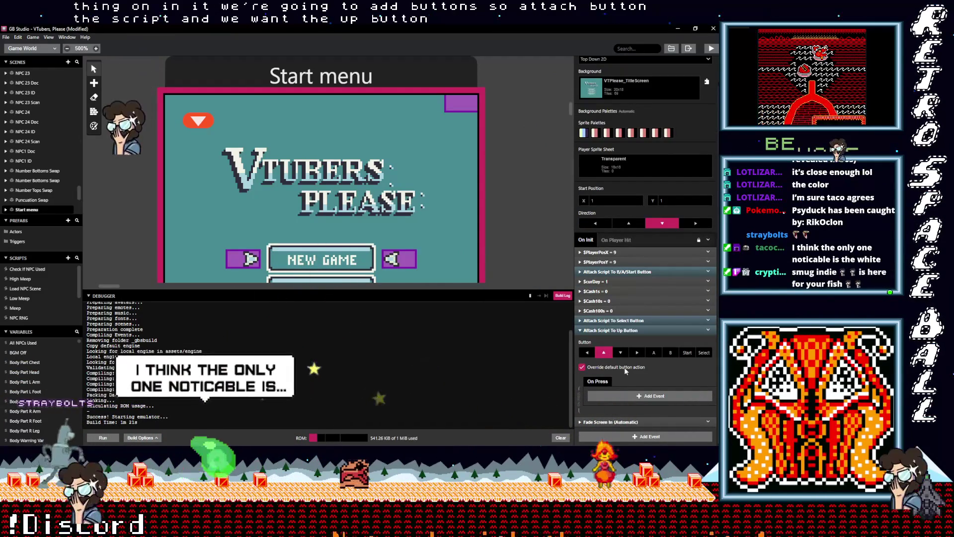